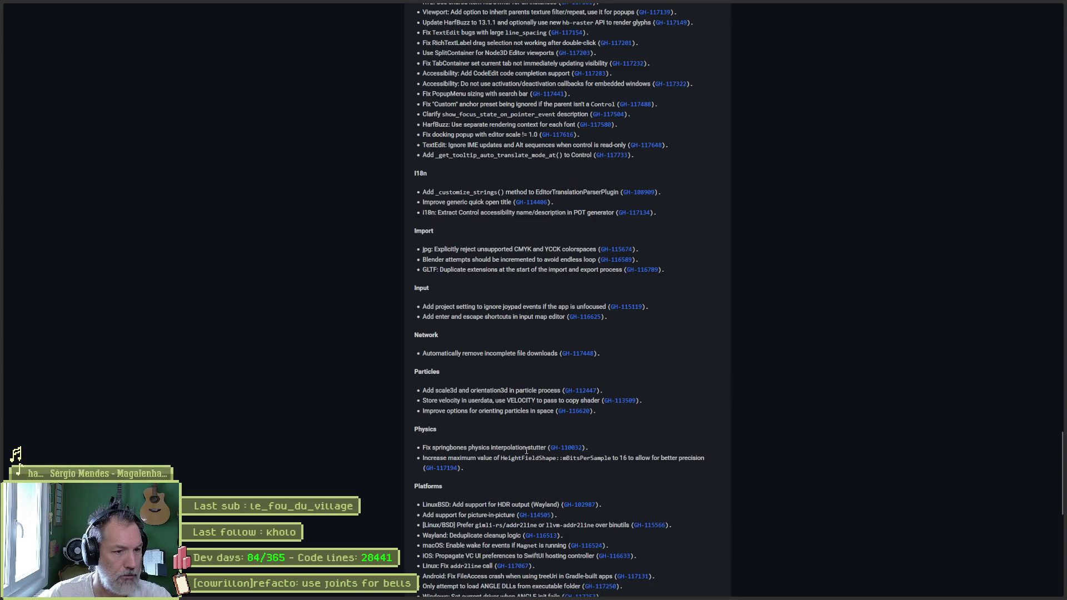
# - Open the springbones stutter fix PR in a new tab and play its before and after videos
pyautogui.middleClick(564, 453)
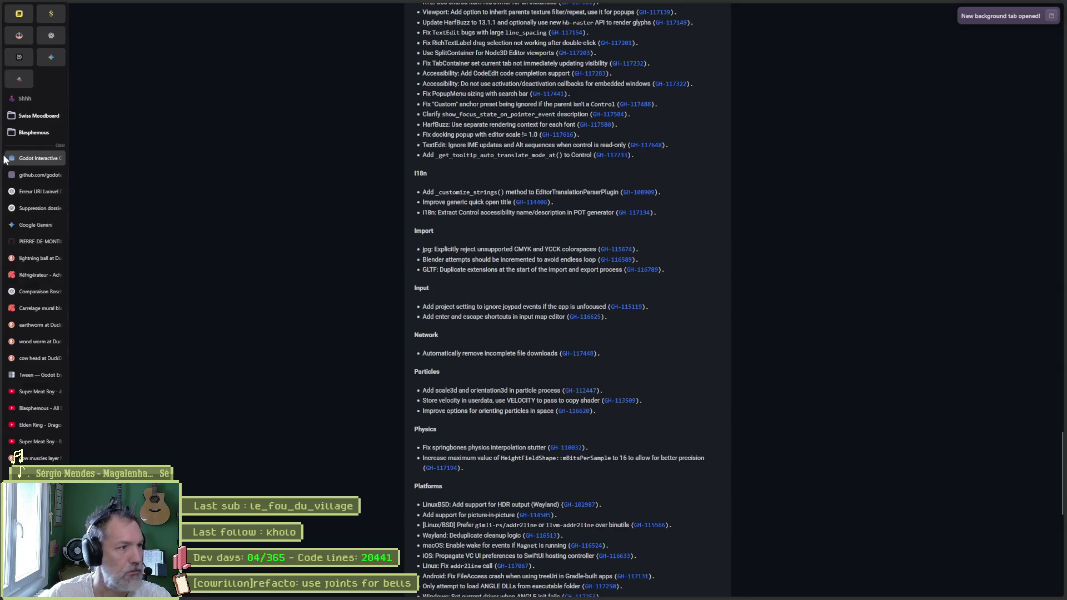
pyautogui.click(18, 176)
pyautogui.click(398, 273)
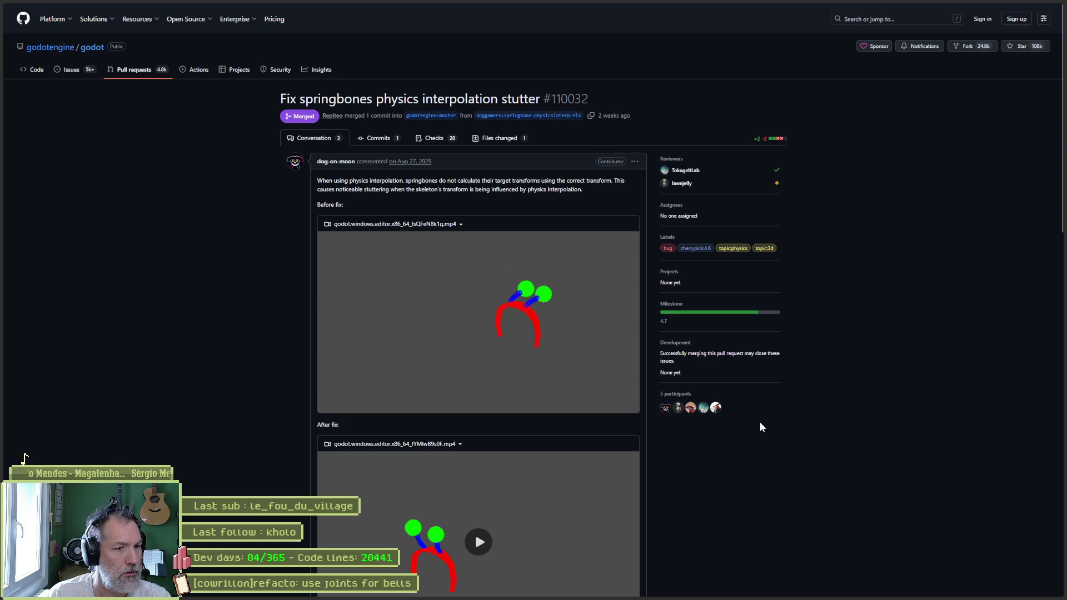
pyautogui.scroll(-3, 754, 417)
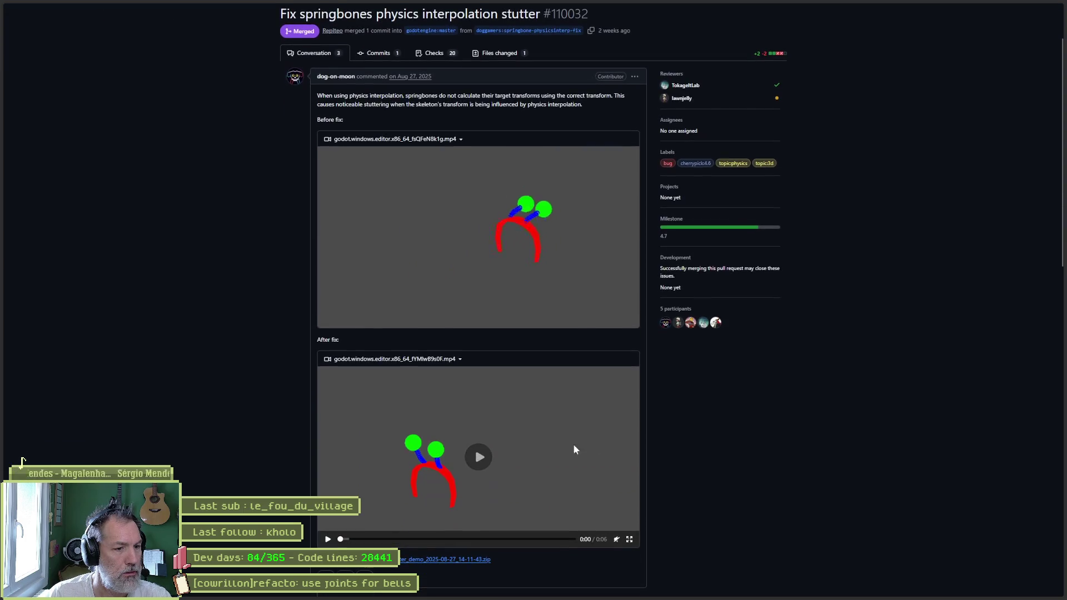
pyautogui.click(478, 457)
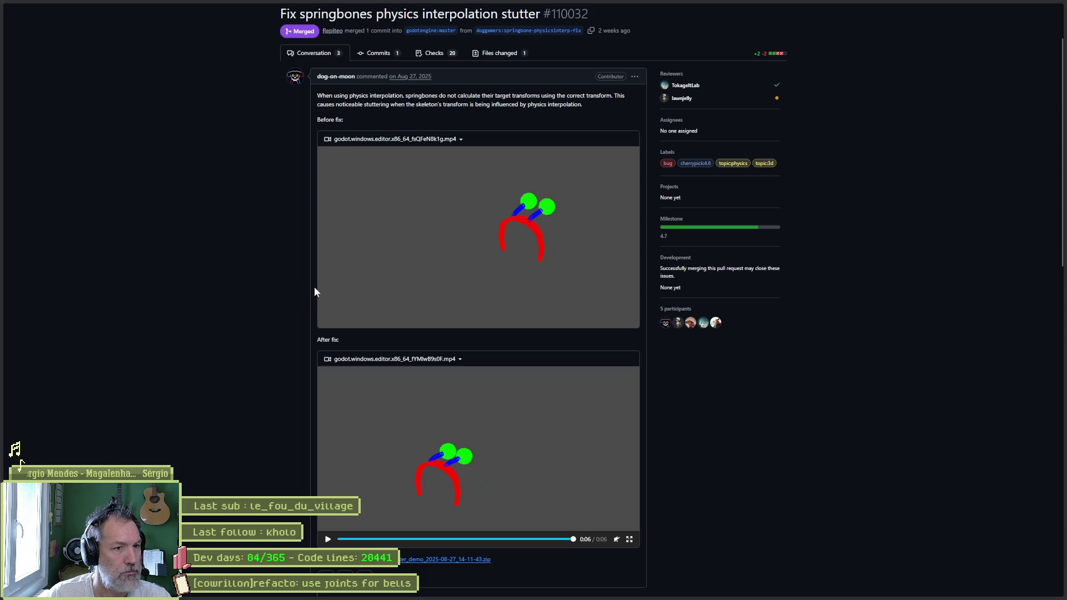
pyautogui.click(1017, 8)
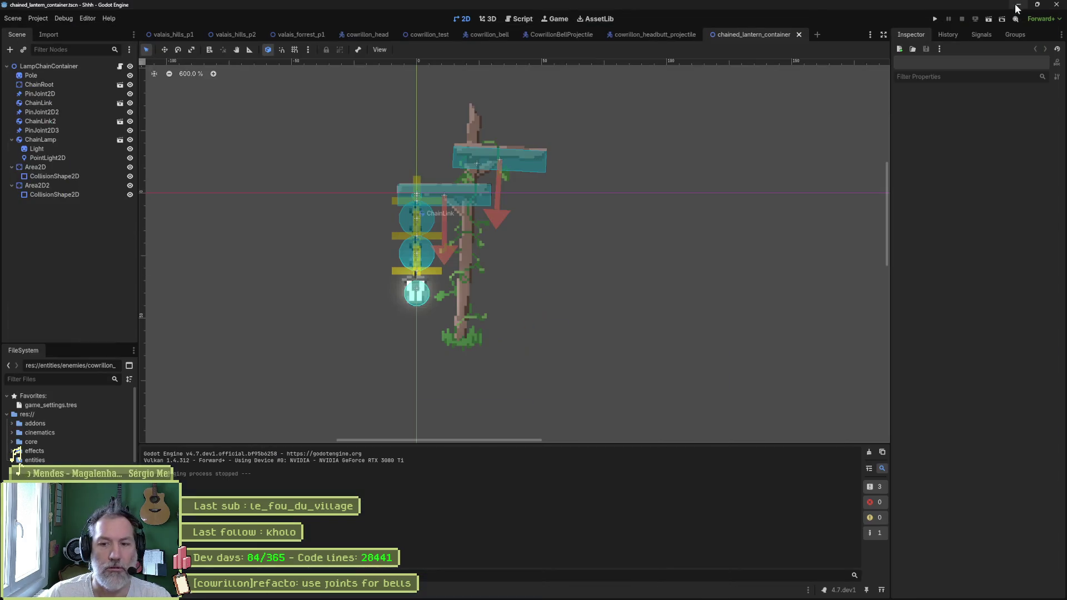
# - Inspect PinJoint2D3, then select LampChainContainer and bring up Create New Node with Ctrl+A
pyautogui.click(31, 131)
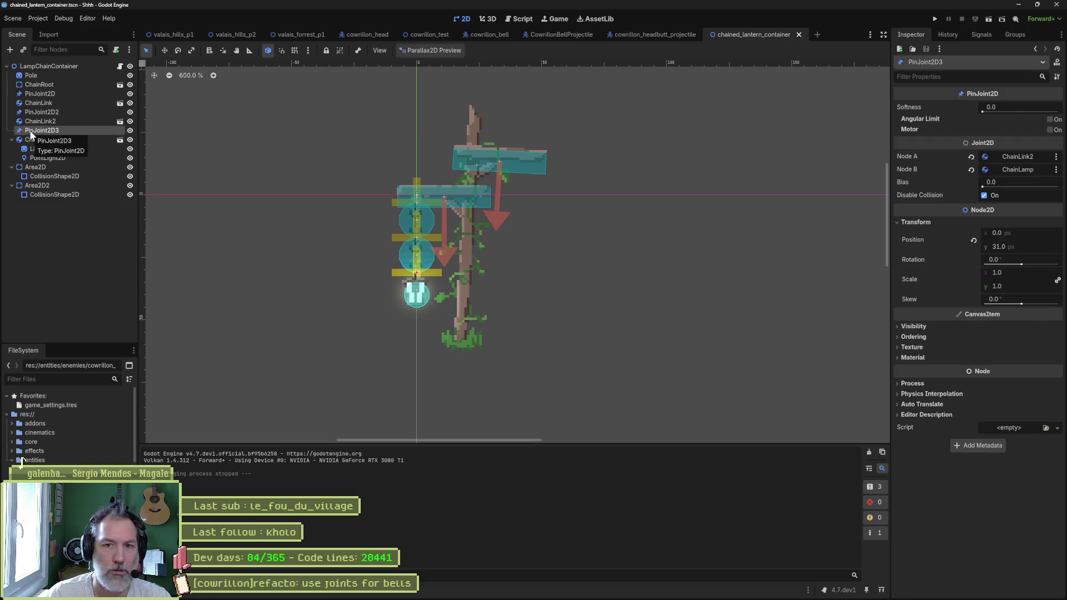
pyautogui.click(67, 235)
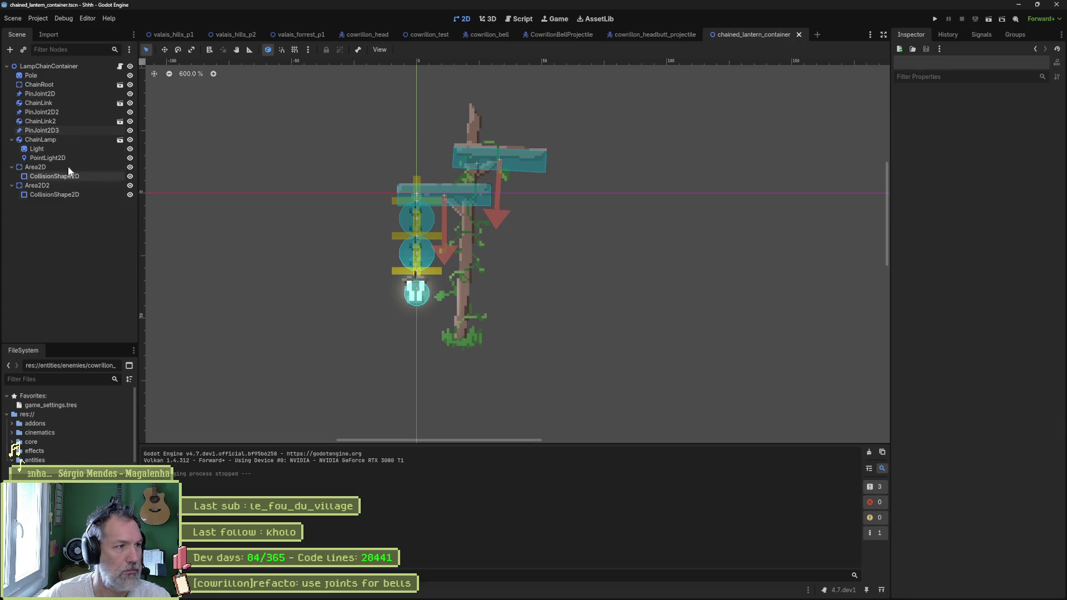
pyautogui.click(59, 69)
pyautogui.hotkey('ctrl', 'a')
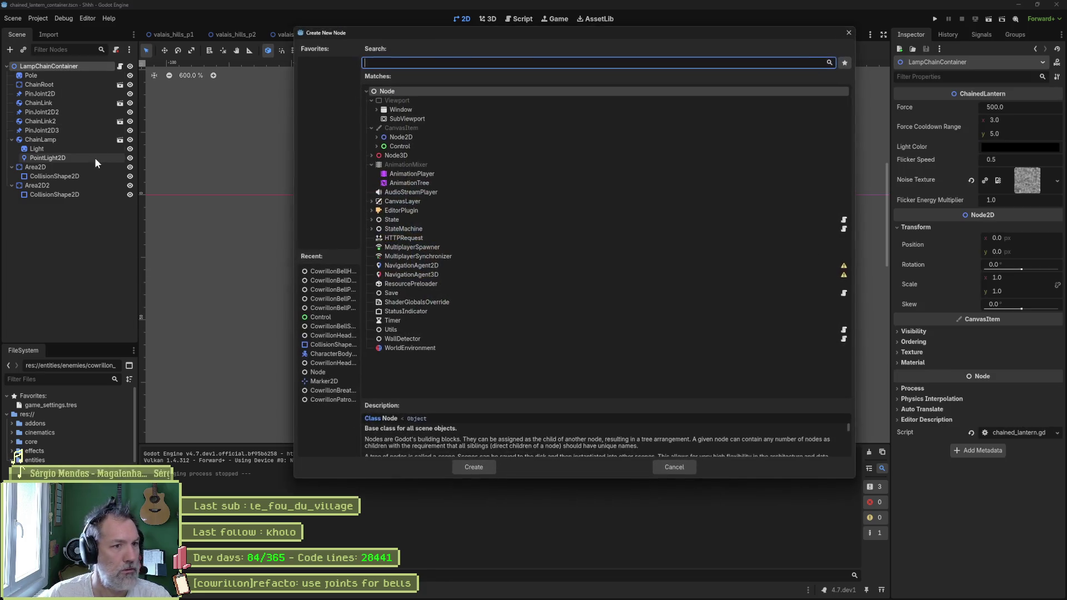
# - Search the node chooser for 'spring', 'pin' and 'joint', reading the DampedSpringJoint2D description
pyautogui.write('spring')
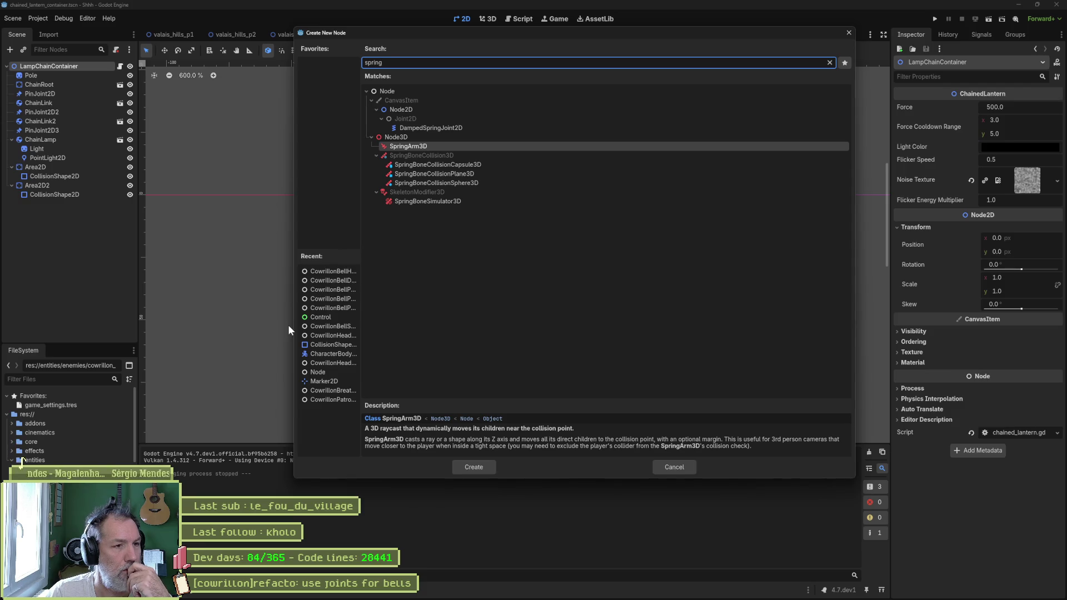
pyautogui.click(418, 129)
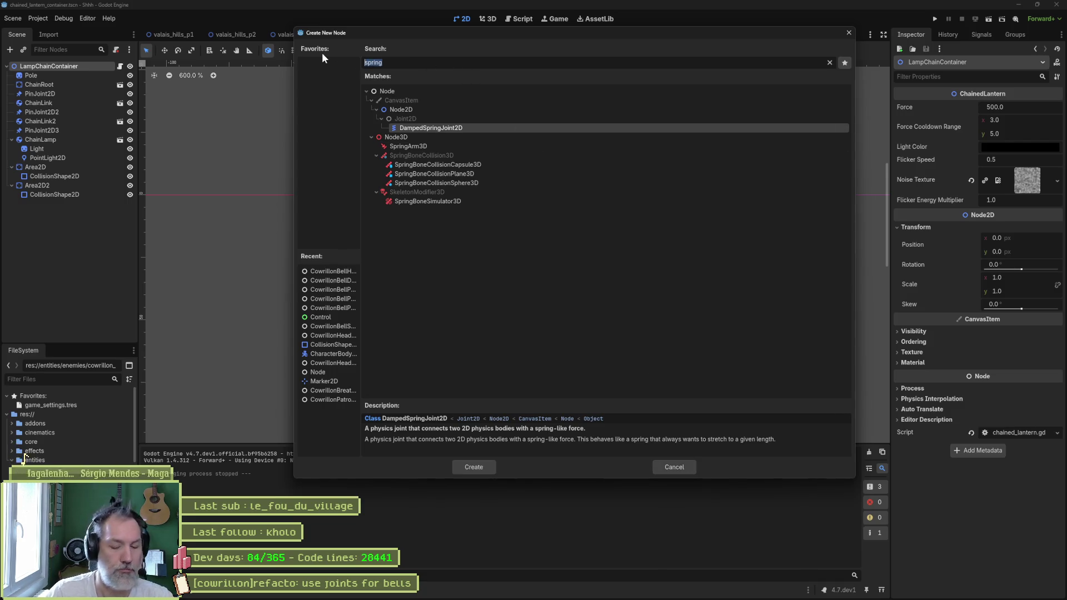
pyautogui.hotkey('ctrl', 'a')
pyautogui.write('pin')
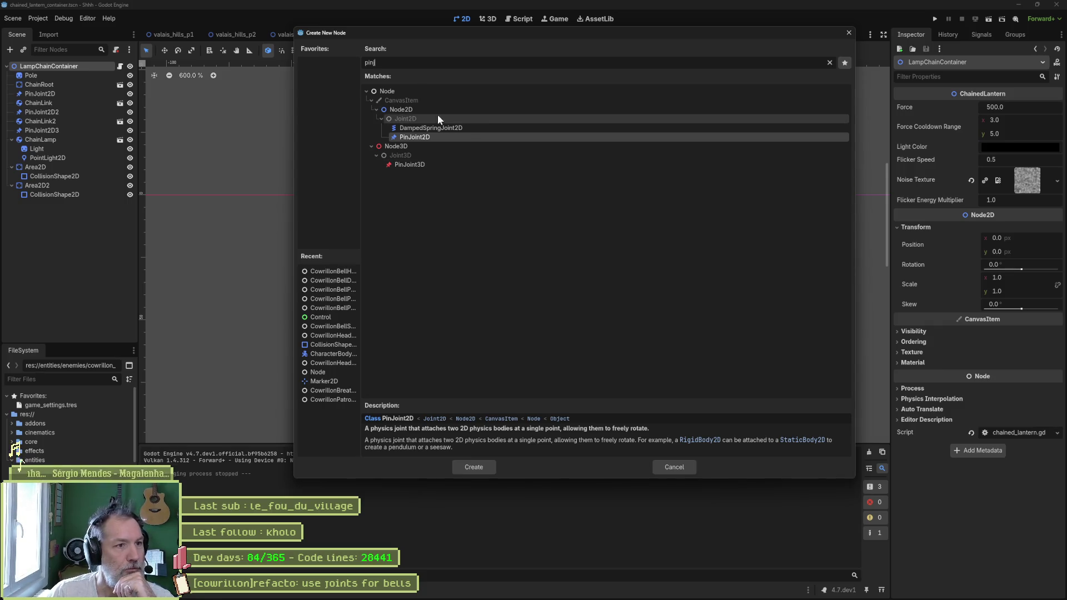
pyautogui.press('BackSpace')
pyautogui.press('BackSpace')
pyautogui.press('BackSpace')
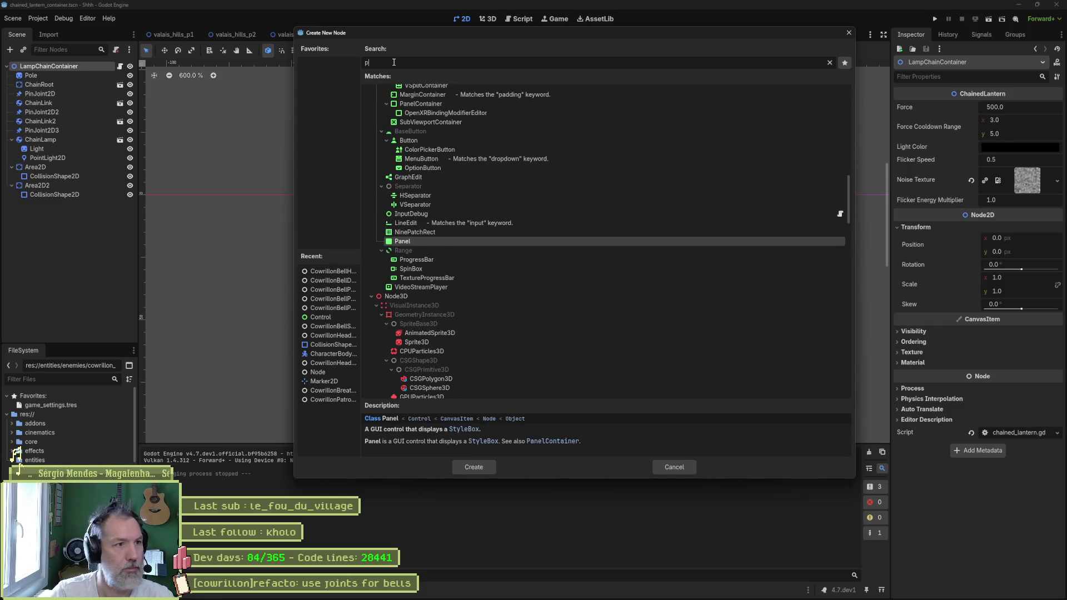
pyautogui.press('BackSpace')
pyautogui.write('joint')
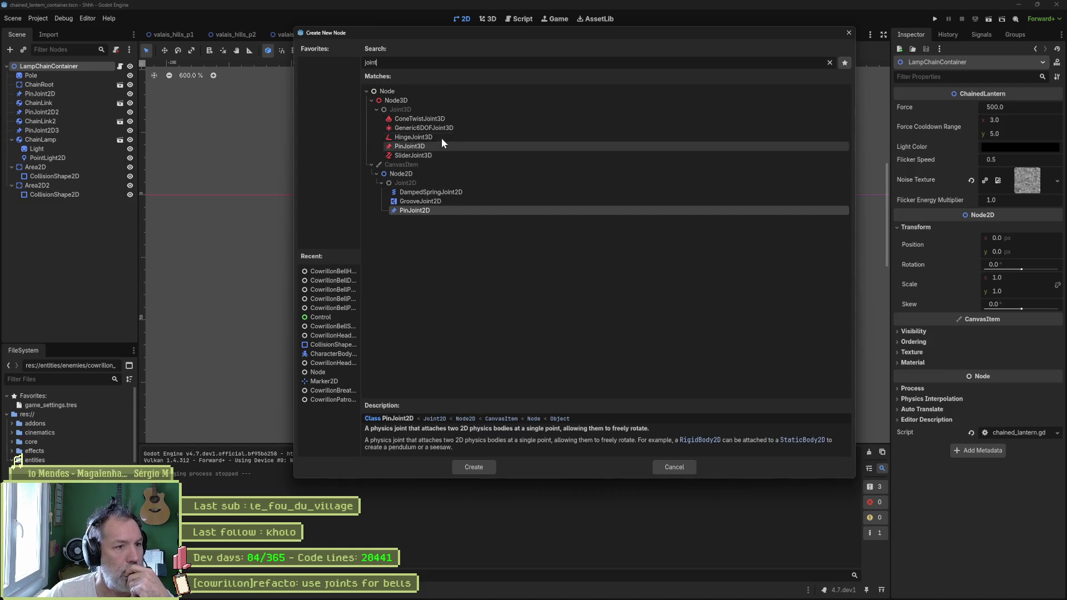
# - Compare the GrooveJoint2D, PinJoint2D and DampedSpringJoint2D descriptions, then cancel without adding a node
pyautogui.click(448, 198)
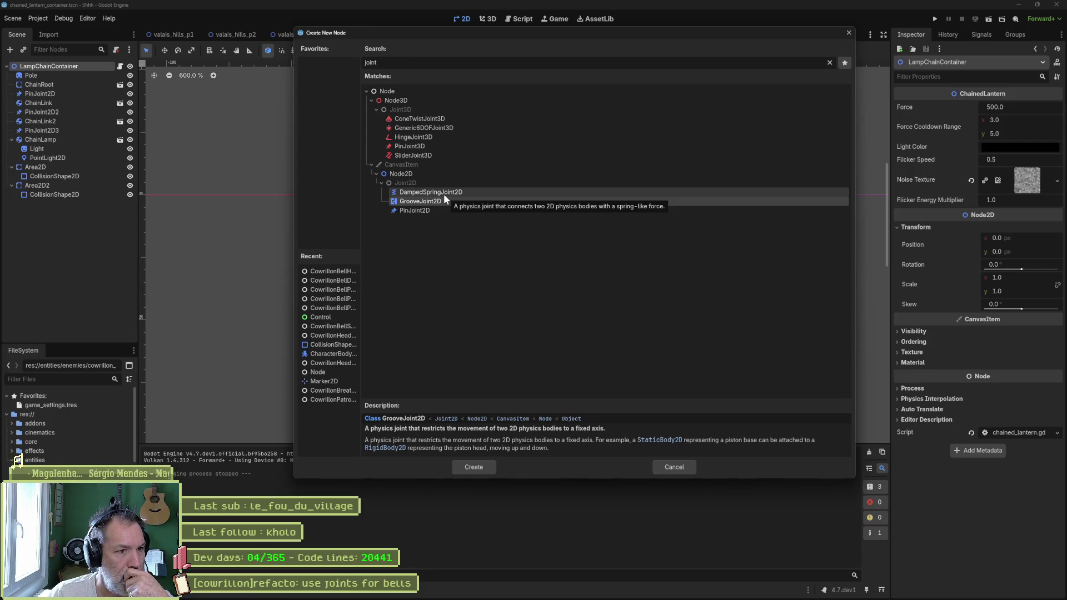
pyautogui.click(424, 212)
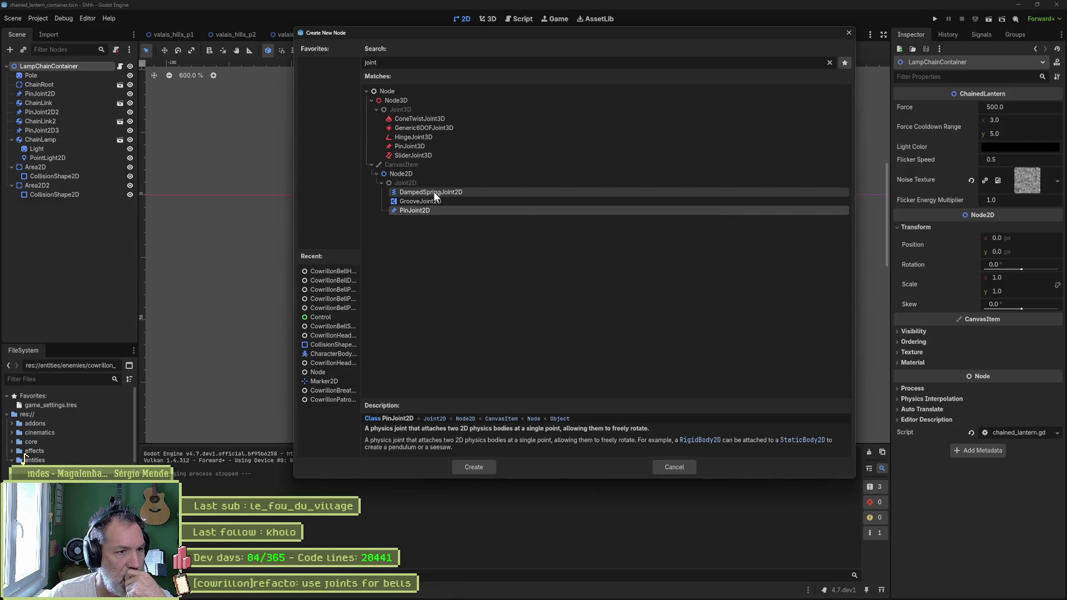
pyautogui.click(434, 192)
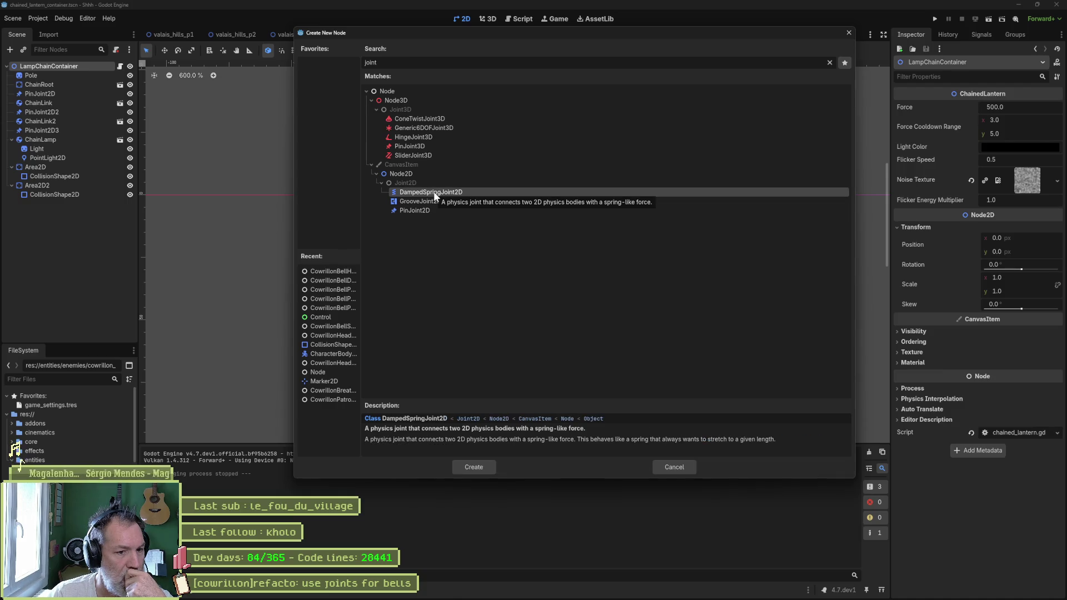
pyautogui.click(436, 211)
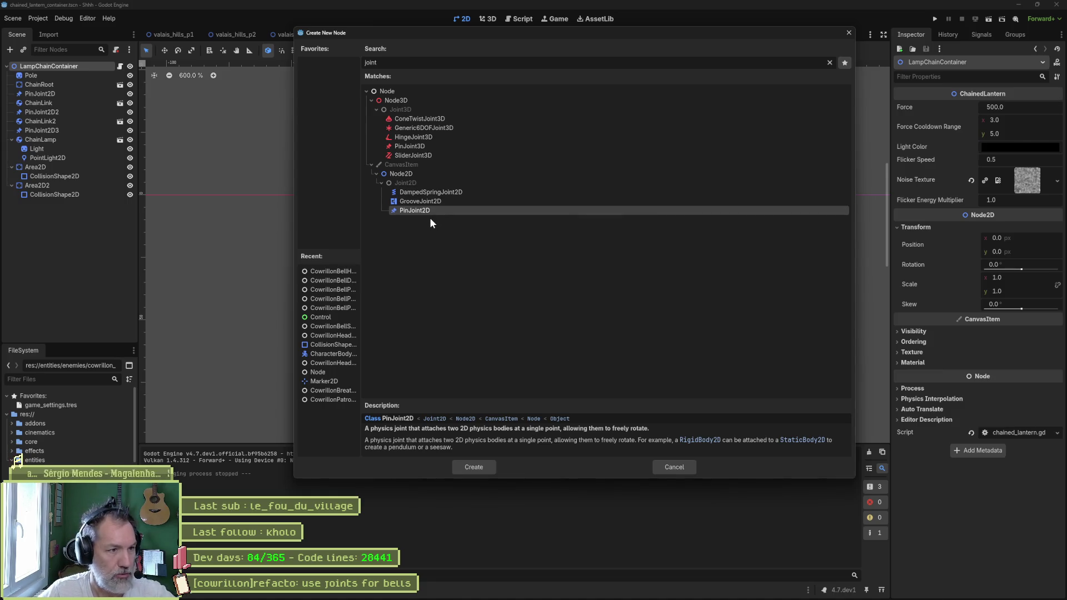
pyautogui.click(667, 467)
pyautogui.click(457, 593)
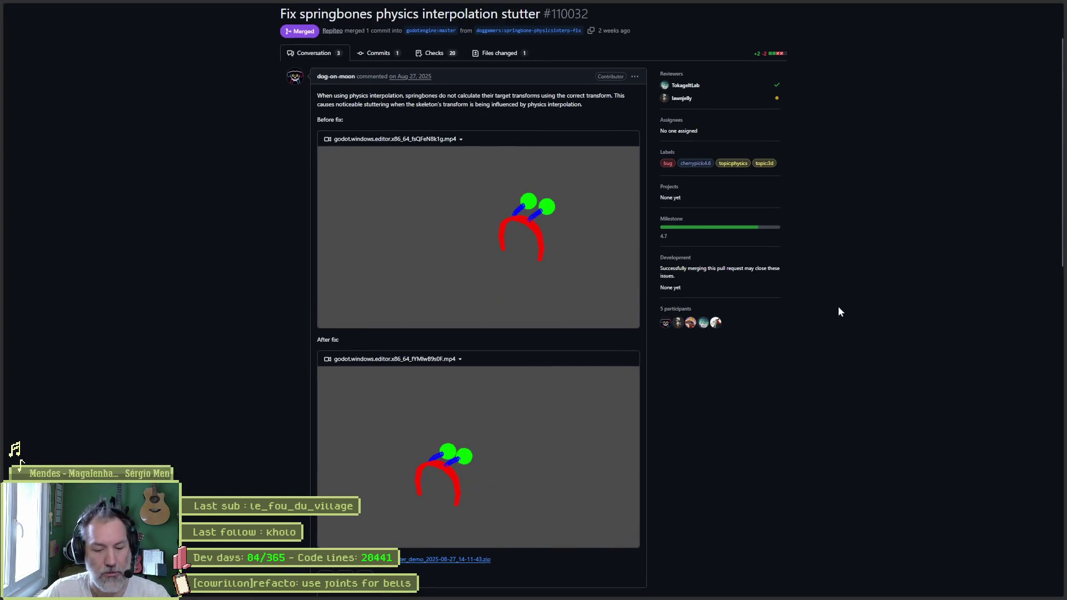
# - Go back to the Godot changelog, read down to its XR section, then switch to ChatGPT
pyautogui.hotkey('alt', 'Left')
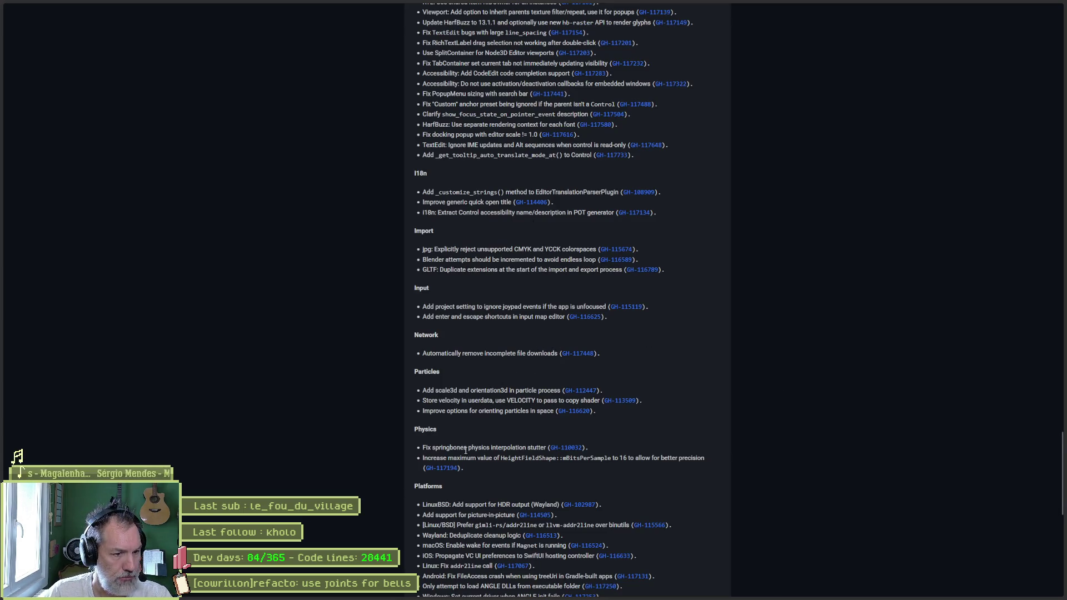
pyautogui.scroll(-3, 587, 469)
pyautogui.scroll(-3, 588, 474)
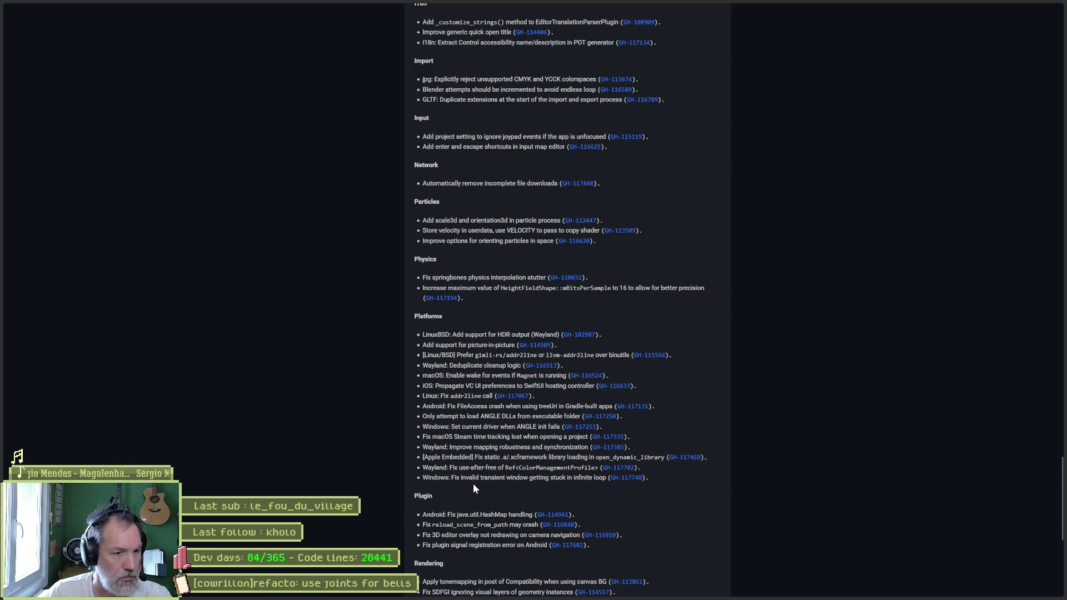
pyautogui.scroll(-2, 475, 490)
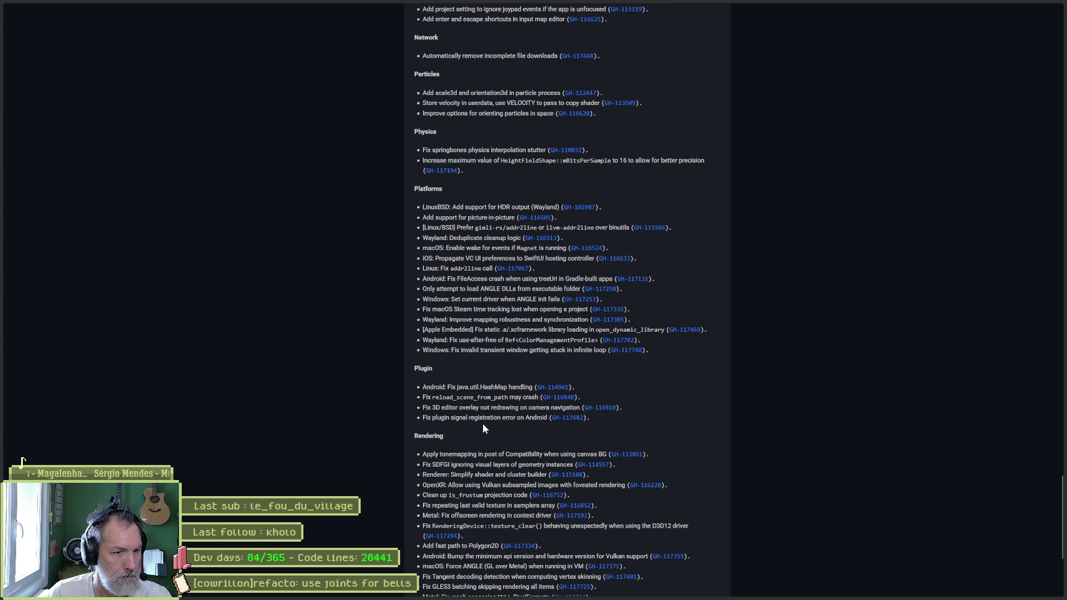
pyautogui.scroll(-2, 483, 357)
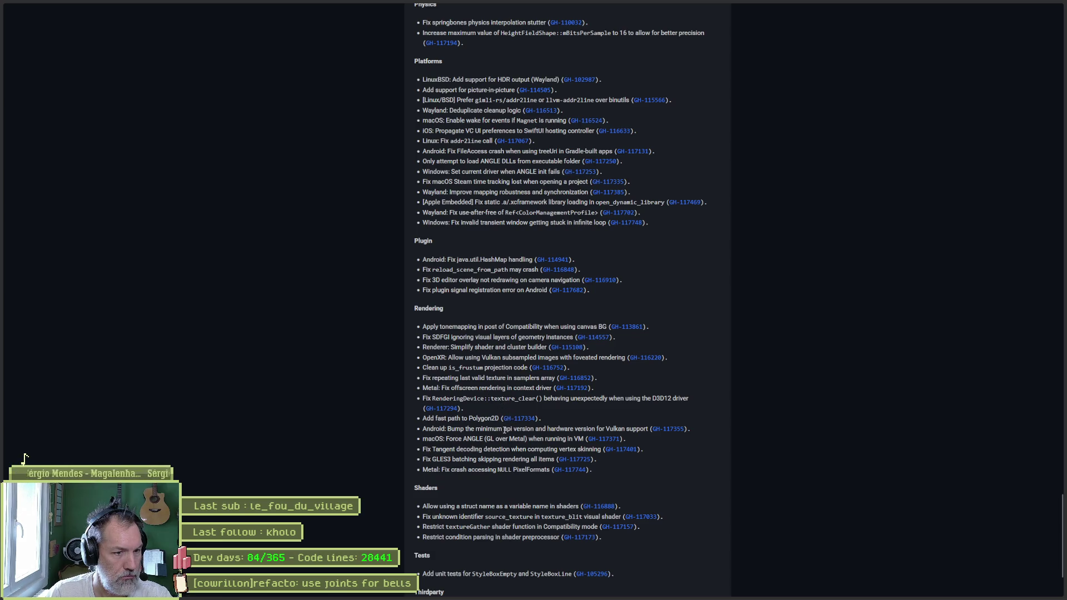
pyautogui.scroll(-3, 495, 450)
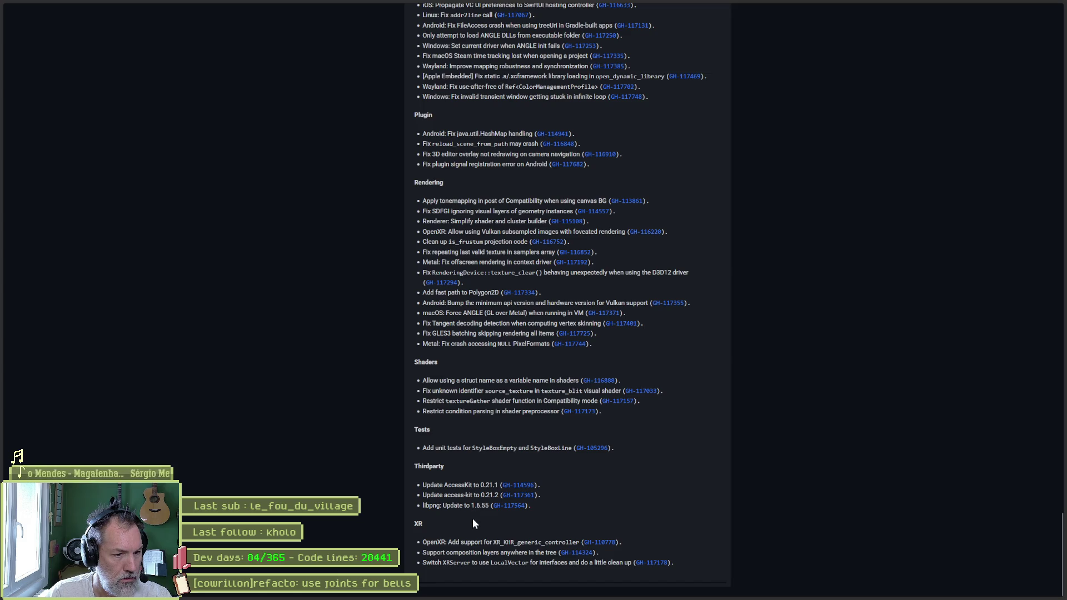
pyautogui.hotkey('alt', 'Tab')
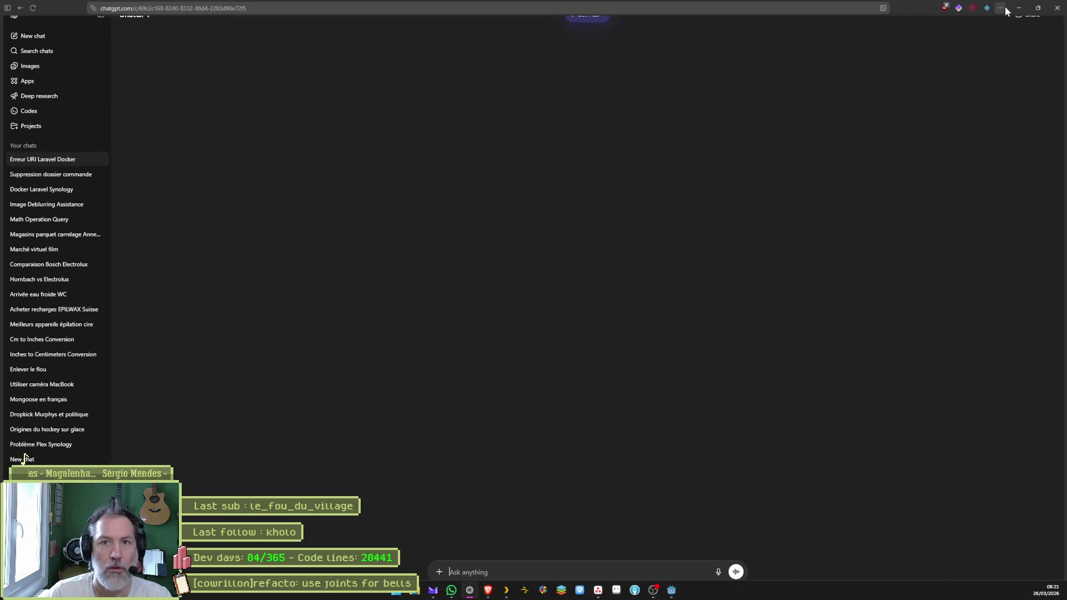
# - Minimize the ChatGPT browser window to get back to the Godot lantern chain scene
pyautogui.click(1020, 5)
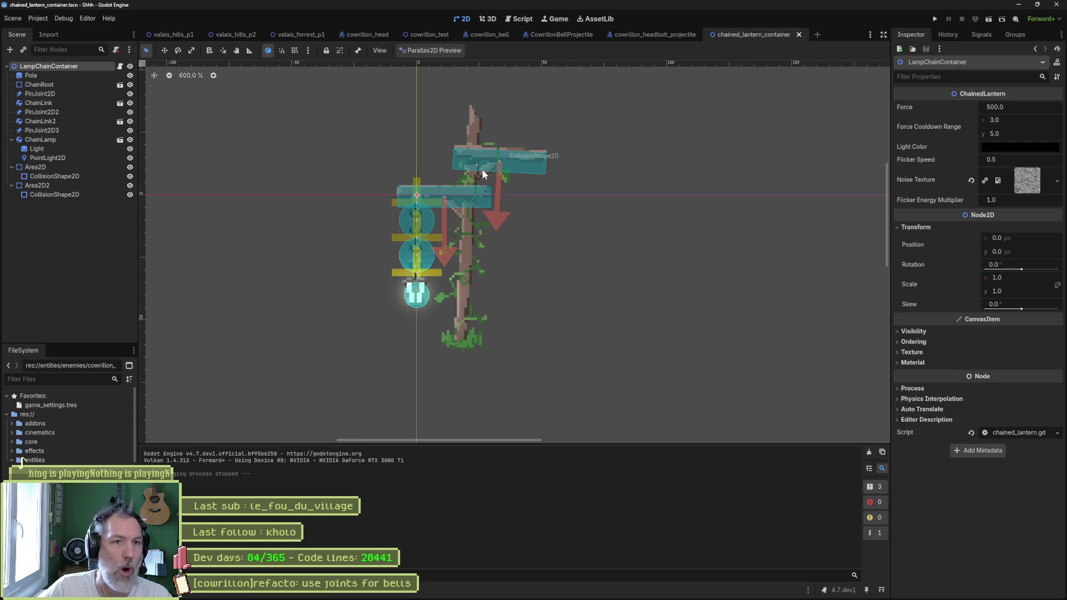
# - Review the unstaged cowrillon_bell.aseprite change in Fork's Local Changes, then minimize Fork
pyautogui.moveTo(472, 598)
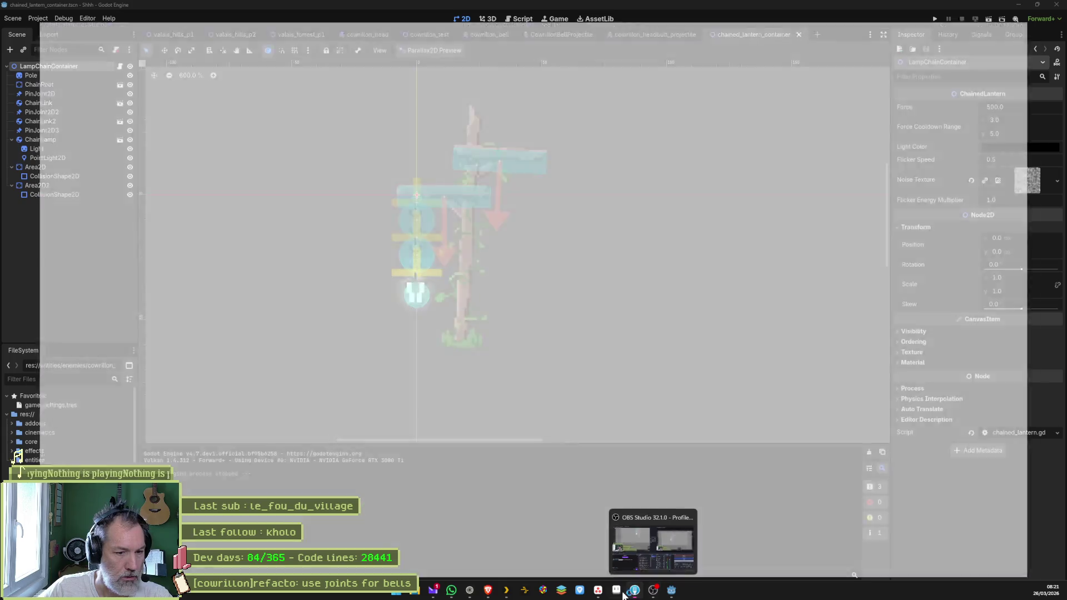
pyautogui.click(599, 592)
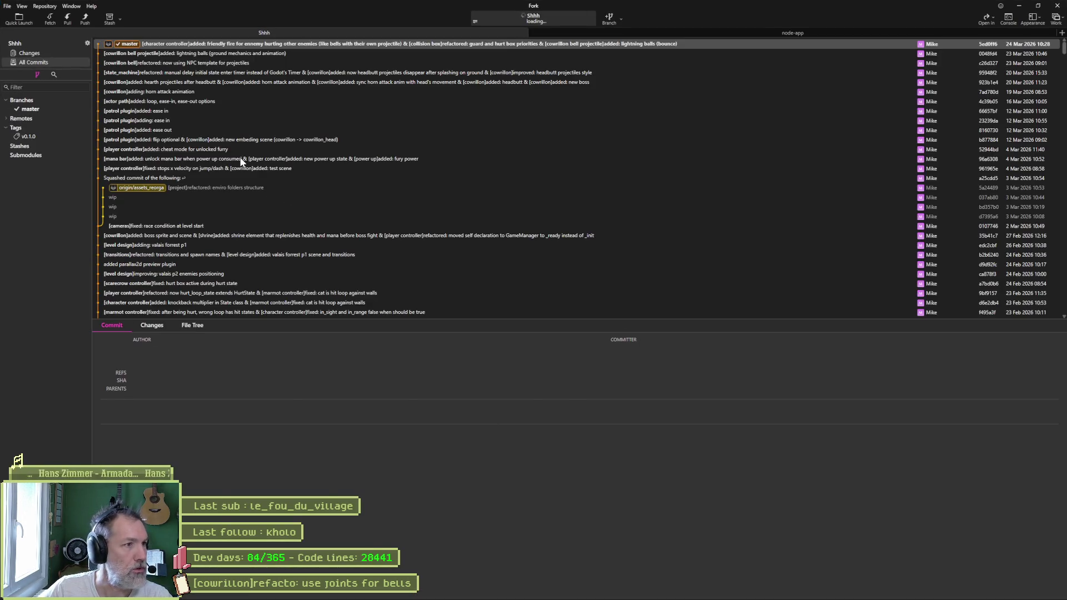
pyautogui.click(61, 52)
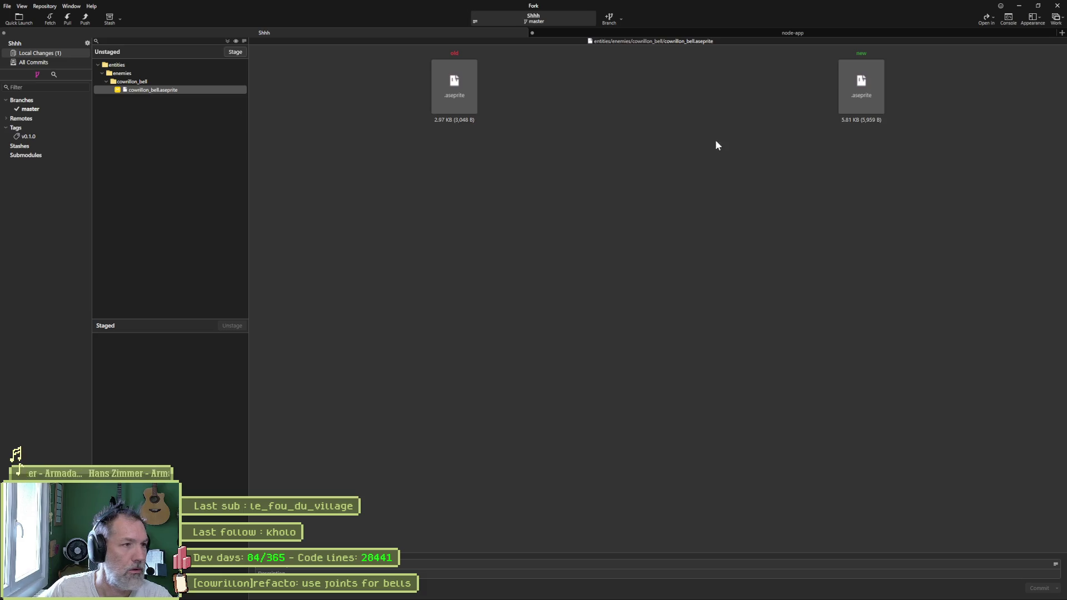
pyautogui.click(1019, 6)
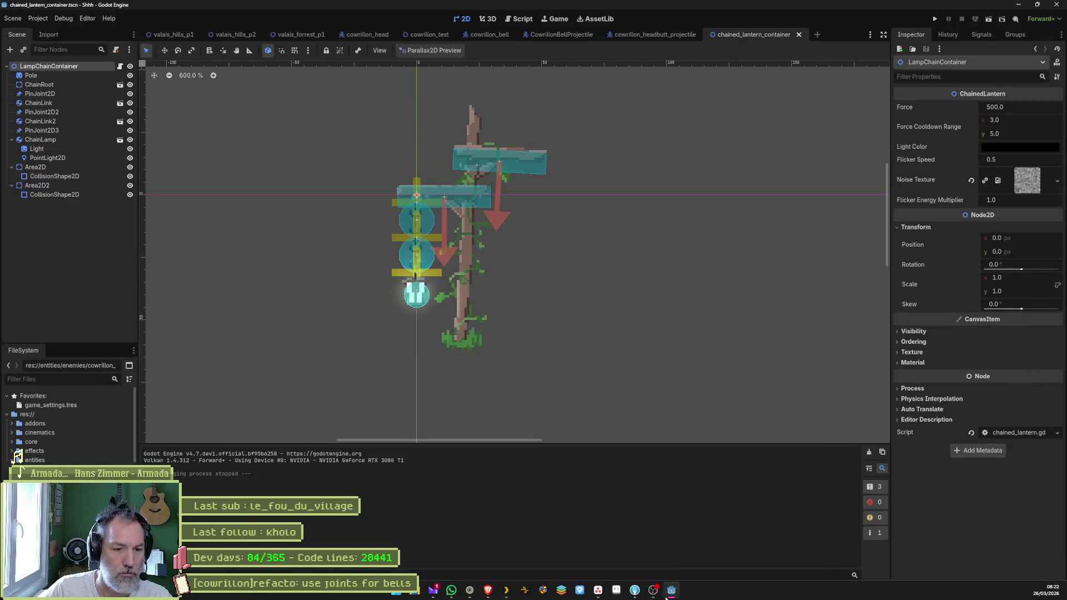
pyautogui.click(617, 591)
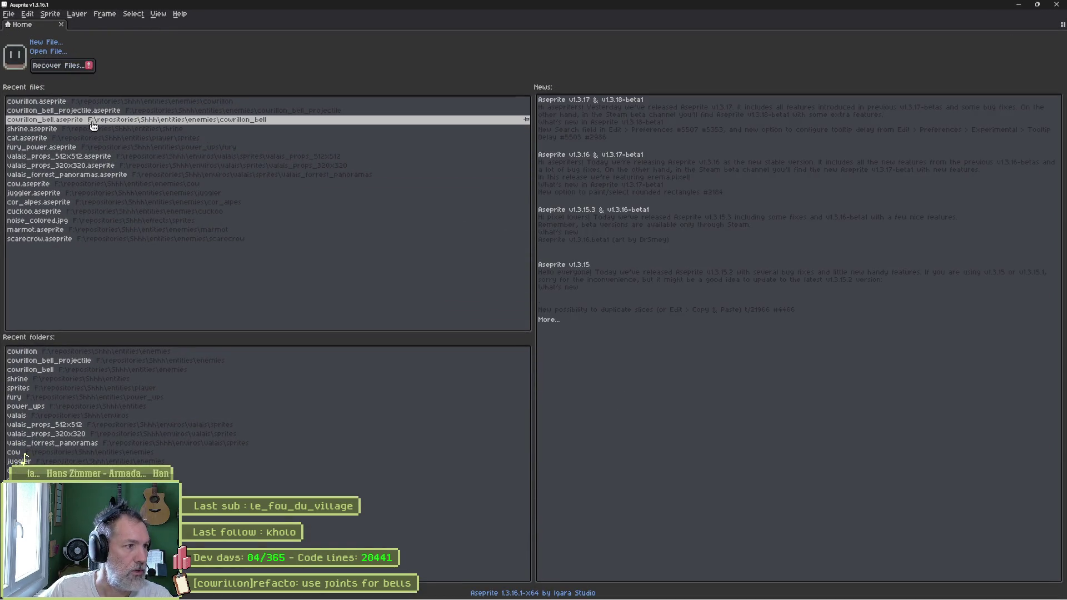
# - Open cowrillon_bell.aseprite from Recent files and step through its frames 7 to 16
pyautogui.click(87, 120)
pyautogui.moveTo(434, 522); pyautogui.dragTo(284, 522)
pyautogui.press('Return')
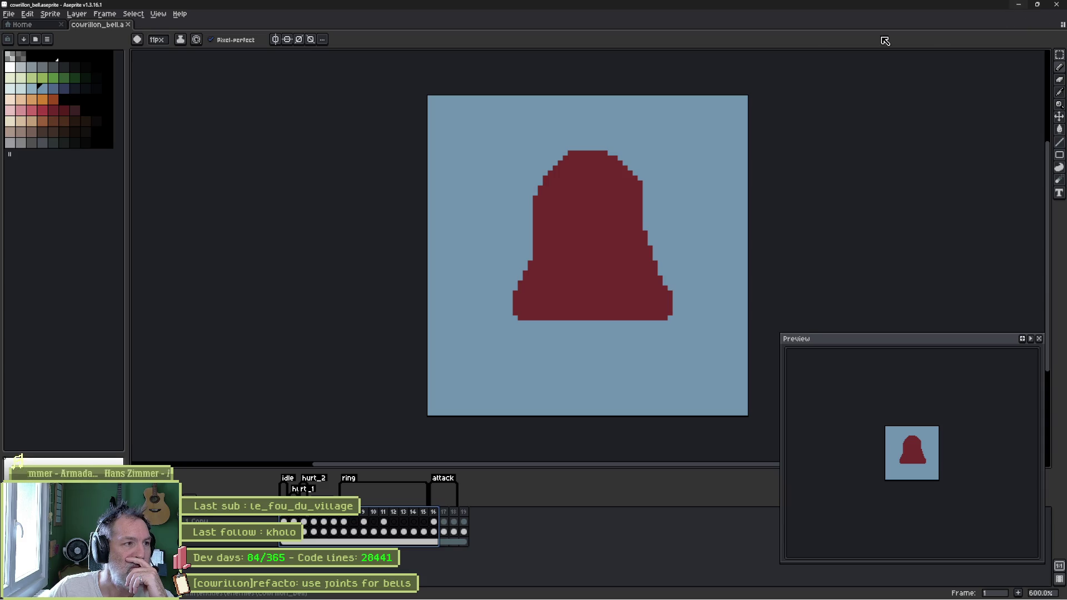
pyautogui.click(39, 26)
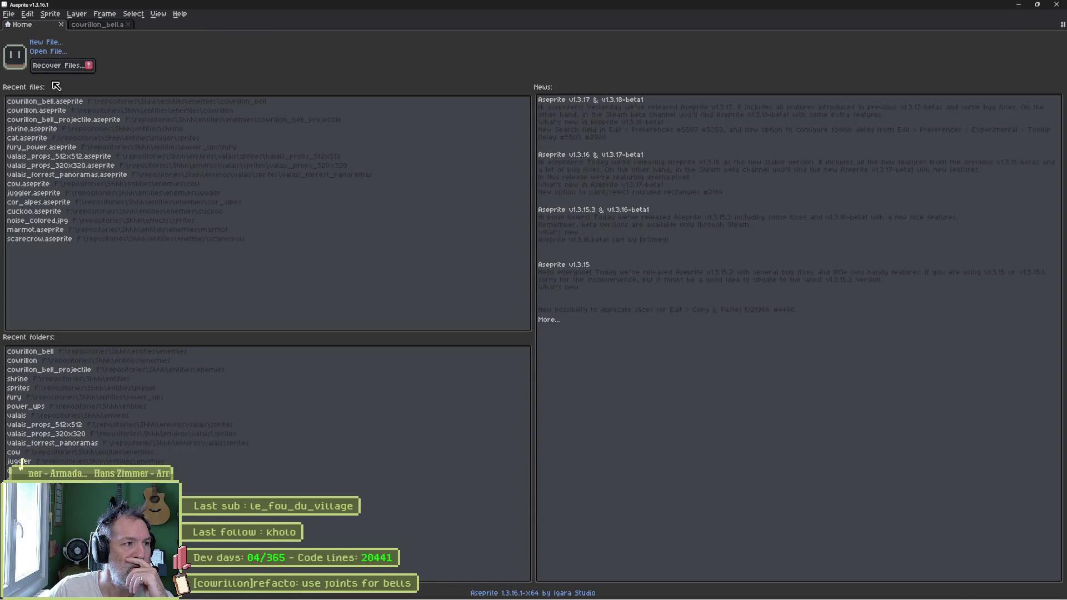
pyautogui.click(53, 111)
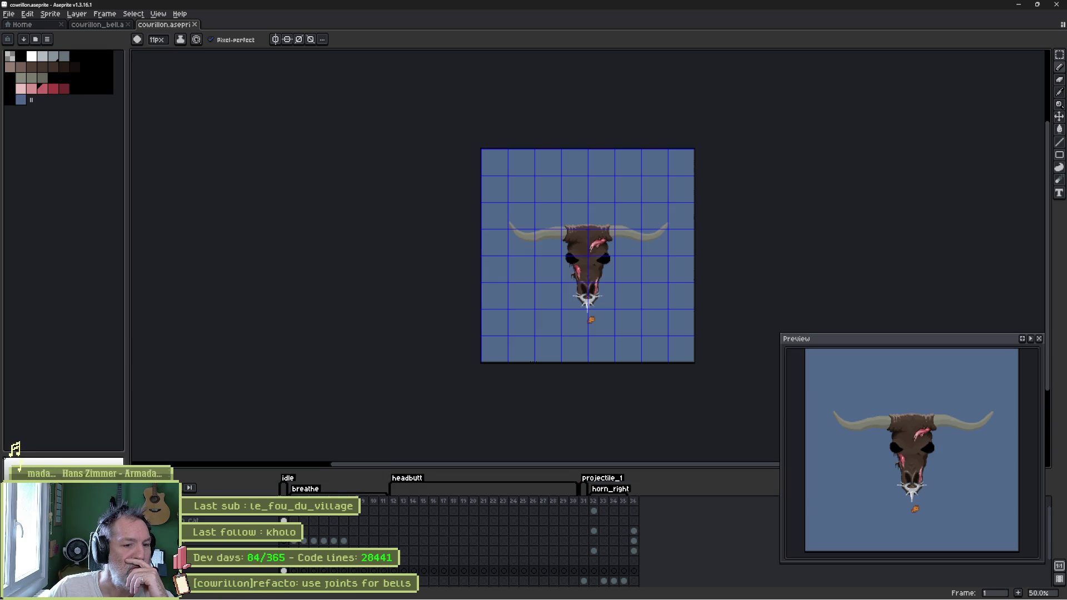
# - Scrub the cowrillon animation to frame 34 and play it
pyautogui.moveTo(294, 508)
pyautogui.mouseDown()
pyautogui.moveTo(647, 512)
pyautogui.moveTo(614, 515)
pyautogui.mouseUp()
pyautogui.press('Return')
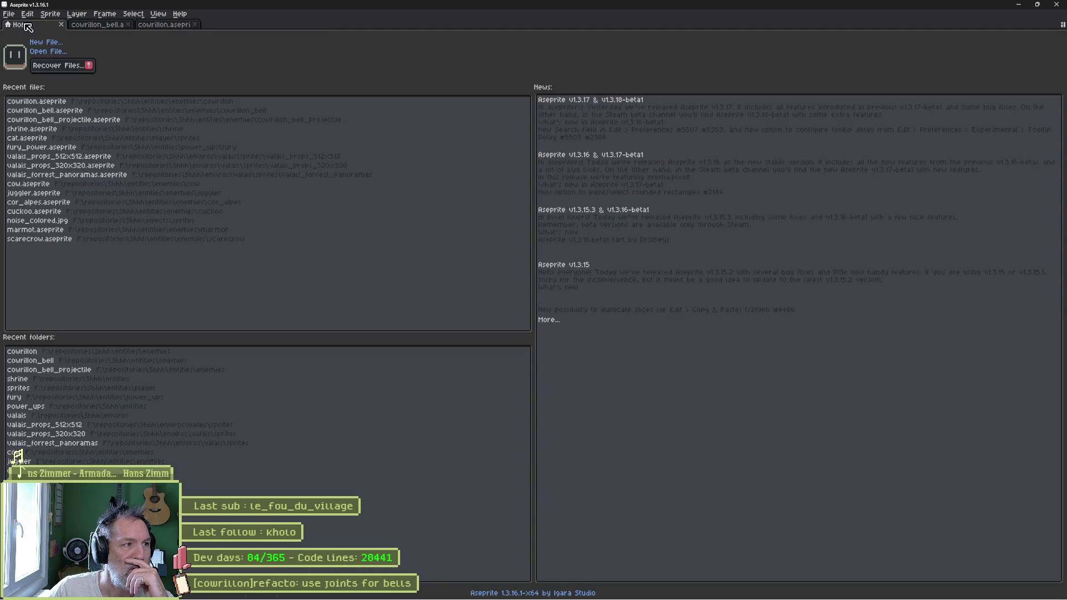
pyautogui.click(25, 25)
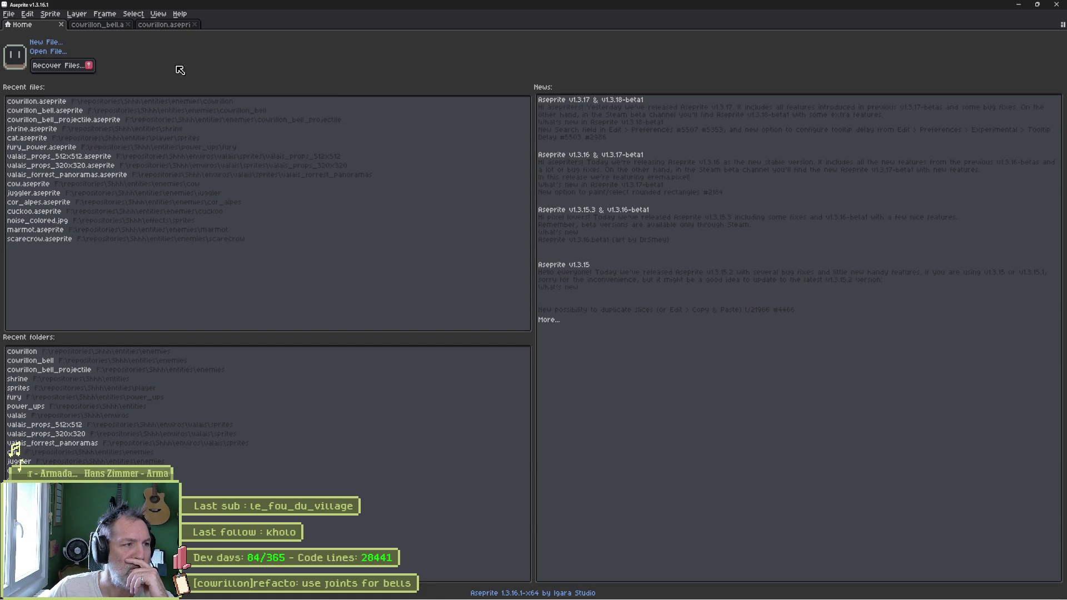
pyautogui.click(164, 25)
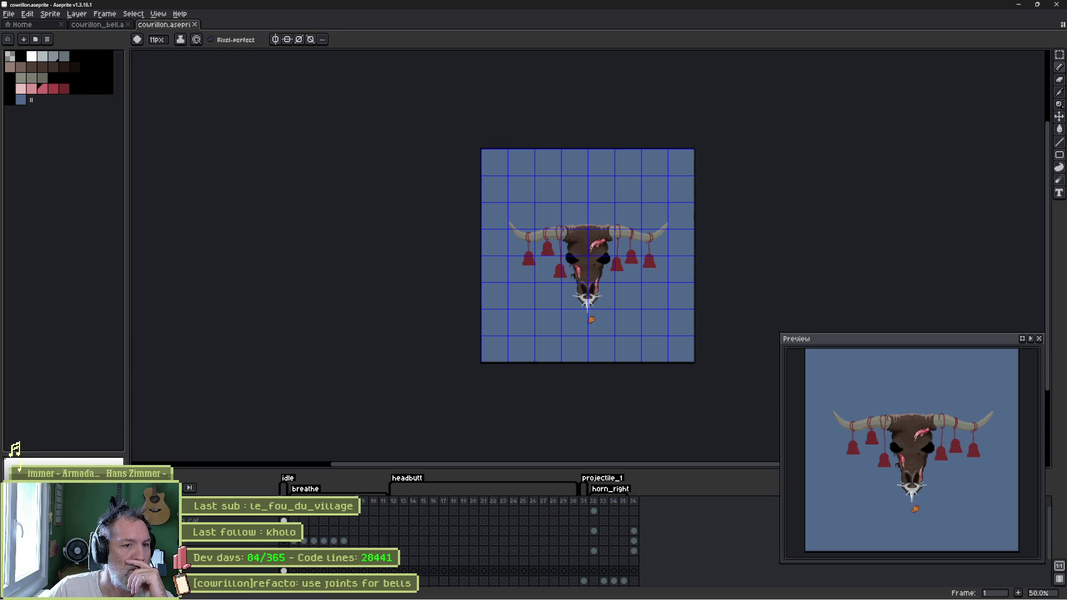
# - Zoom in to frame the skull's hanging bells and pick the Magic Wand tool
pyautogui.scroll(4, 642, 269)
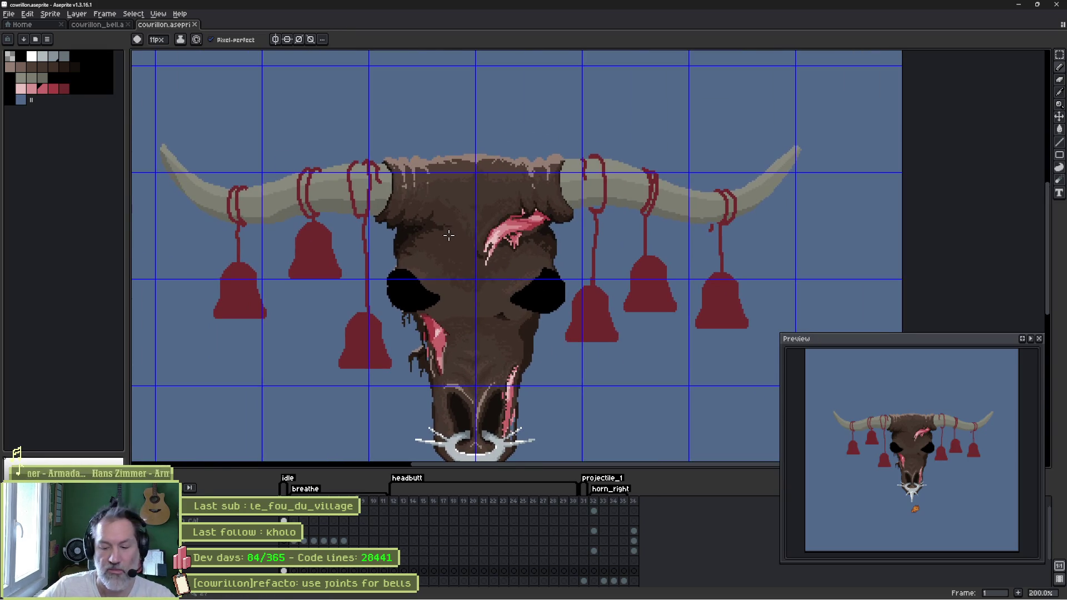
pyautogui.press('v')
pyautogui.press('b')
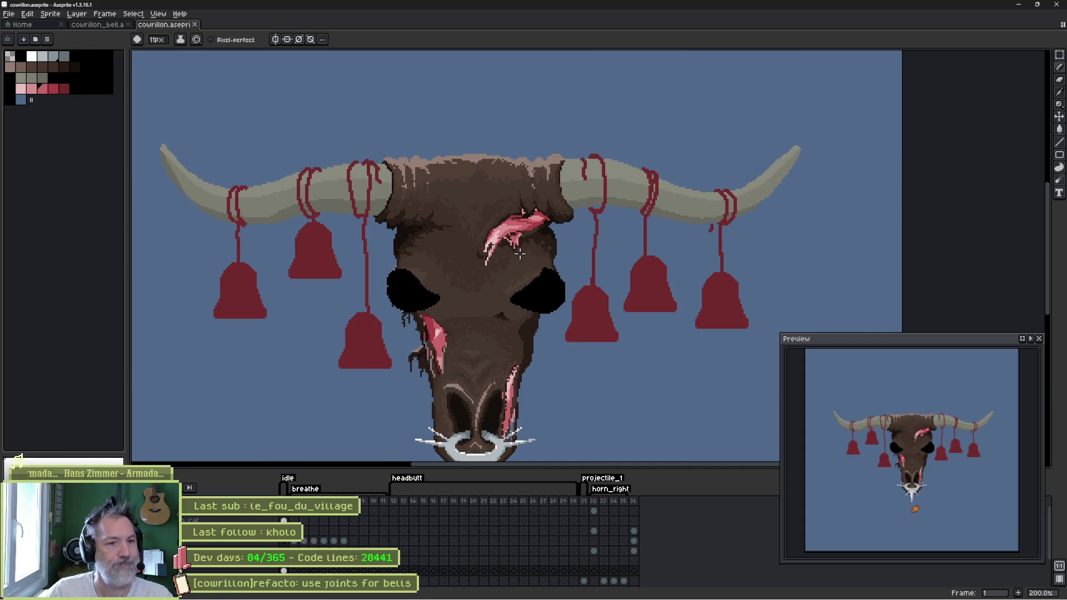
pyautogui.moveTo(516, 287); pyautogui.dragTo(504, 261)
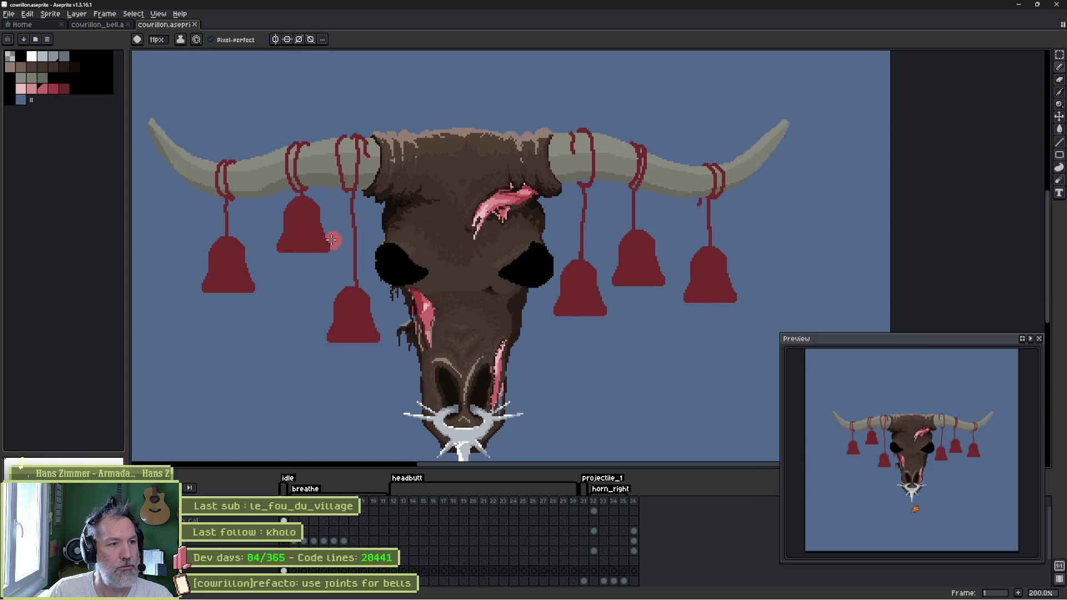
pyautogui.press('w')
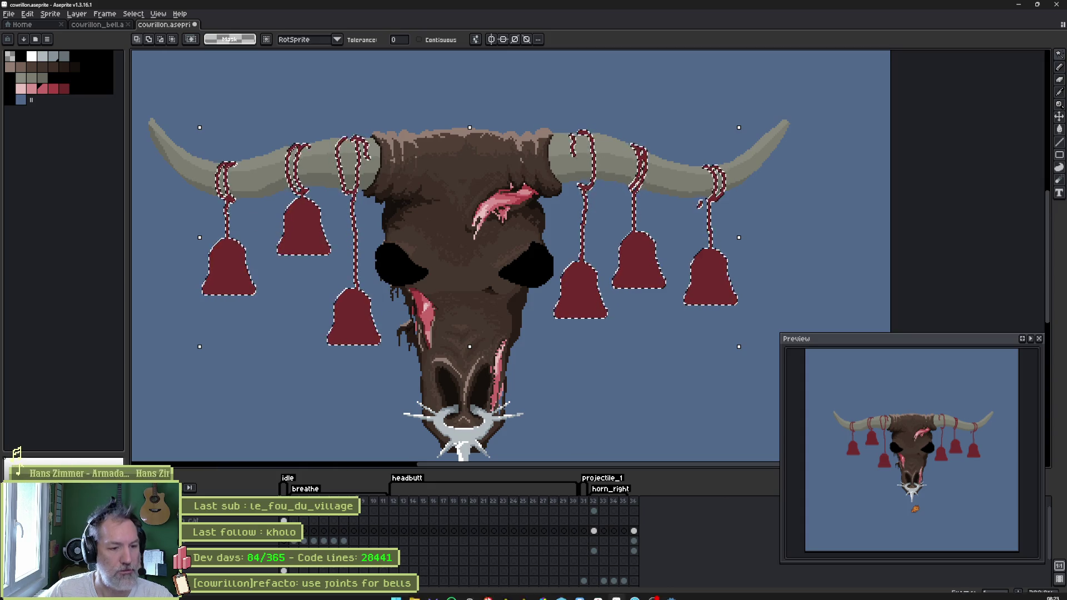
pyautogui.click(669, 592)
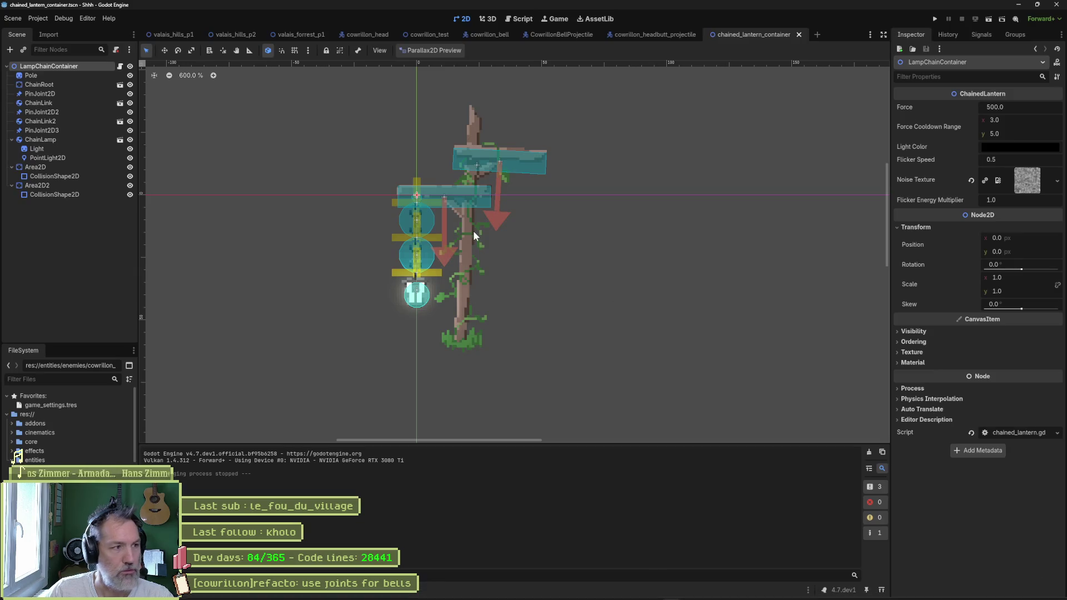
# - Reveal the LampChainContainer scene's files in the FileSystem dock
pyautogui.rightClick(73, 66)
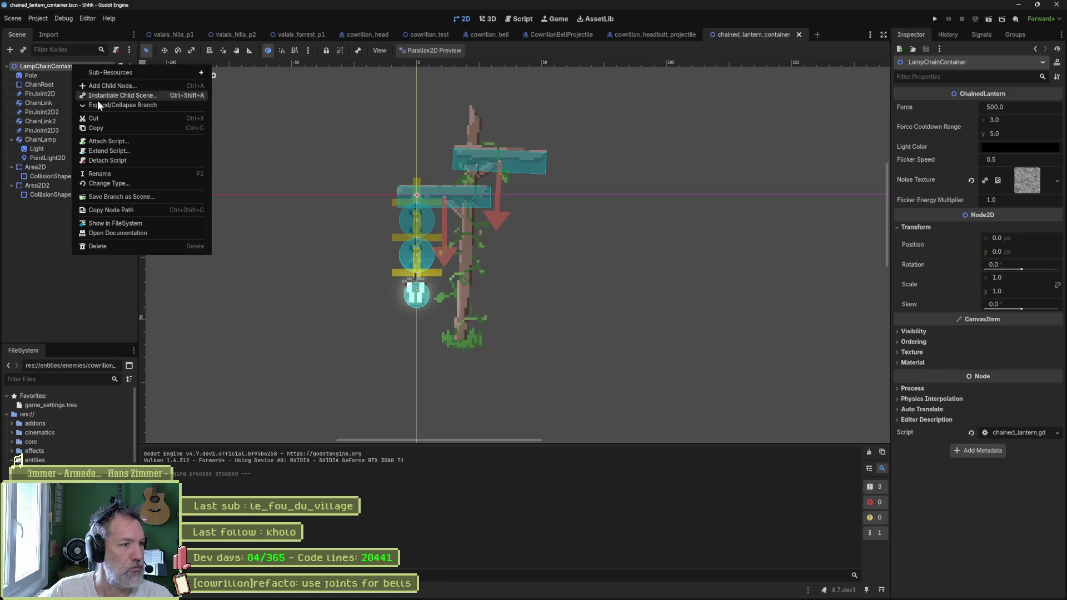
pyautogui.click(154, 221)
pyautogui.scroll(-3, 118, 442)
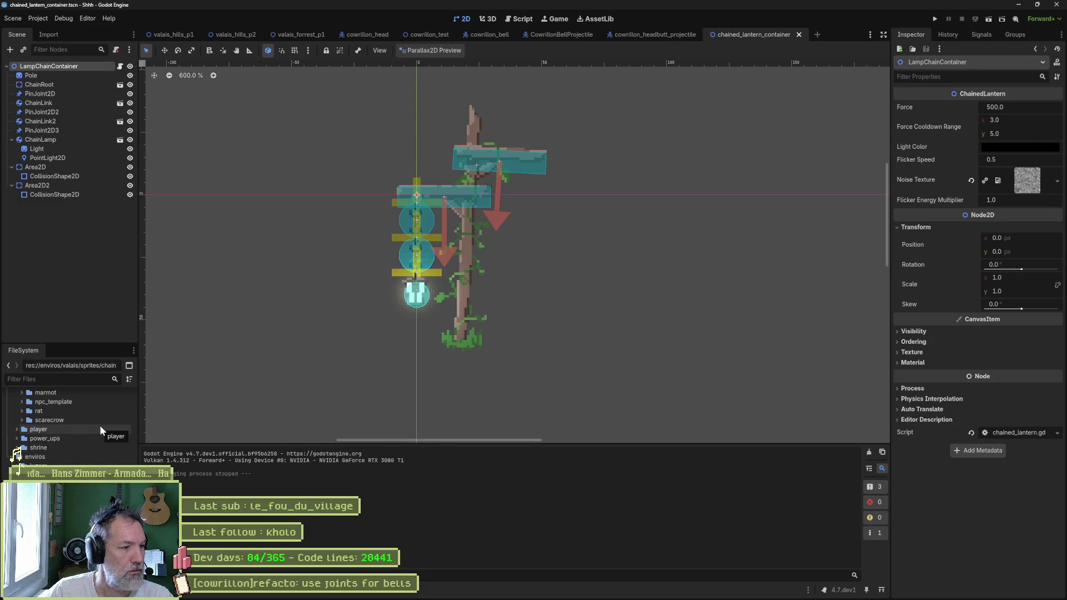
pyautogui.scroll(-2, 95, 426)
pyautogui.scroll(-2, 93, 427)
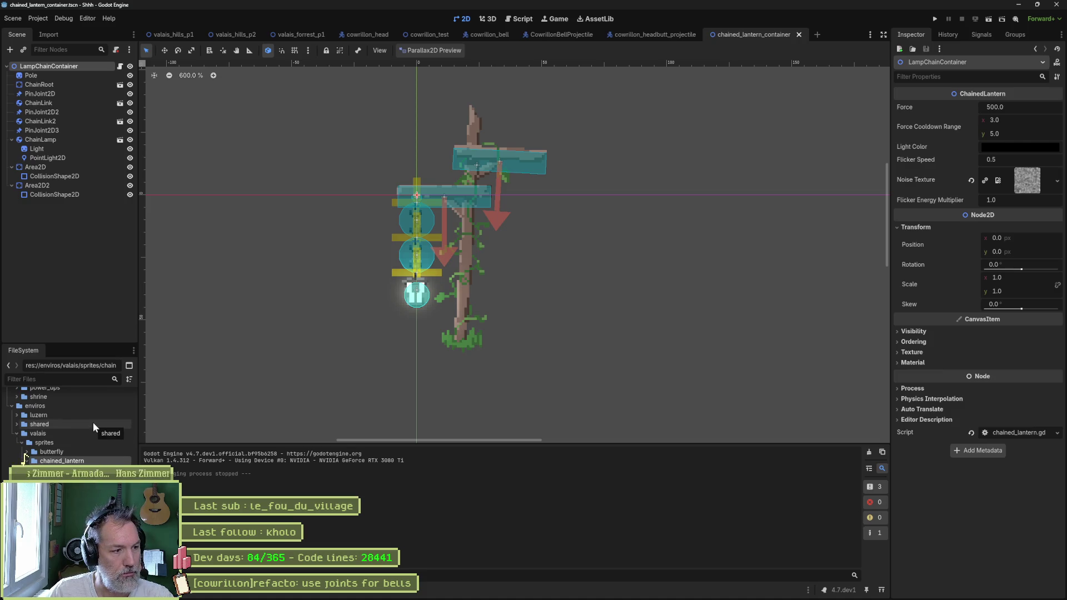
# - Duplicate the chained_lantern folder as cowrillon_hanging_bell and open its chain_root.tscn
pyautogui.hotkey('ctrl', 'd')
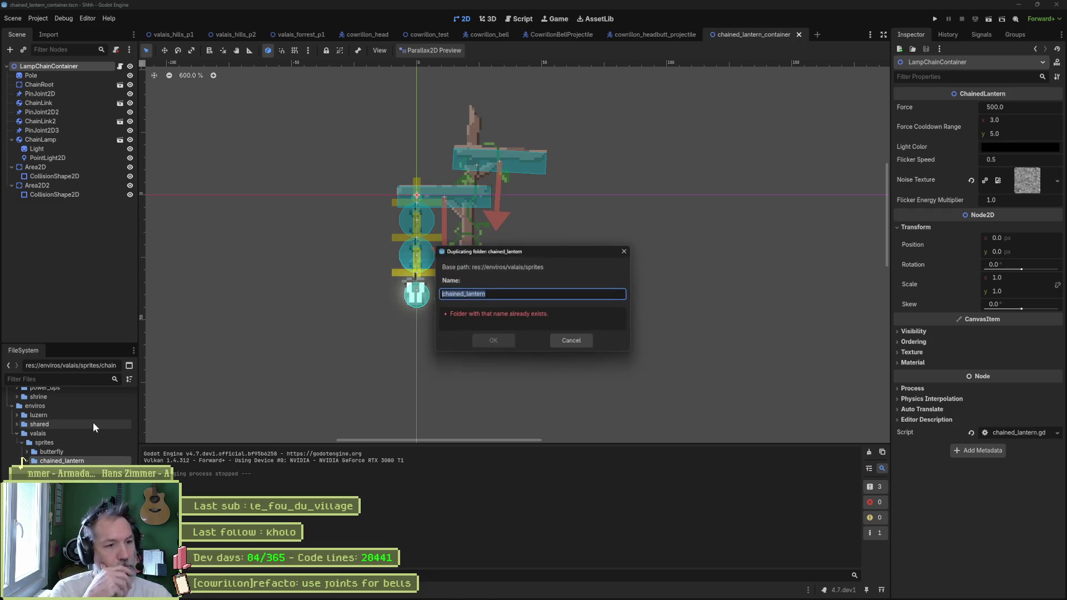
pyautogui.write('cowrillon_')
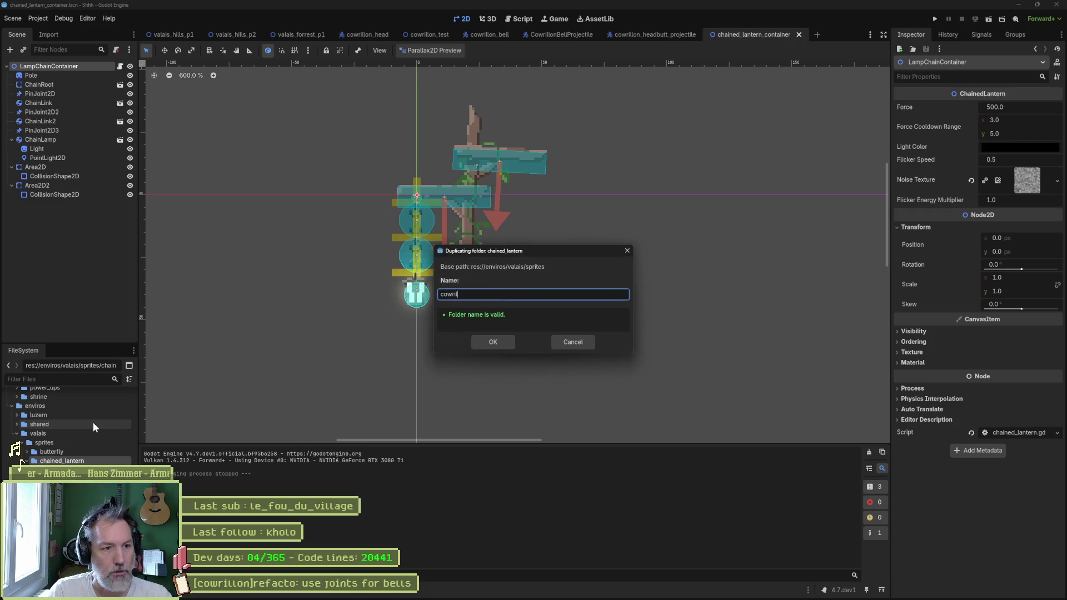
pyautogui.write('hanging_bell')
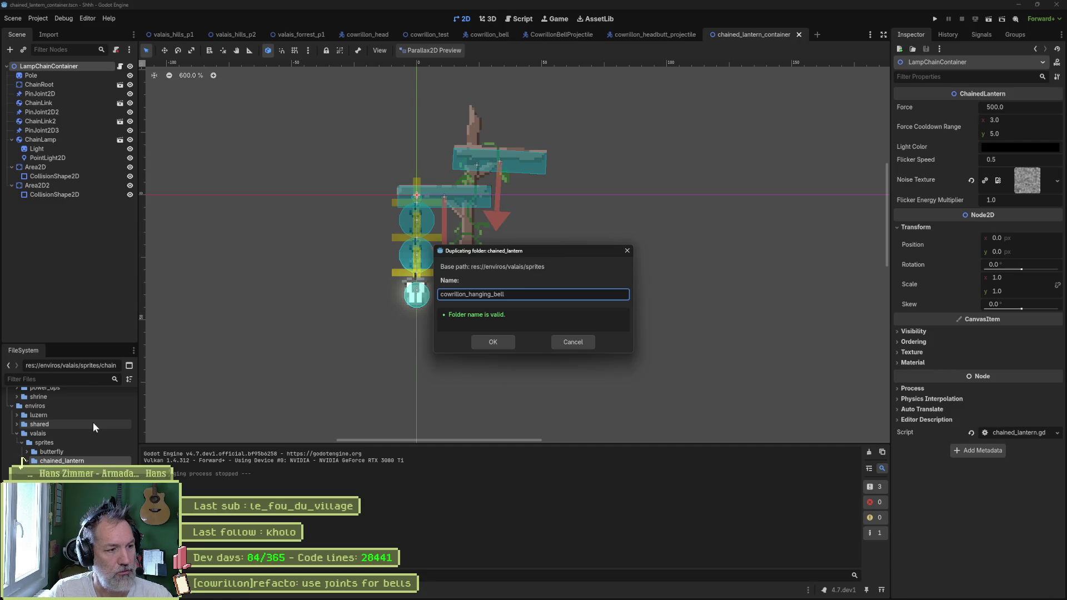
pyautogui.press('Return')
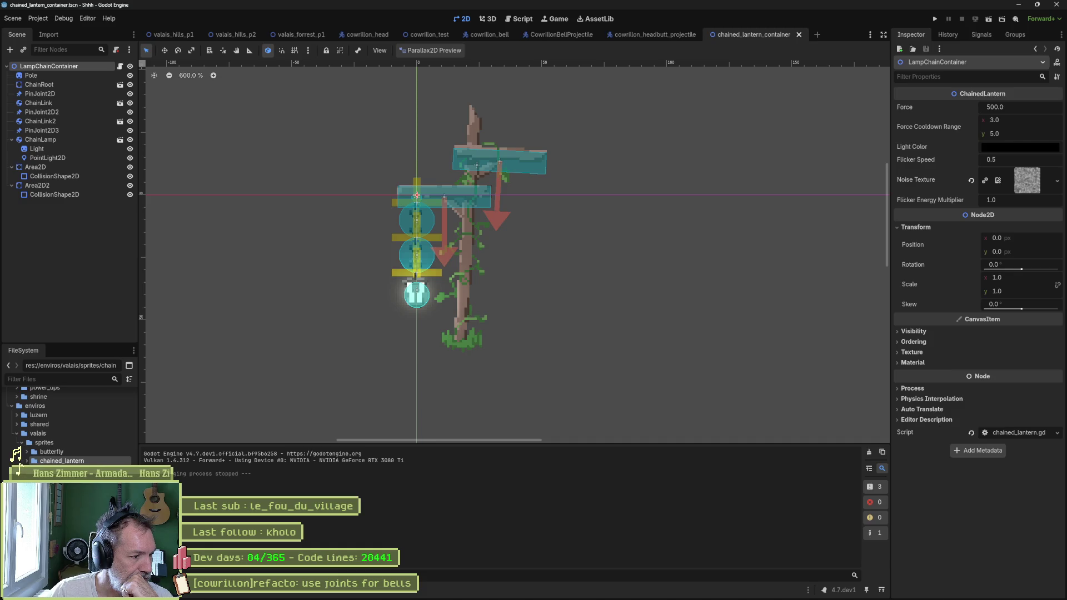
pyautogui.click(120, 85)
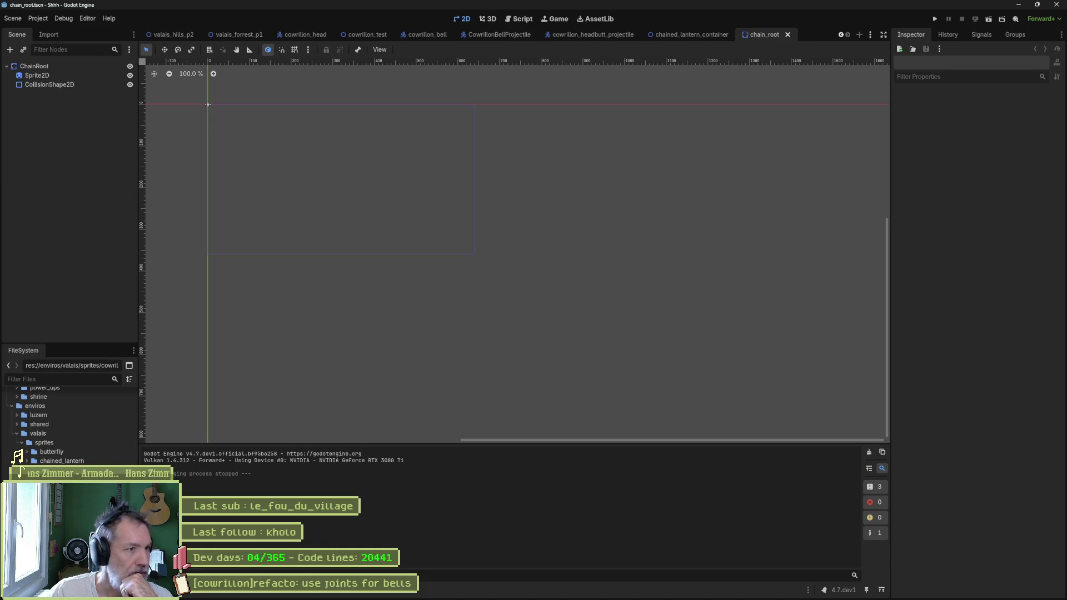
# - Open the chained_lantern.tscn link scene and frame its lantern sprite in the view
pyautogui.scroll(7, 329, 281)
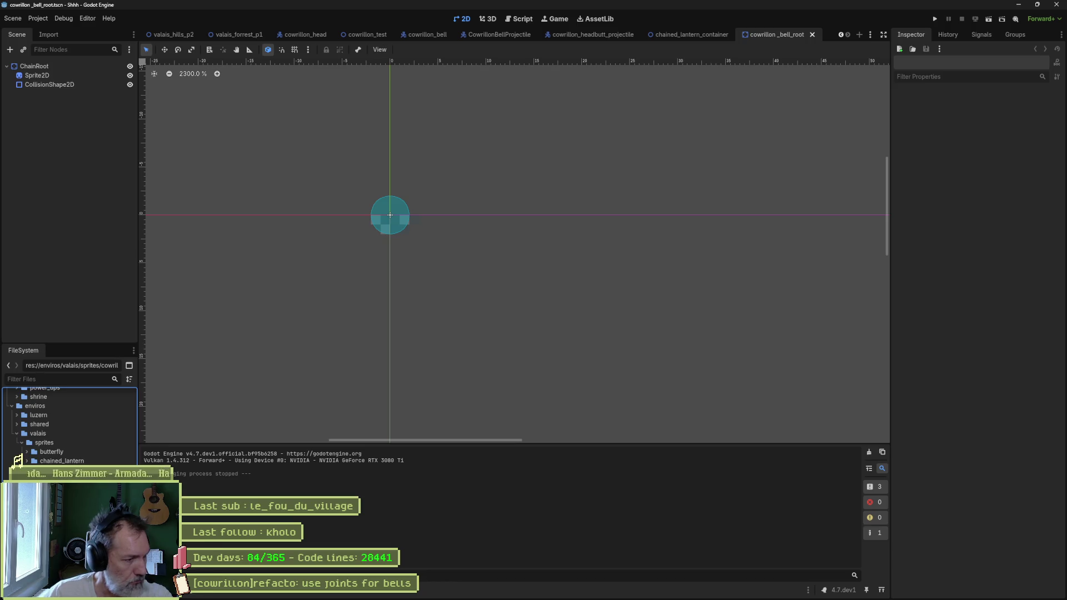
pyautogui.doubleClick(21, 463)
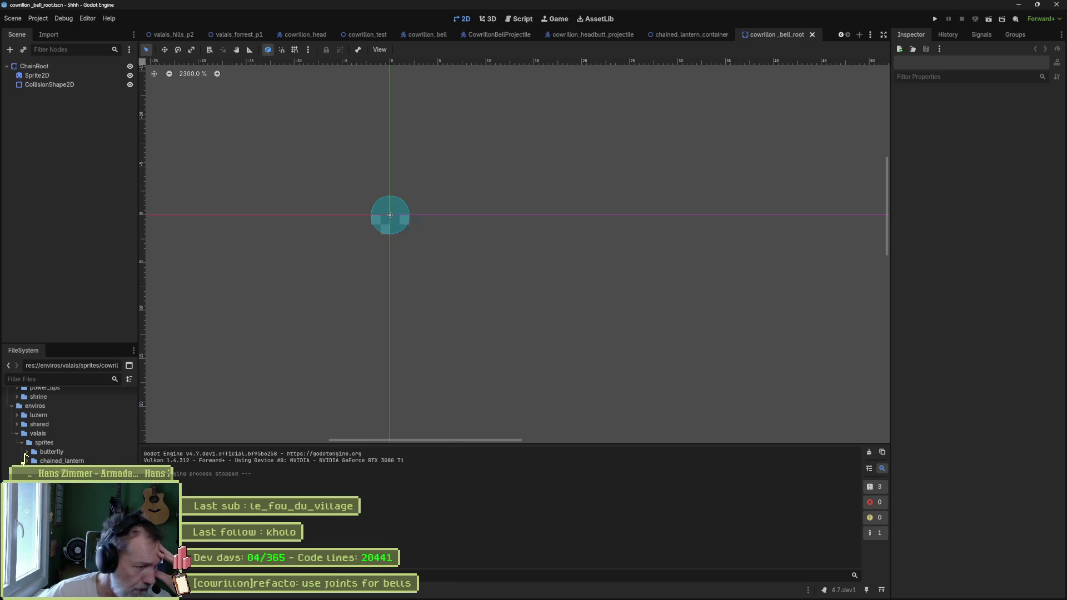
pyautogui.hotkey('shift', 'f')
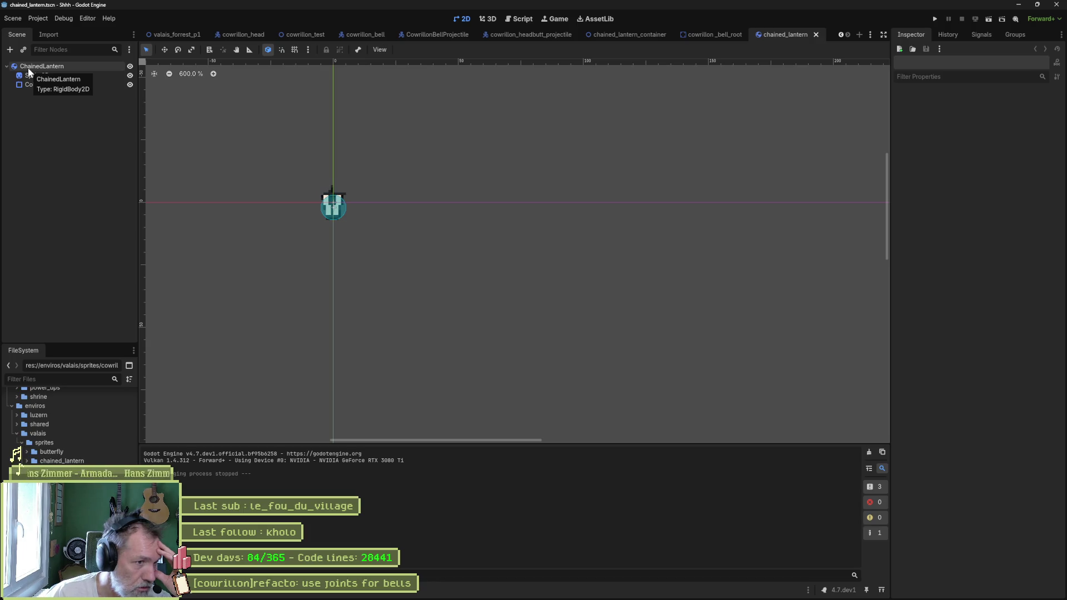
# - Move the cowrillon_hanging_bell folder into res://entities/enemies in the FileSystem dock
pyautogui.scroll(-5, 56, 428)
pyautogui.scroll(-2, 21, 461)
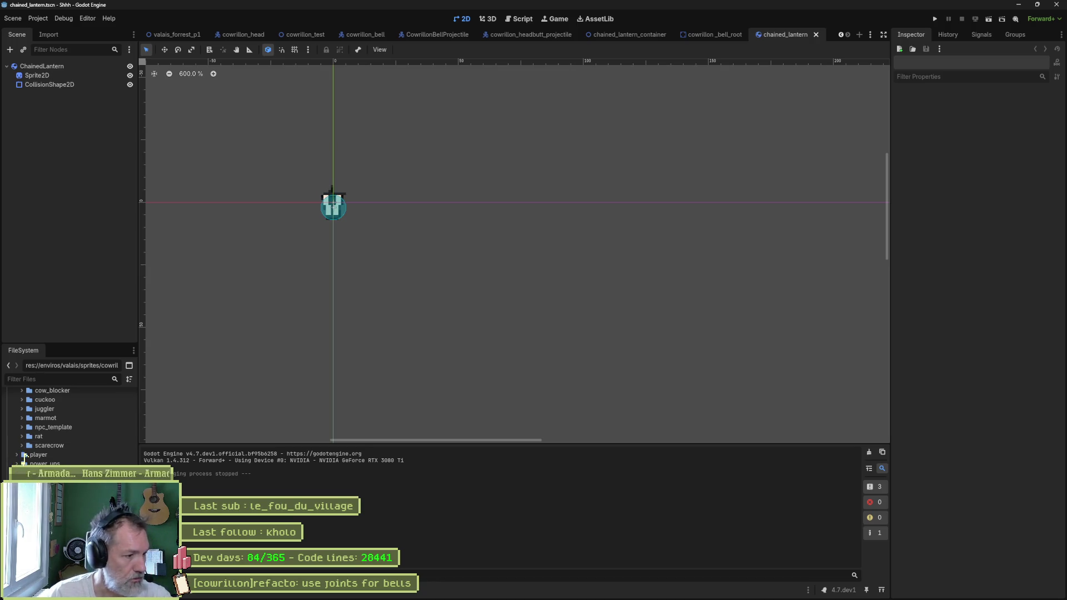
pyautogui.scroll(4, 67, 428)
pyautogui.scroll(3, 66, 426)
pyautogui.click(22, 452)
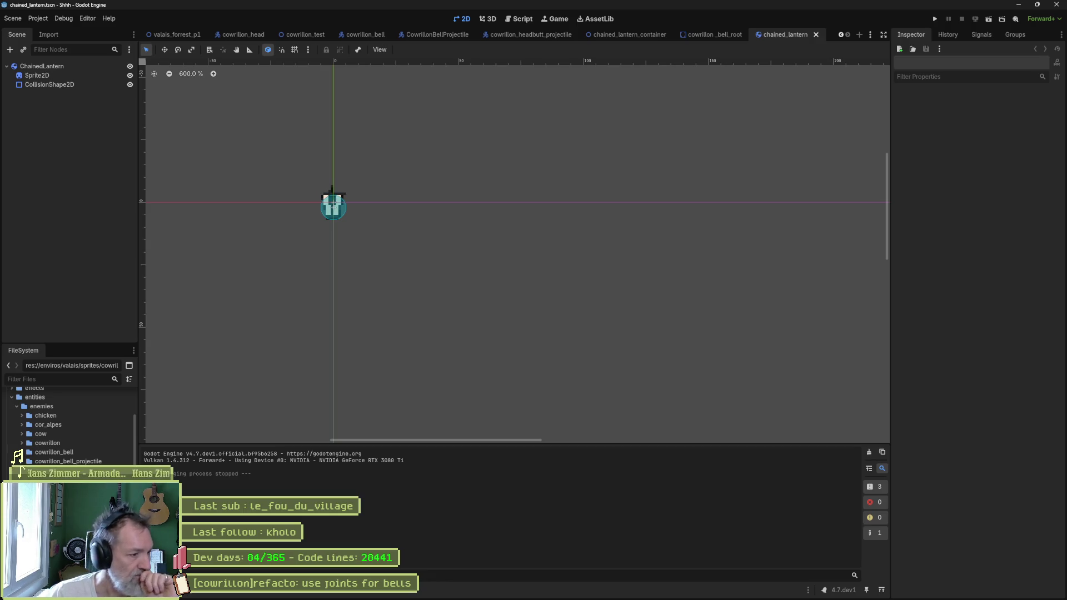
pyautogui.click(22, 452)
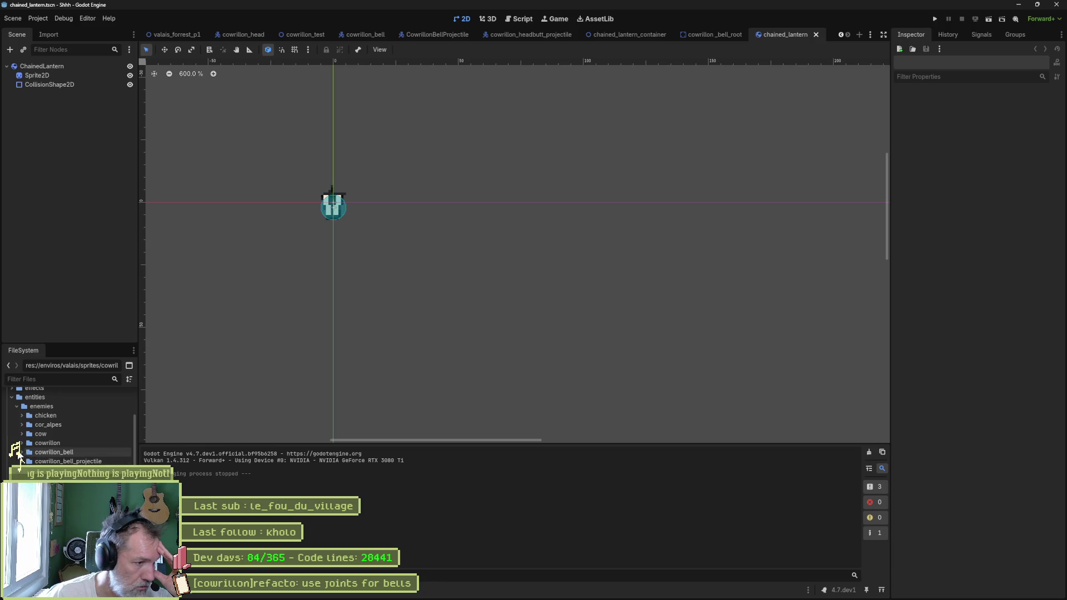
pyautogui.scroll(-3, 70, 425)
pyautogui.moveTo(20, 468)
pyautogui.mouseDown()
pyautogui.moveTo(40, 398)
pyautogui.moveTo(38, 435)
pyautogui.mouseUp()
pyautogui.click(502, 310)
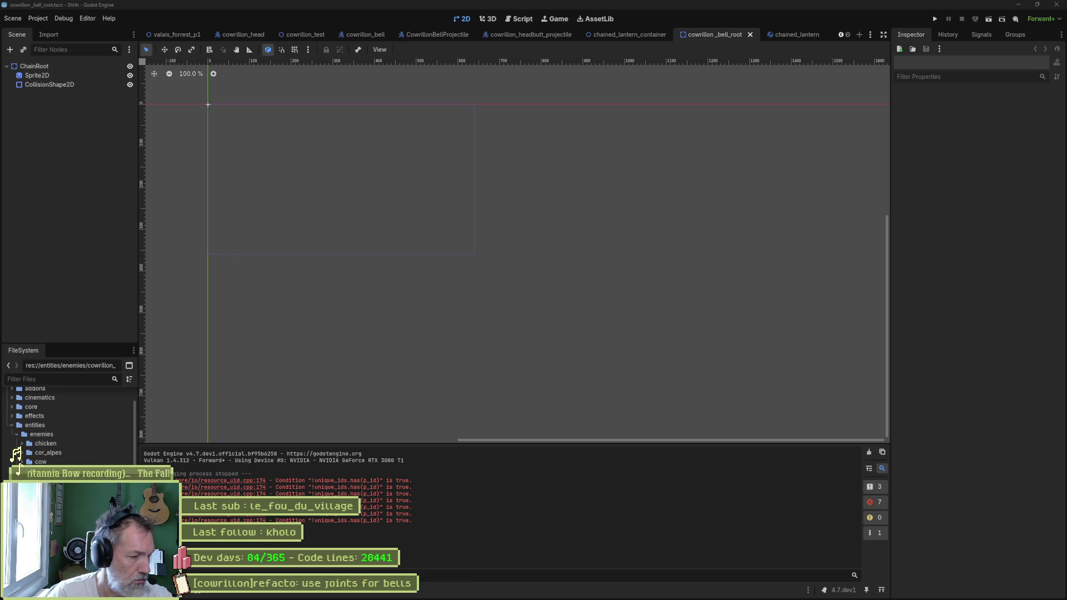
# - Bring the Godot editor back into focus
pyautogui.click(78, 411)
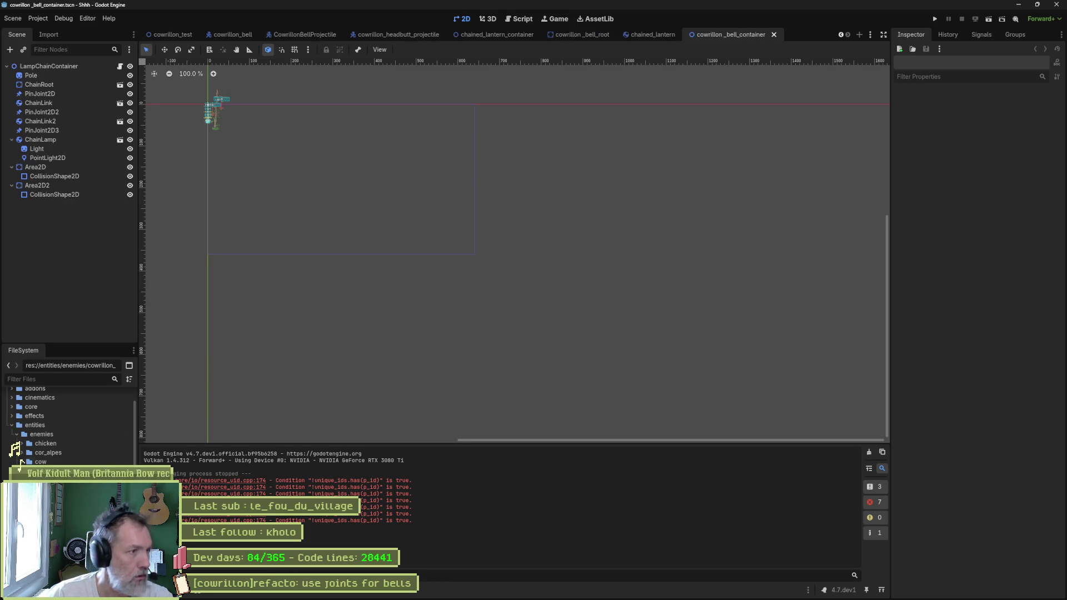
# - Rename the bell container scene's root node to CowrillonBellContainer
pyautogui.click(62, 66)
pyautogui.write('Cowrillonbell')
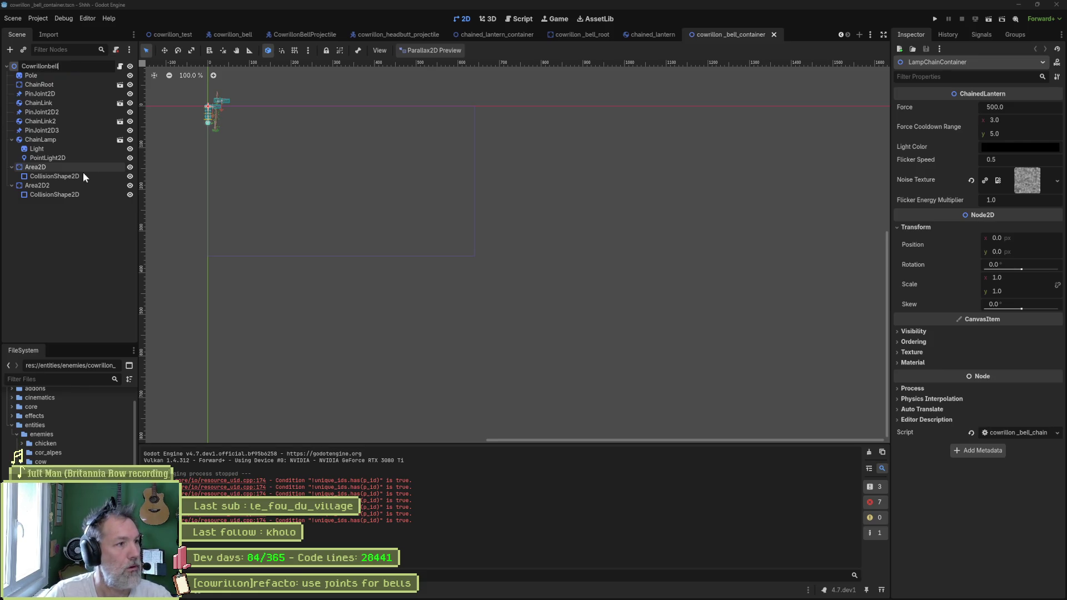
pyautogui.press('BackSpace')
pyautogui.press('BackSpace')
pyautogui.press('BackSpace')
pyautogui.write('BellContainer')
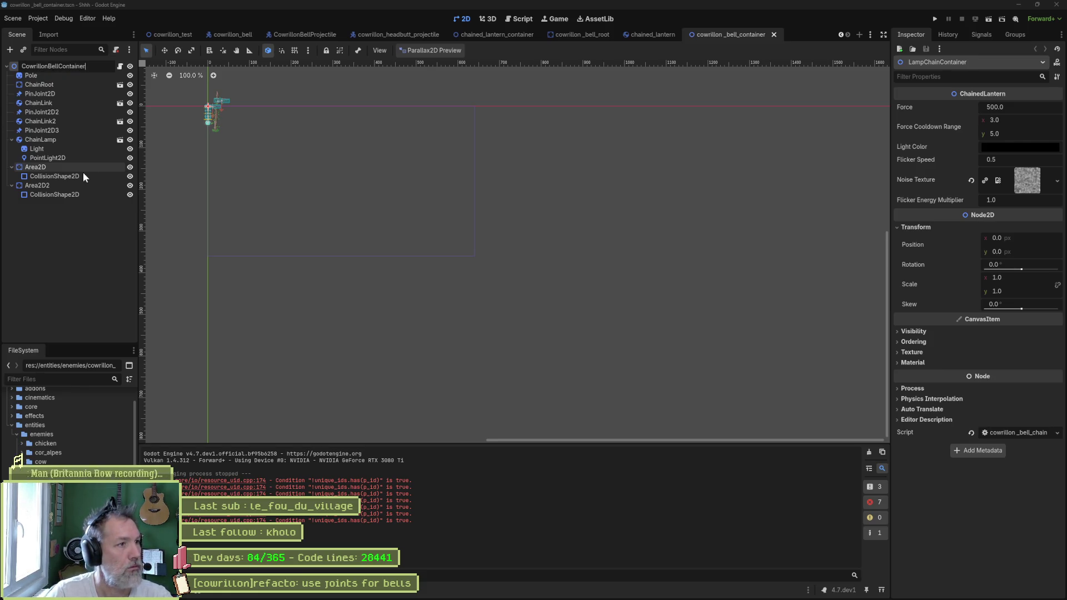
pyautogui.press('Return')
# - Frame the bell chain scene, inspect the Pole sprite's properties, then switch to Aseprite
pyautogui.press('f')
pyautogui.scroll(8, 518, 264)
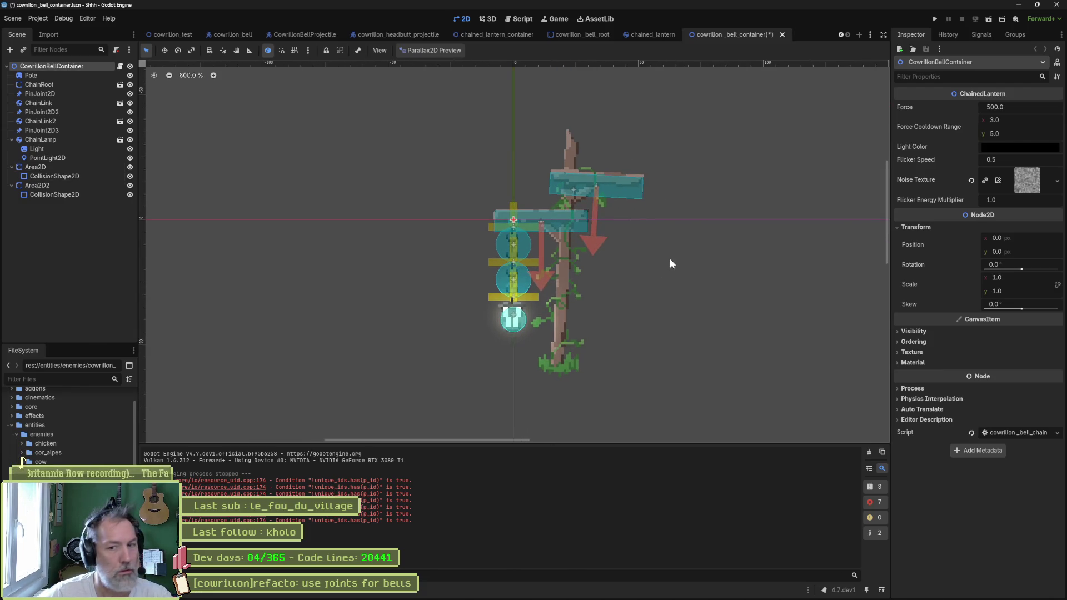
pyautogui.click(93, 77)
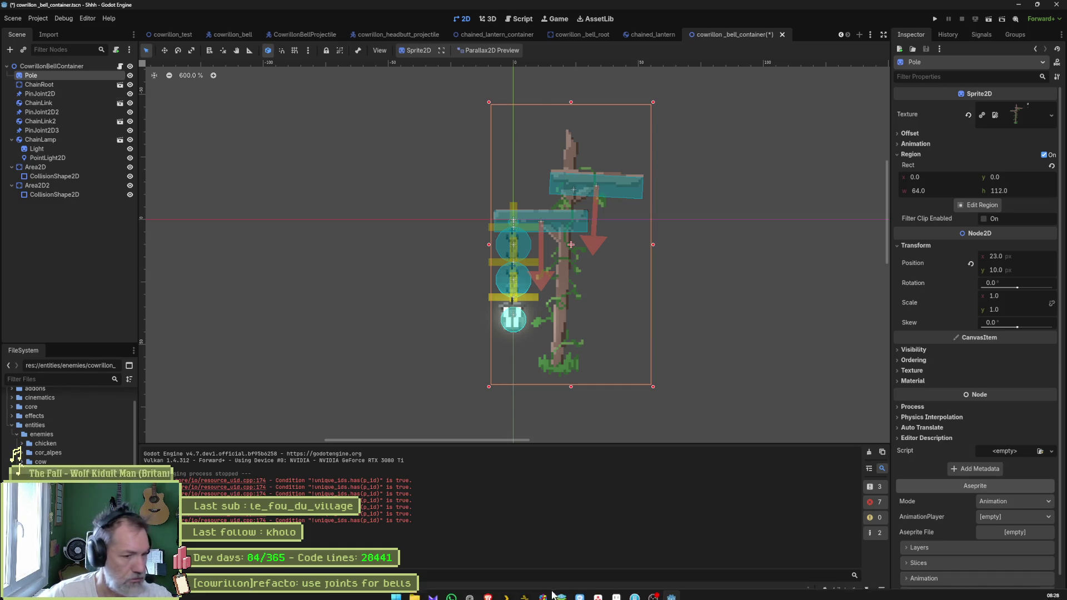
pyautogui.click(616, 591)
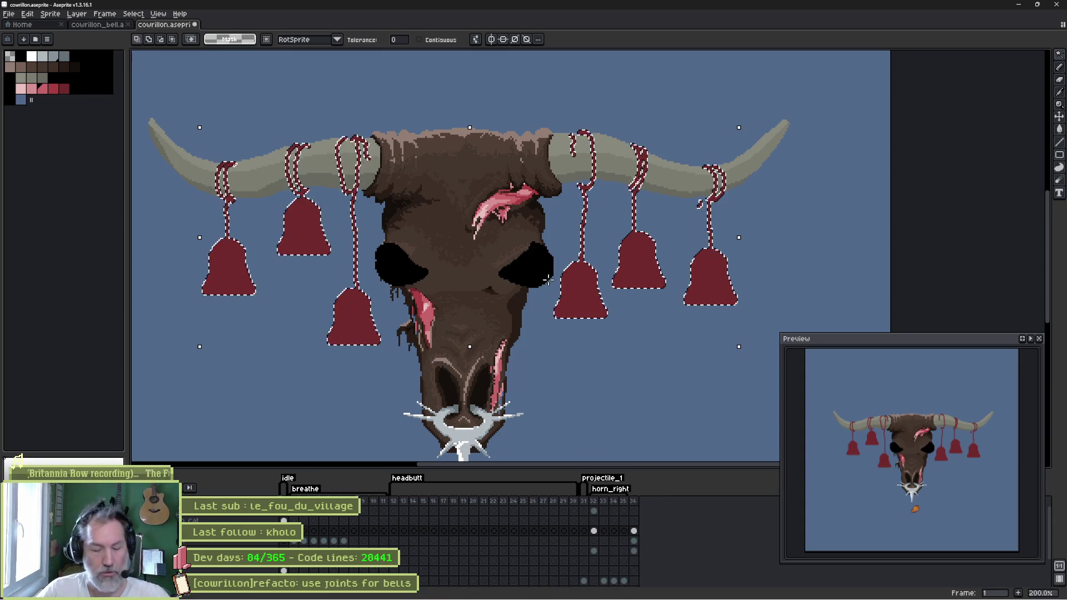
# - Create a new 128×128 sprite in Aseprite
pyautogui.hotkey('ctrl', 'n')
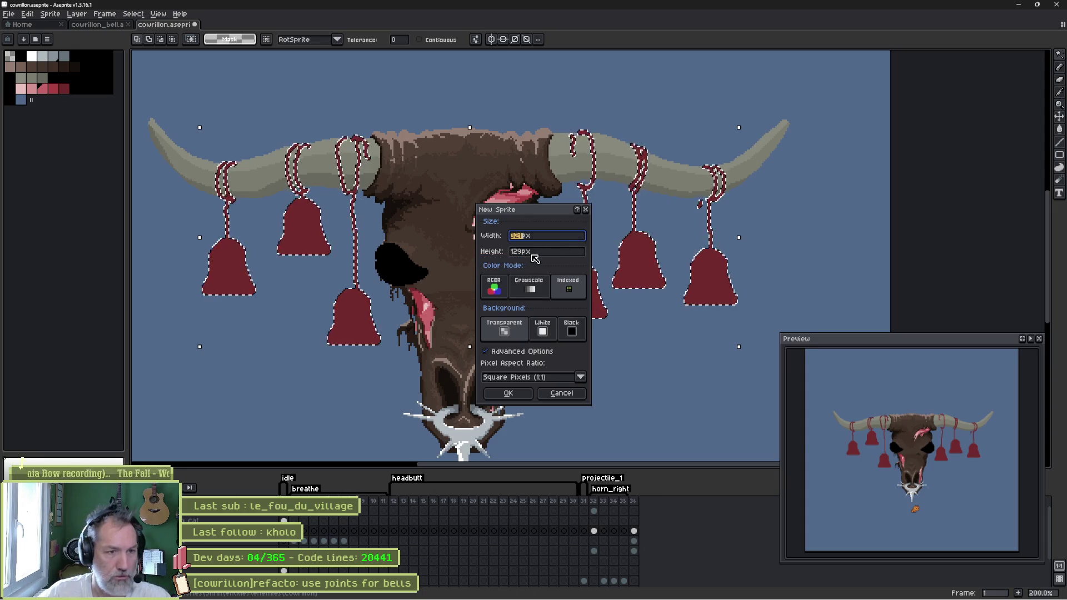
pyautogui.write('28')
pyautogui.press('Tab')
pyautogui.write('2')
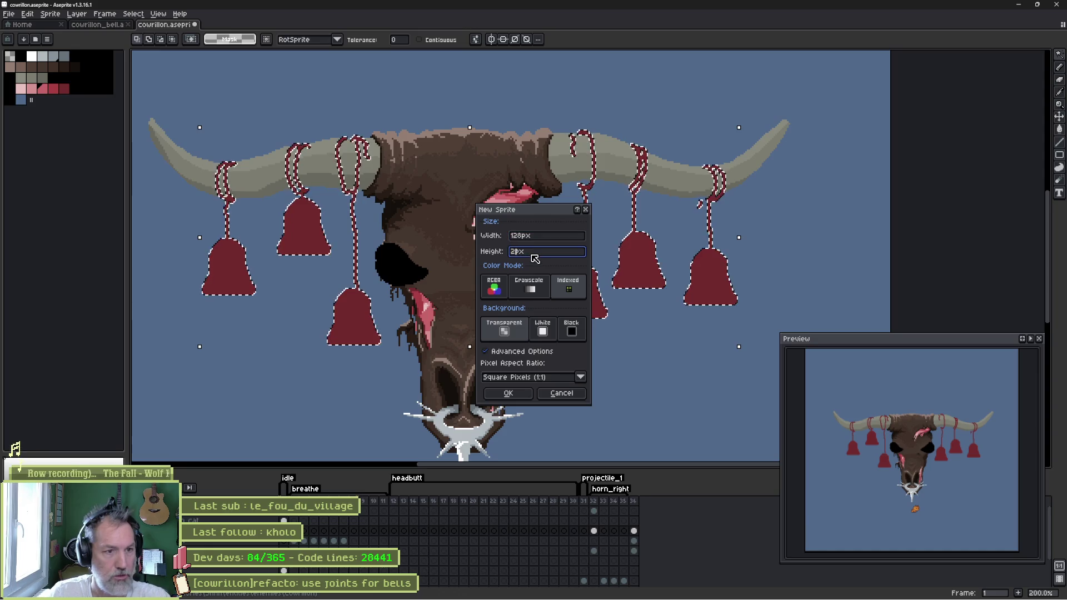
pyautogui.press('Return')
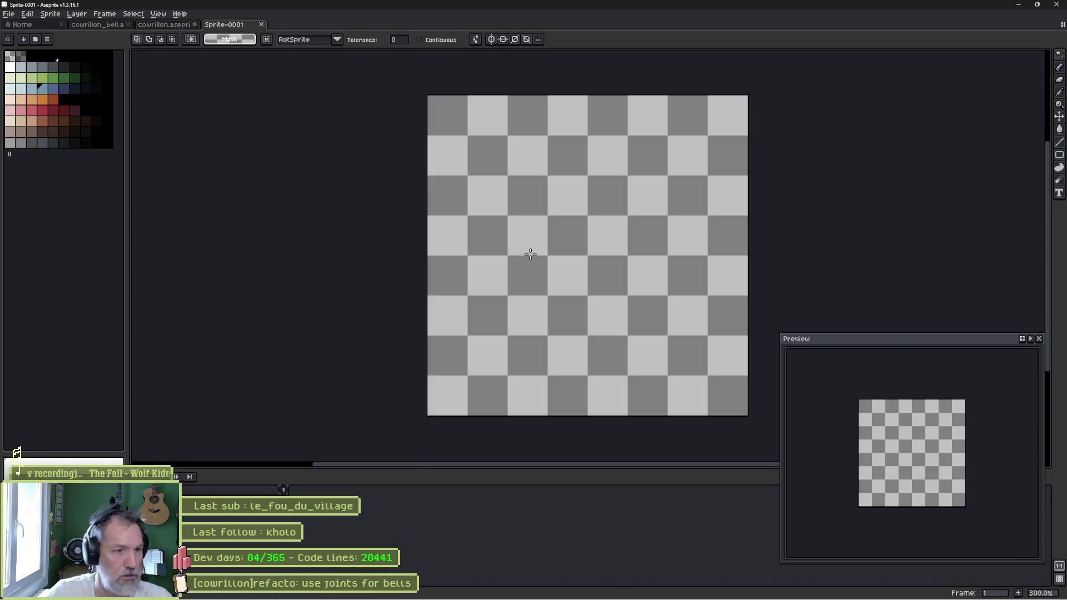
# - Paste the copied bells into the new sprite and reposition them on the canvas
pyautogui.hotkey('ctrl', 'v')
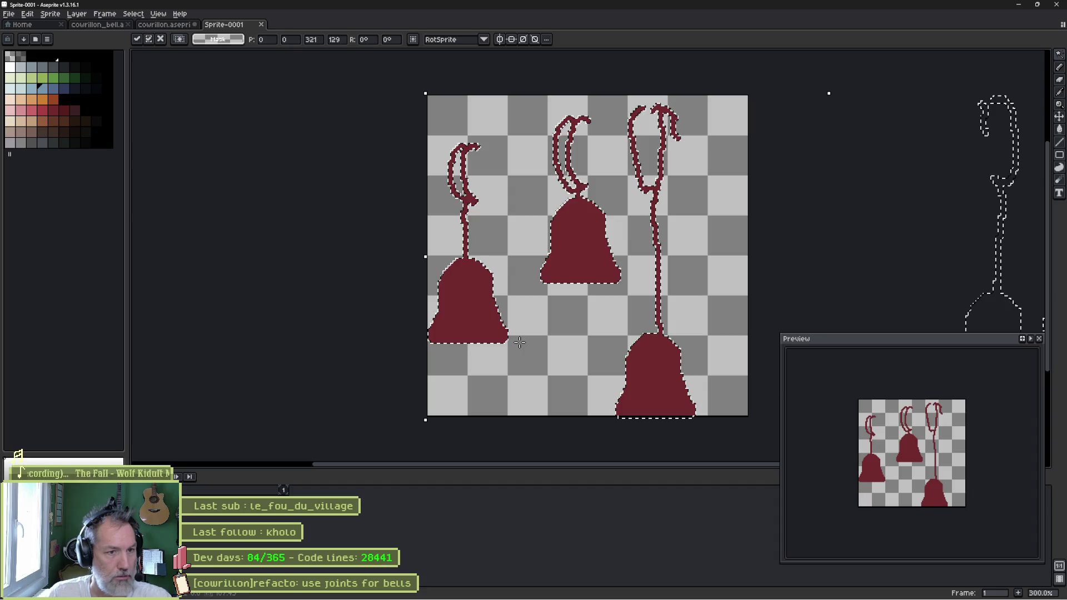
pyautogui.press('v')
pyautogui.moveTo(581, 274)
pyautogui.mouseDown()
pyautogui.moveTo(607, 267)
pyautogui.moveTo(705, 282)
pyautogui.mouseUp()
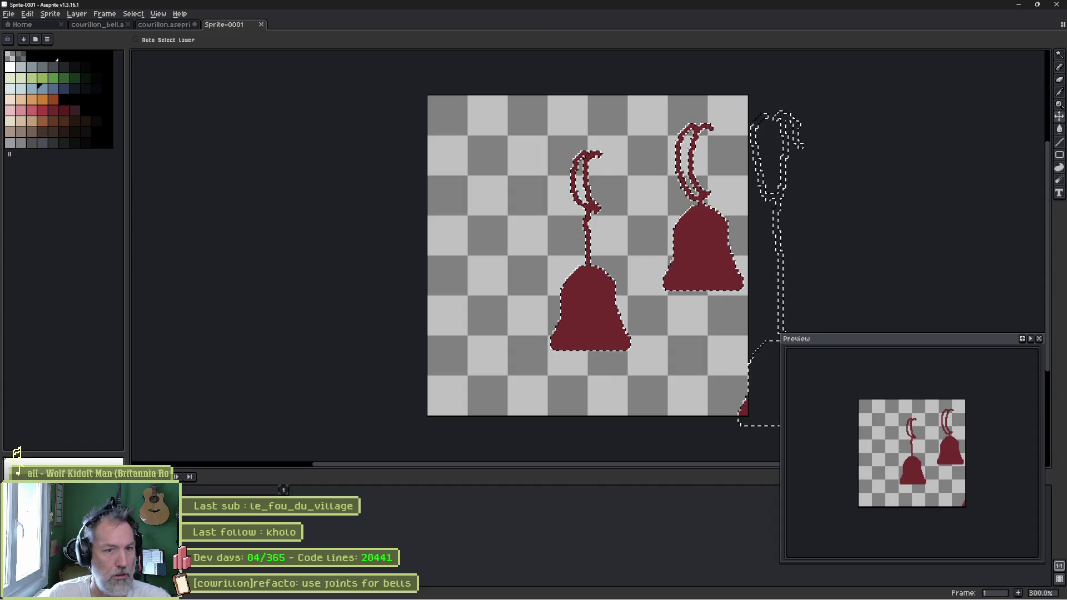
pyautogui.rightClick(238, 496)
pyautogui.click(253, 571)
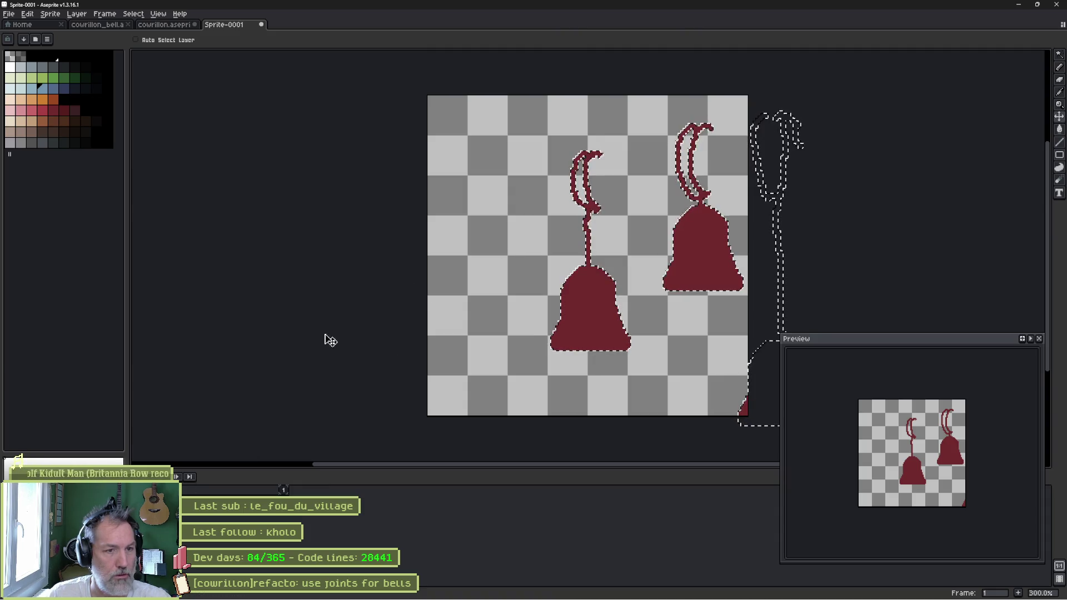
pyautogui.moveTo(599, 313); pyautogui.dragTo(494, 327)
pyautogui.rightClick(245, 514)
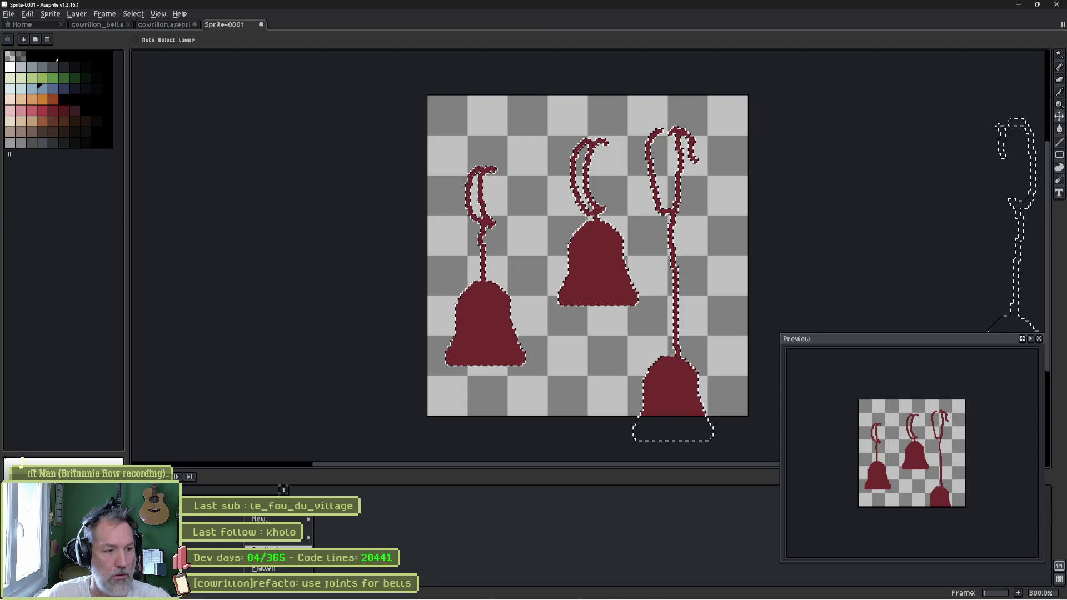
pyautogui.press('Escape')
pyautogui.moveTo(605, 274)
pyautogui.mouseDown()
pyautogui.moveTo(529, 269)
pyautogui.moveTo(525, 248)
pyautogui.moveTo(519, 283)
pyautogui.mouseUp()
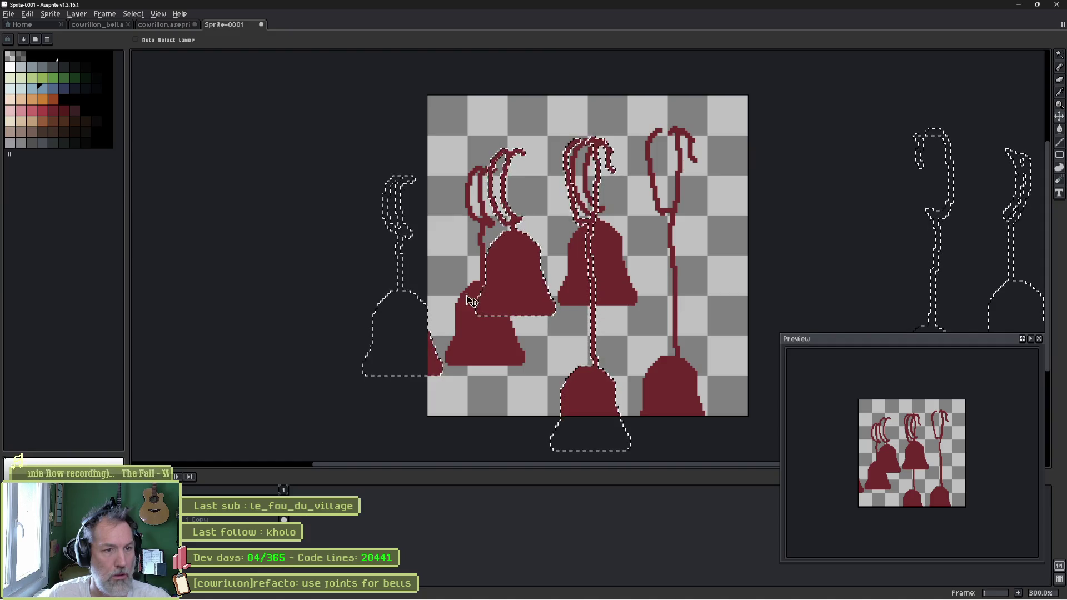
pyautogui.hotkey('ctrl', 'd')
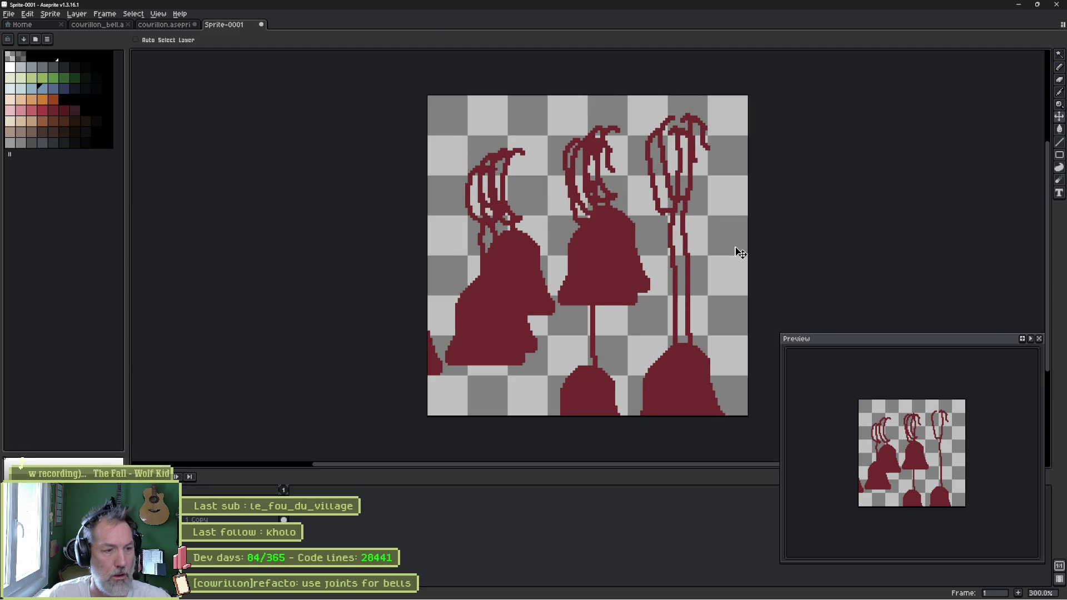
# - Delete the pasted bell layers, then return to cowrillon.aseprite
pyautogui.hotkey('ctrl', 'v')
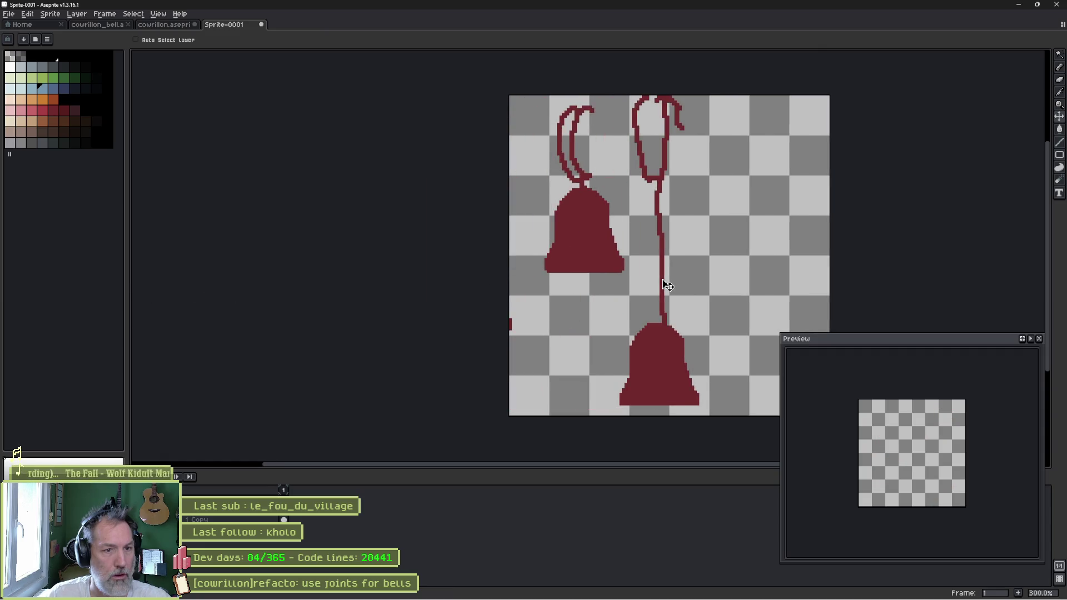
pyautogui.scroll(-3, 701, 282)
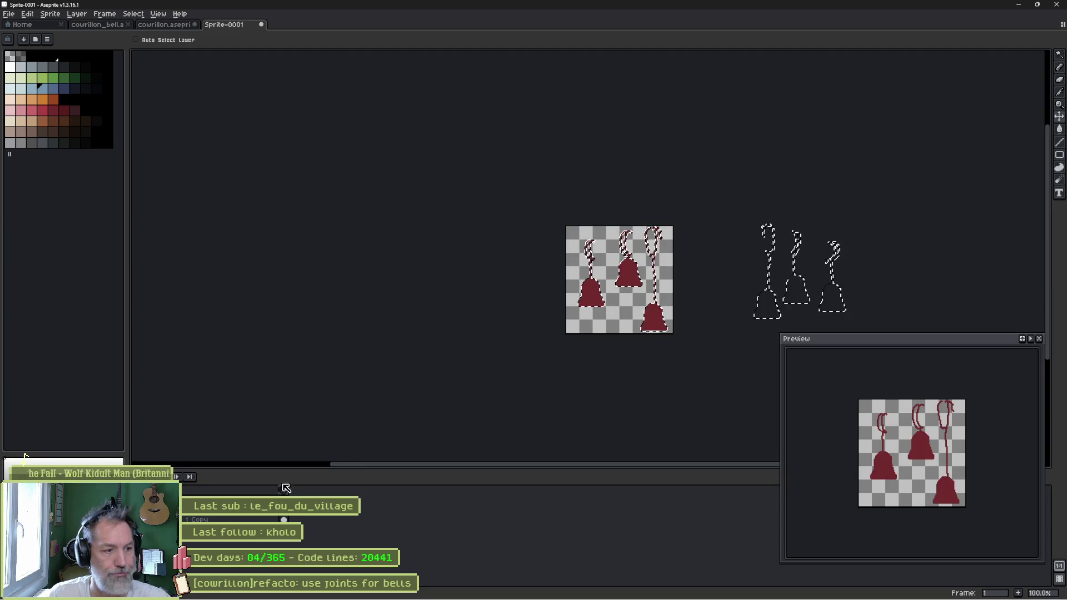
pyautogui.rightClick(237, 522)
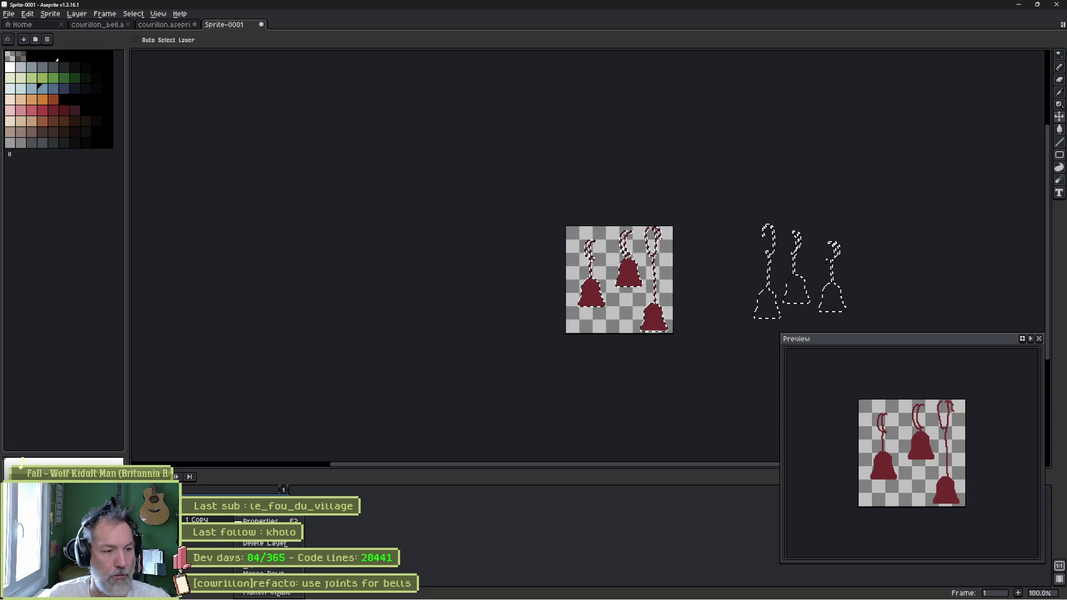
pyautogui.click(272, 545)
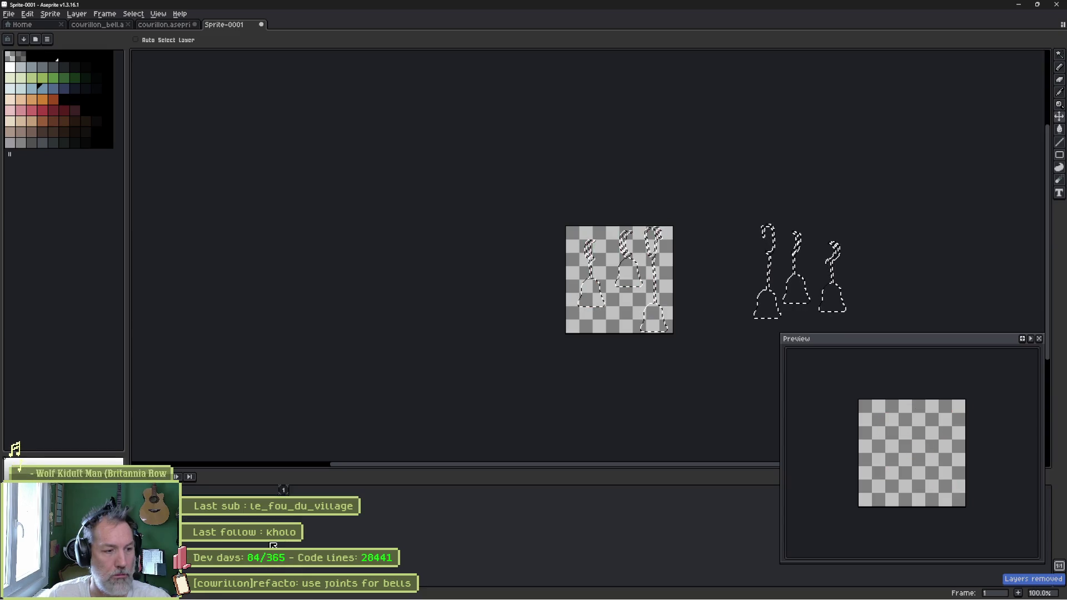
pyautogui.rightClick(249, 542)
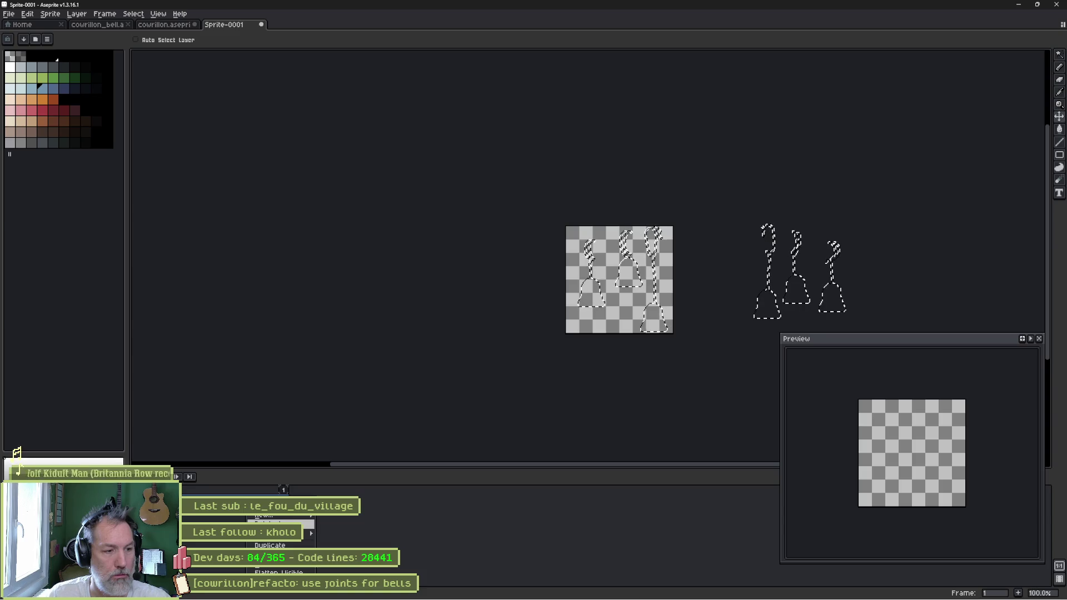
pyautogui.click(278, 528)
pyautogui.click(164, 24)
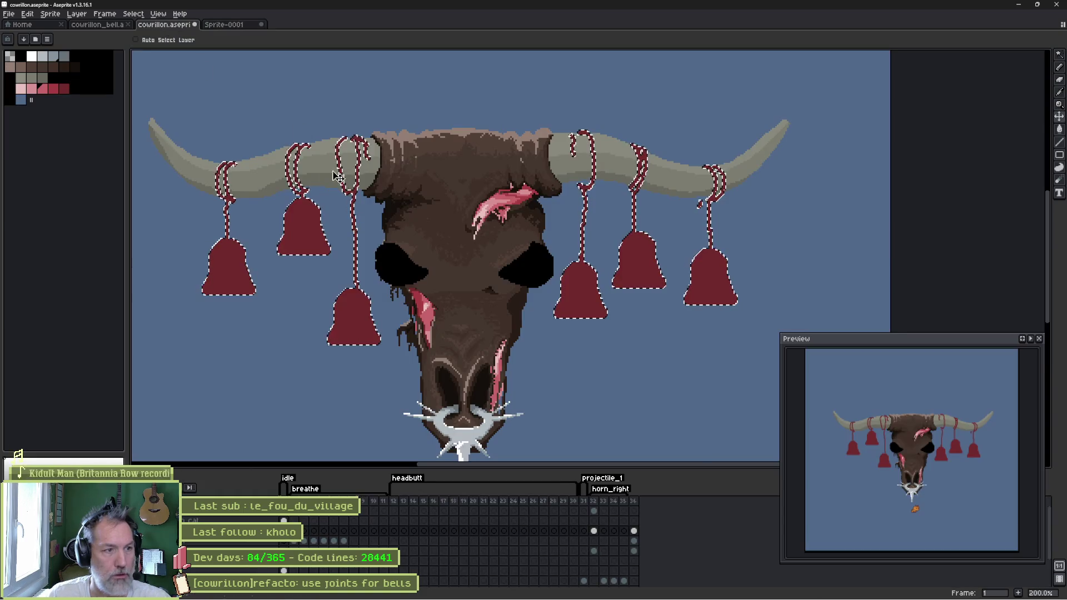
# - Try a selection on the horned artwork, then prepare the new sprite's canvas and hide Layer 1
pyautogui.press('m')
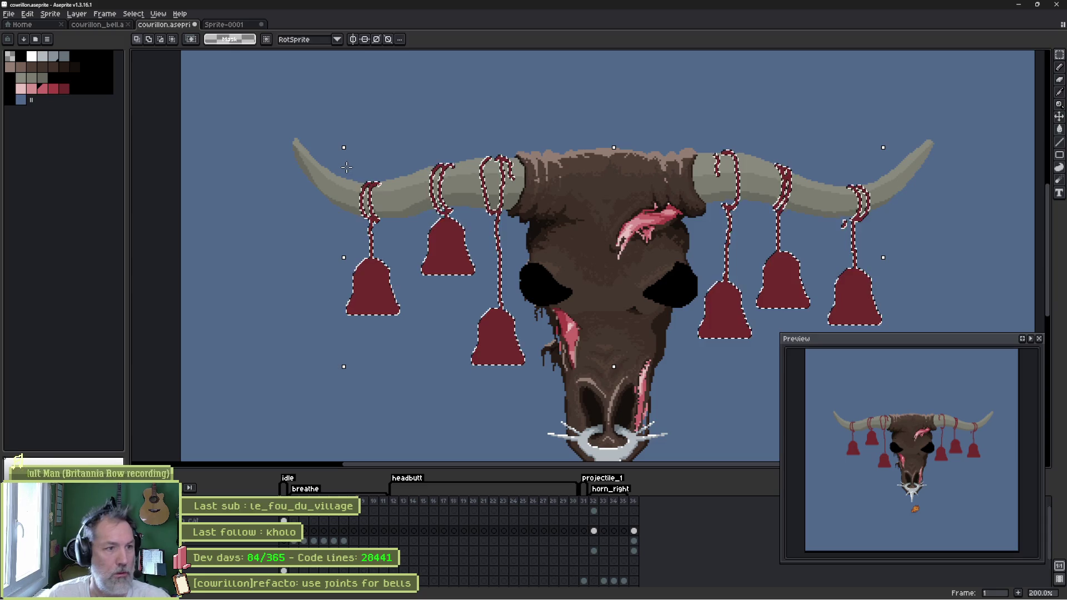
pyautogui.moveTo(323, 158)
pyautogui.mouseDown()
pyautogui.moveTo(404, 333)
pyautogui.moveTo(417, 334)
pyautogui.moveTo(417, 279)
pyautogui.mouseUp()
pyautogui.hotkey('ctrl', 'd')
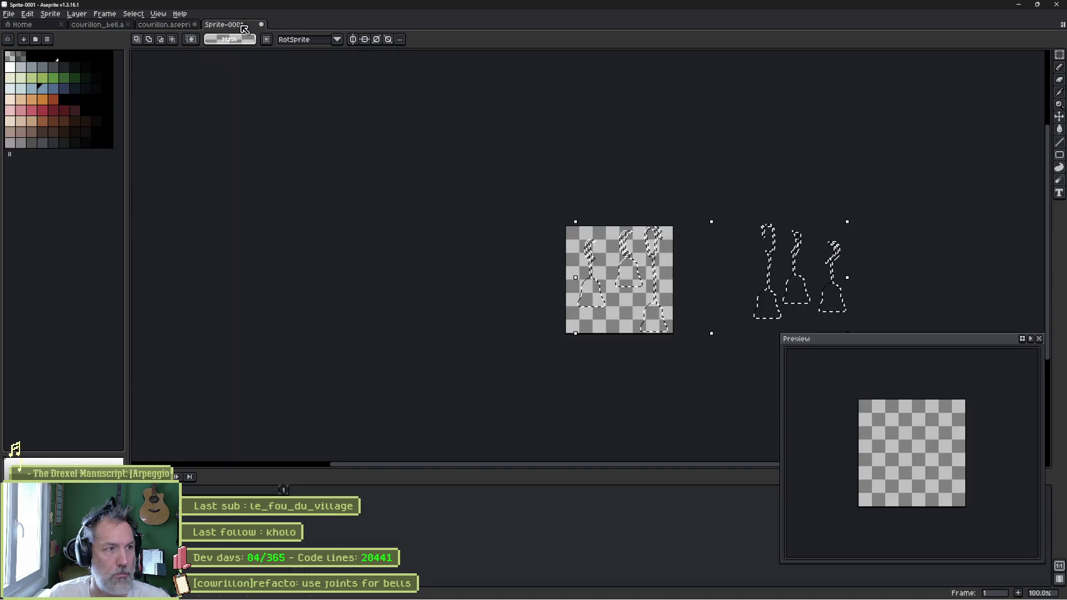
pyautogui.click(228, 25)
pyautogui.hotkey('ctrl', 'd')
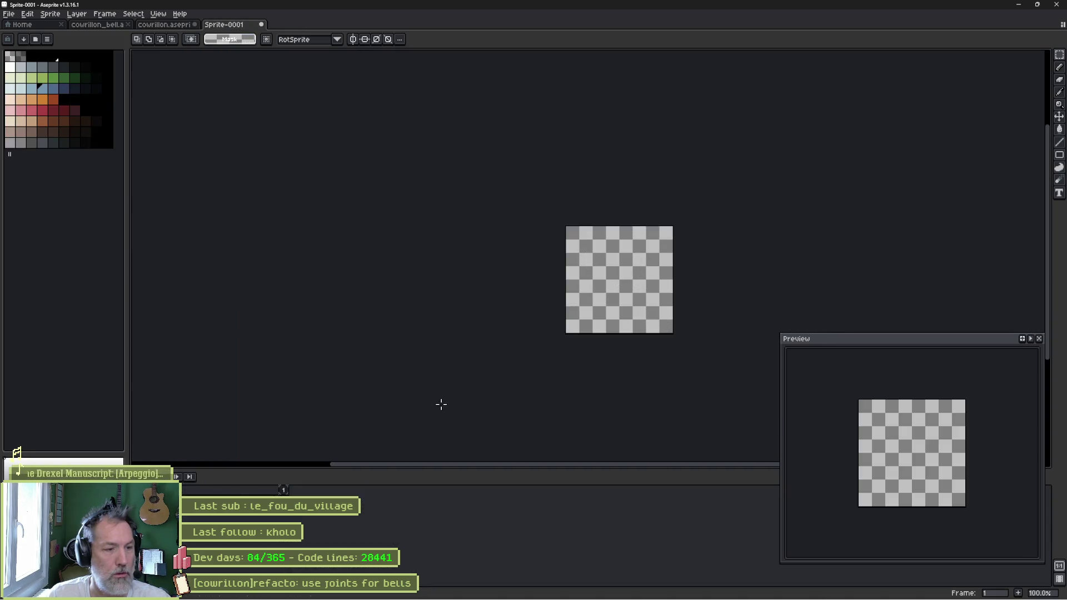
pyautogui.scroll(-1, 652, 300)
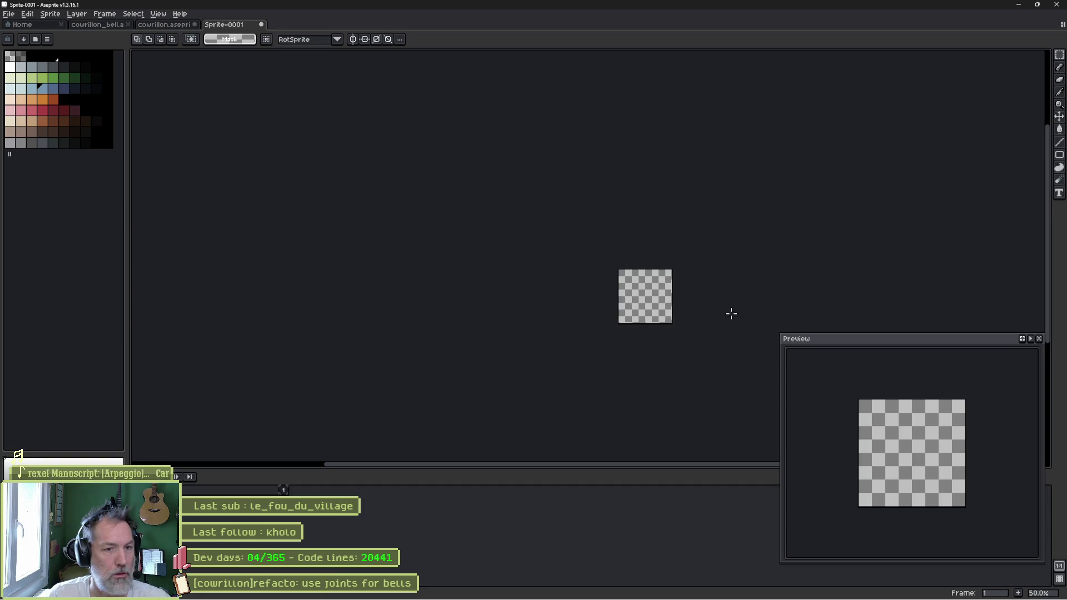
pyautogui.moveTo(724, 312); pyautogui.dragTo(591, 288)
pyautogui.press('v')
pyautogui.click(537, 299)
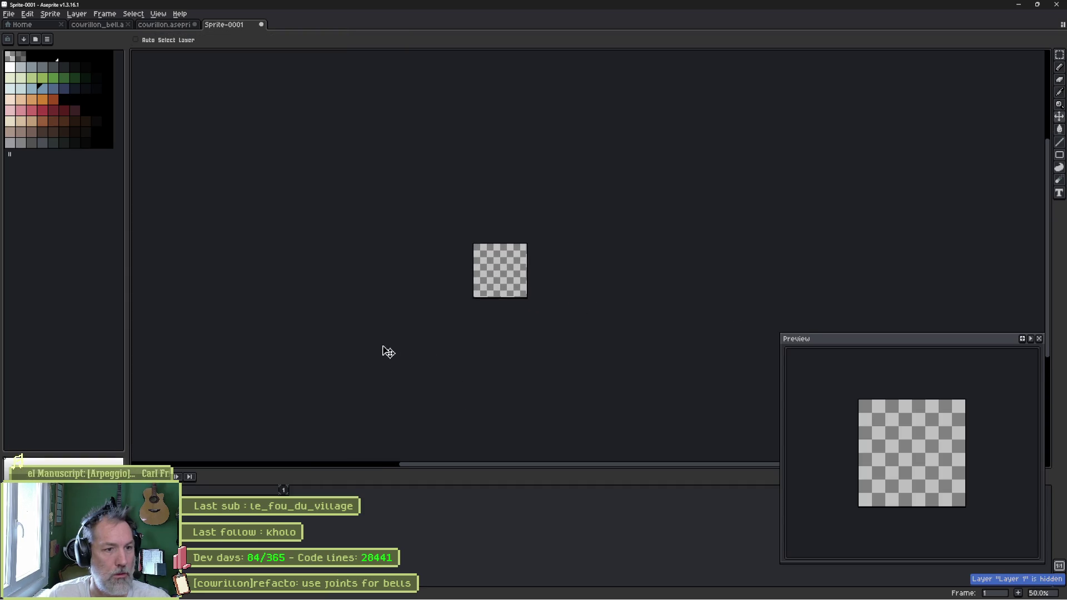
# - Paste the bells into the new sprite, then undo back to an empty canvas
pyautogui.press('m')
pyautogui.moveTo(541, 244); pyautogui.dragTo(492, 299)
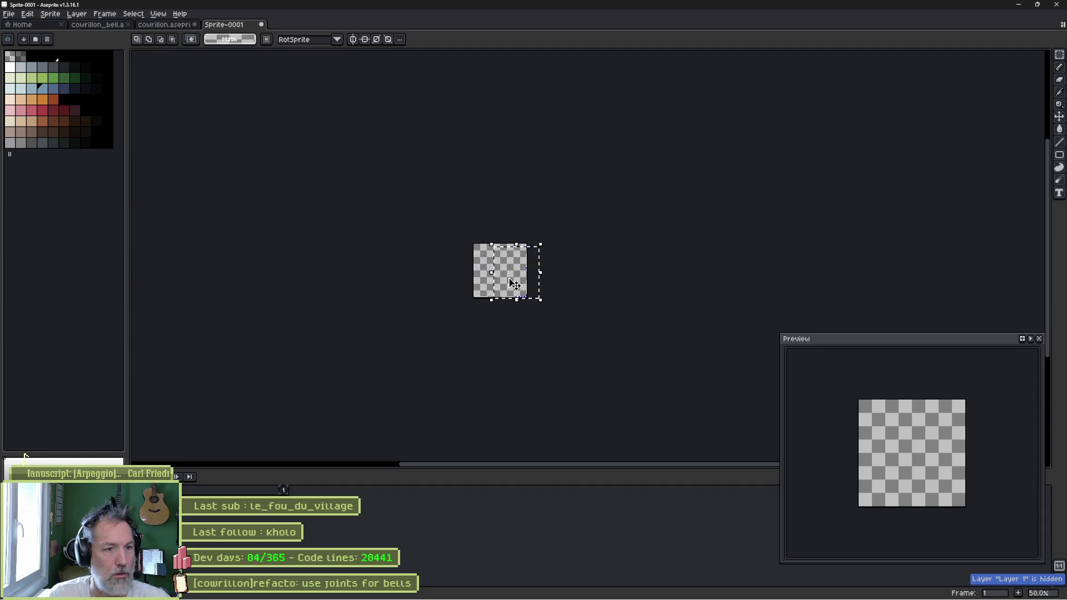
pyautogui.scroll(2, 510, 288)
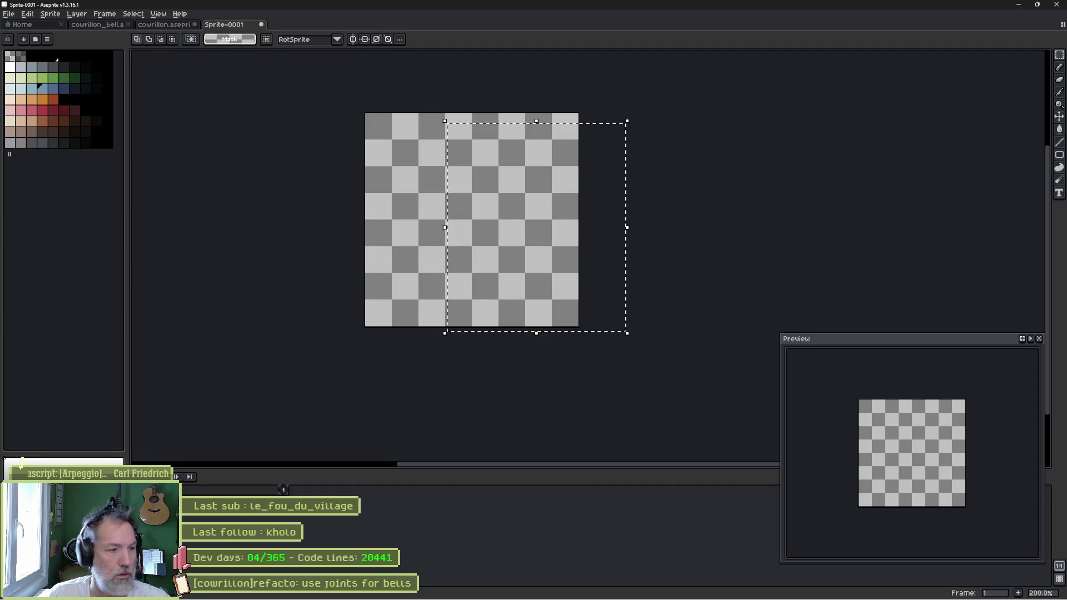
pyautogui.hotkey('ctrl', 'v')
pyautogui.moveTo(536, 238); pyautogui.dragTo(463, 234)
pyautogui.hotkey('ctrl', 'z')
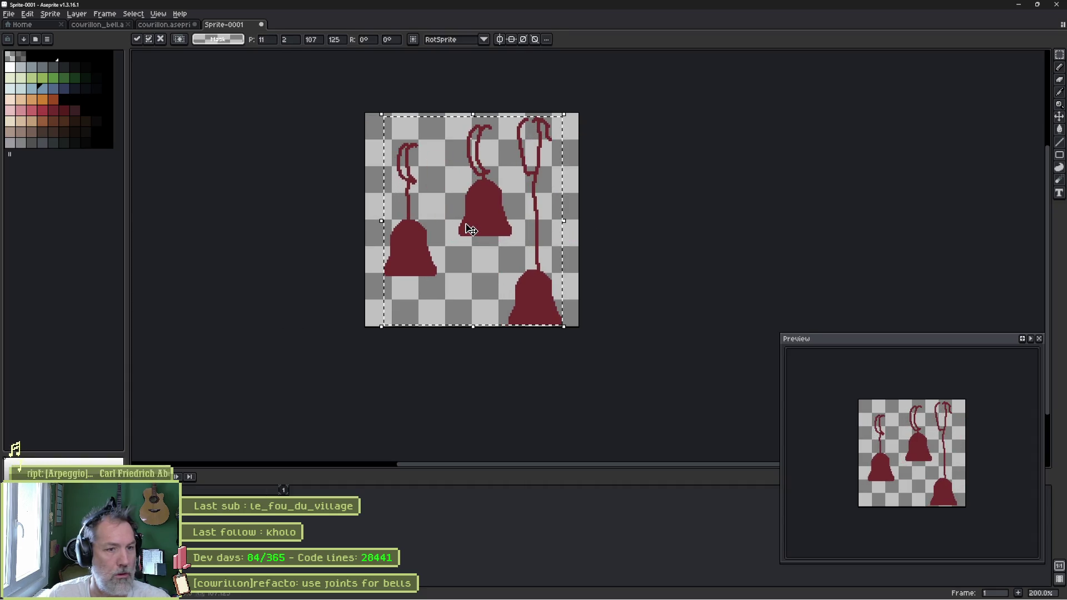
pyautogui.hotkey('ctrl', 'z')
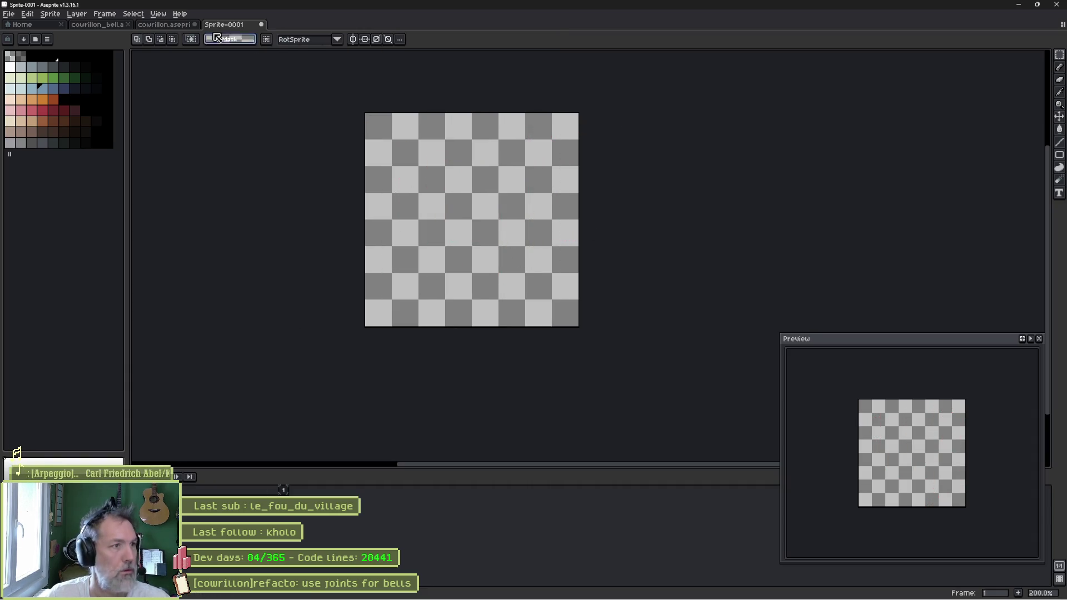
# - Copy the leftmost bell's rope on the left horn in cowrillon.aseprite
pyautogui.hotkey('ctrl', 'shift', 'Tab')
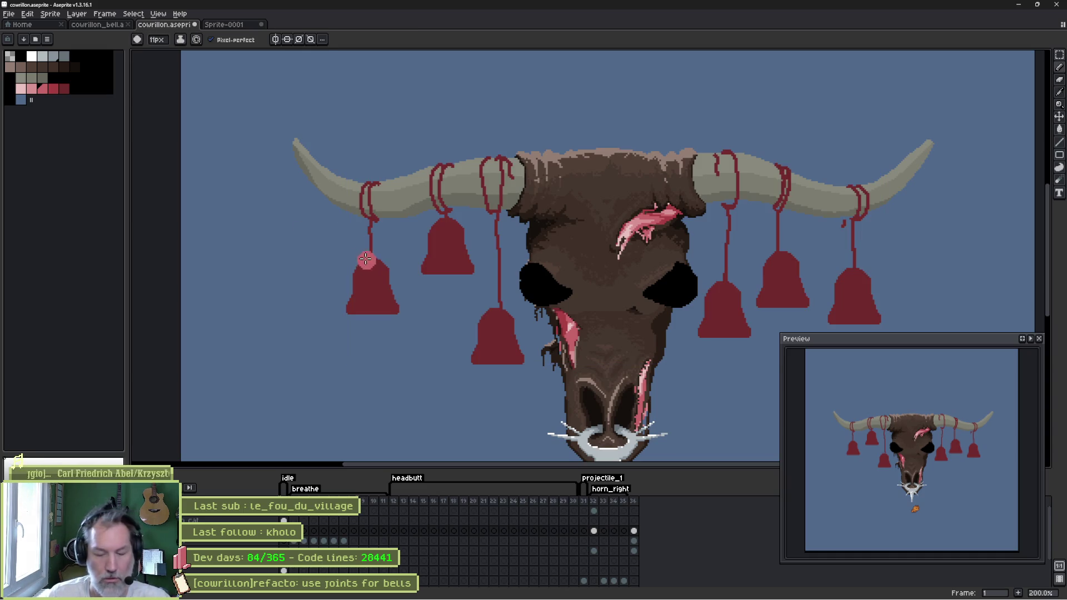
pyautogui.moveTo(331, 165)
pyautogui.mouseDown()
pyautogui.moveTo(374, 271)
pyautogui.moveTo(405, 271)
pyautogui.mouseUp()
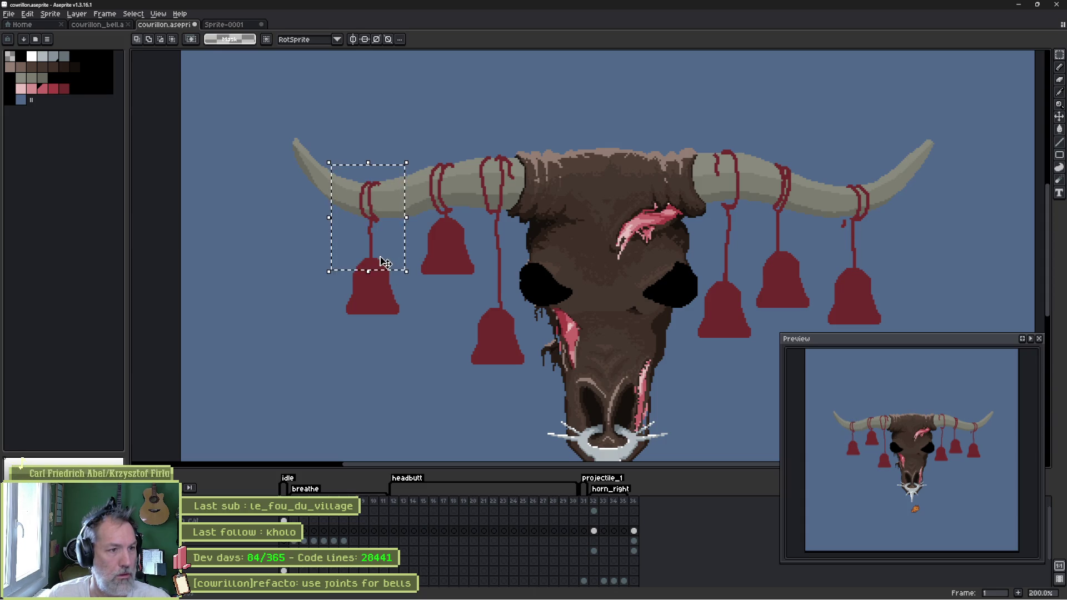
pyautogui.hotkey('ctrl', 'c')
# - Paste the bell rope into the new sprite at the canvas's top-left corner
pyautogui.click(224, 25)
pyautogui.hotkey('ctrl', 'v')
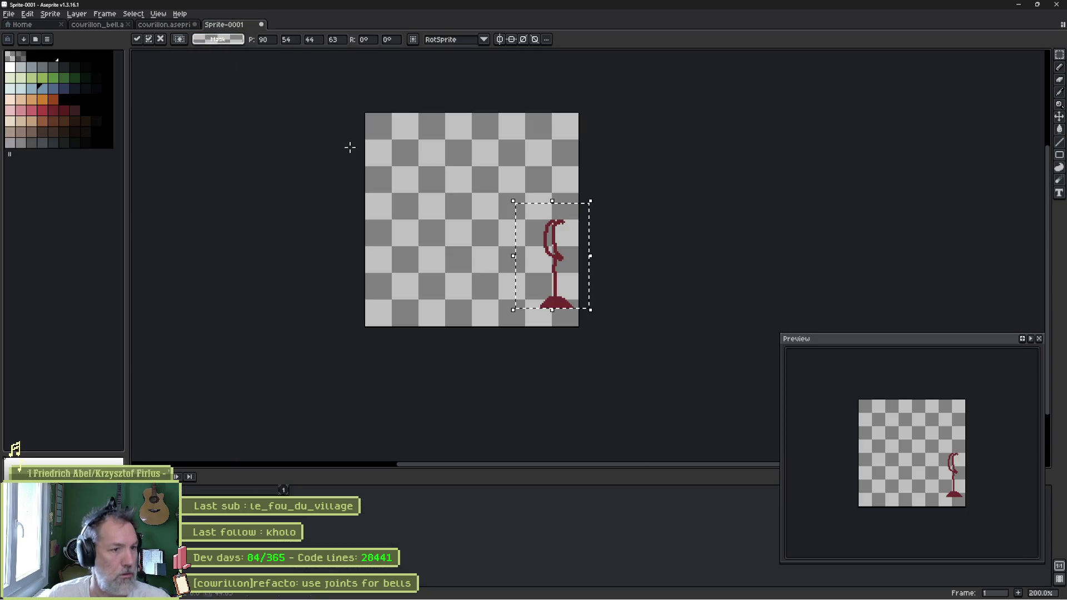
pyautogui.moveTo(560, 272); pyautogui.dragTo(472, 236)
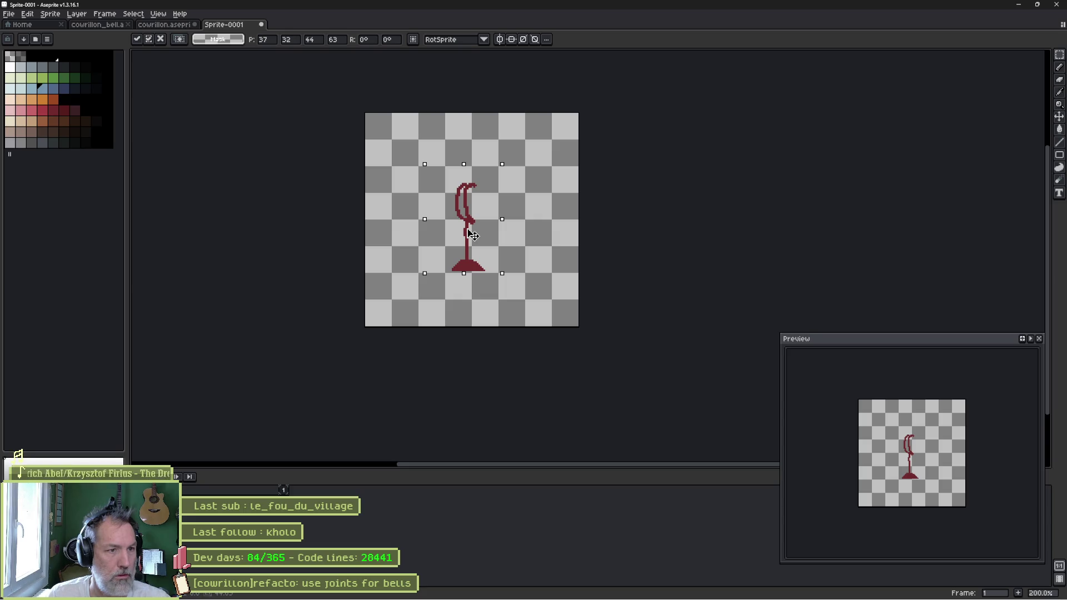
pyautogui.moveTo(472, 235); pyautogui.dragTo(394, 173)
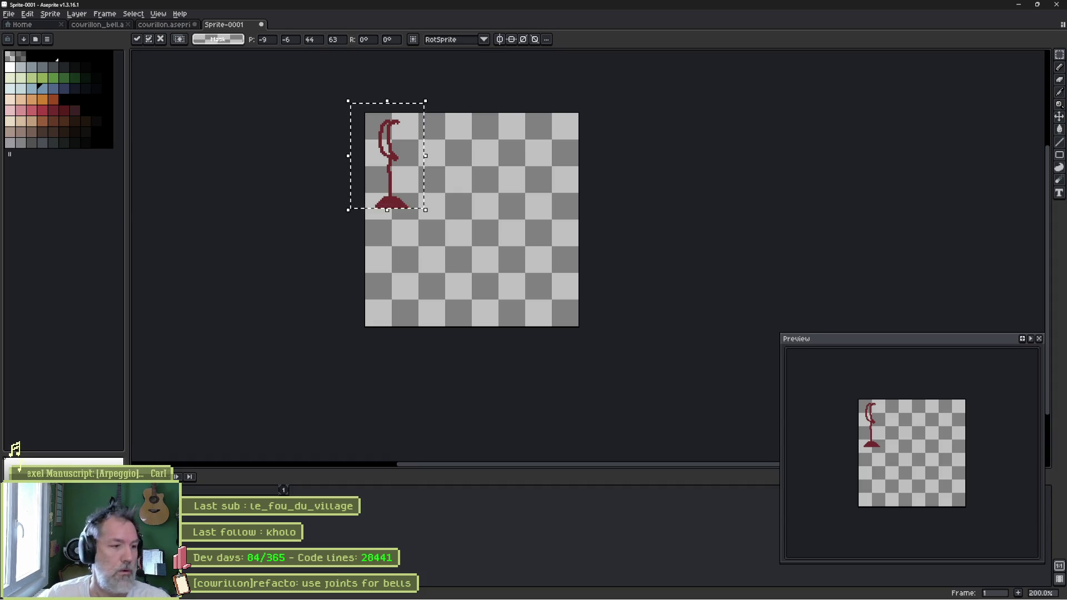
pyautogui.doubleClick(208, 516)
pyautogui.write('bell_01')
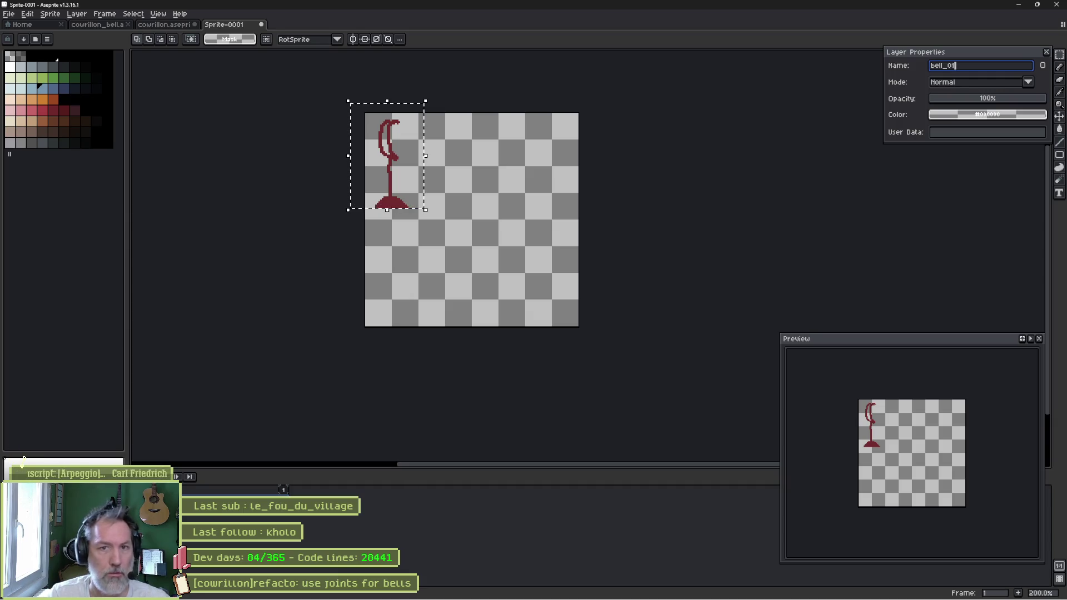
# - Name the layer bell_01 and save as cowrillon_bell_rope.aseprite in enemies/cowrillon_bell_container
pyautogui.press('Return')
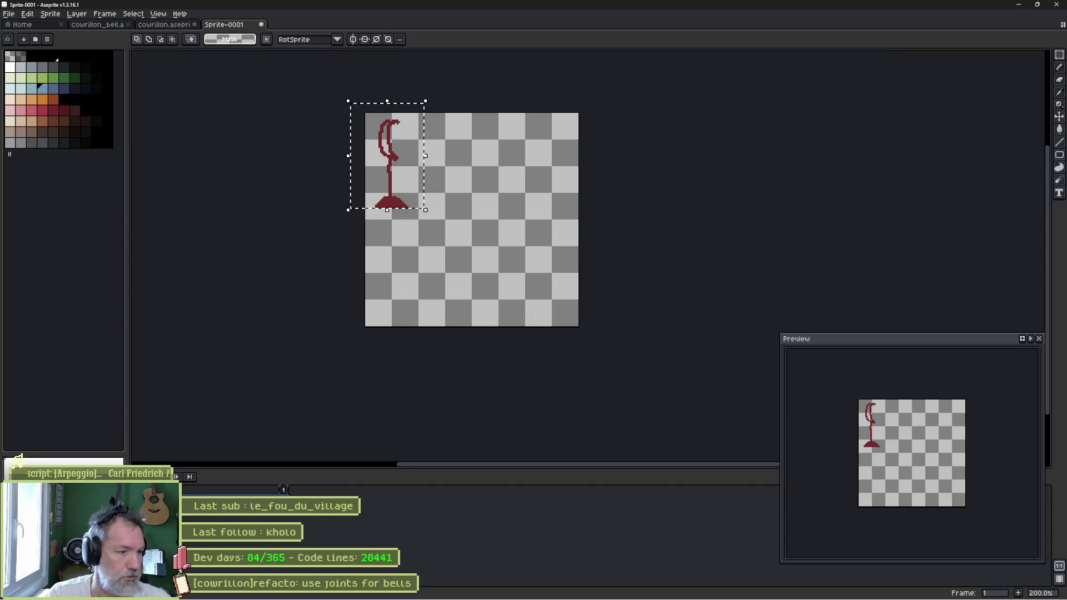
pyautogui.hotkey('ctrl', 's')
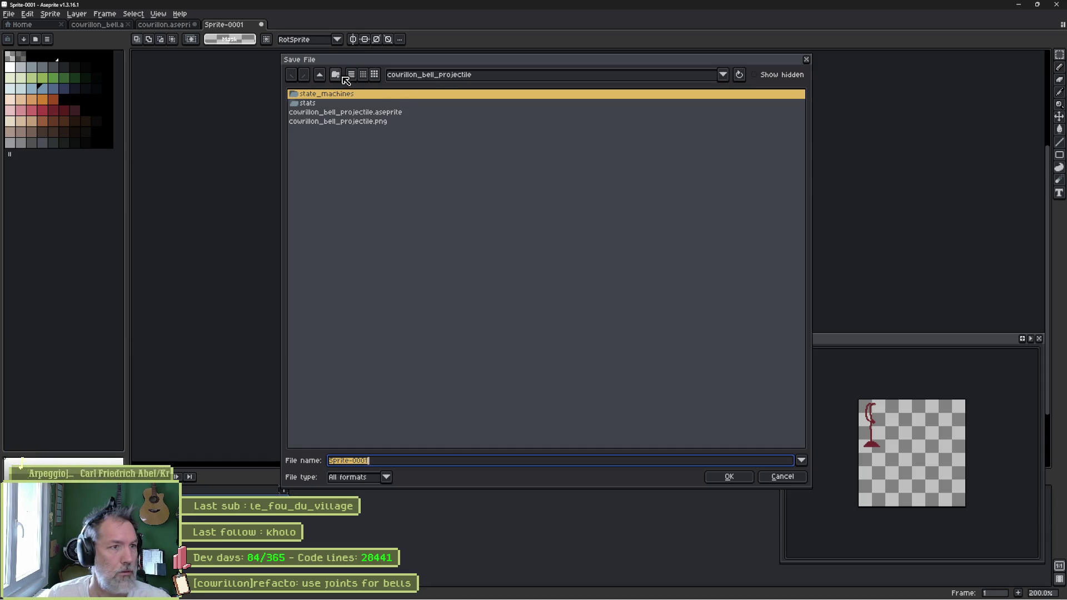
pyautogui.click(320, 75)
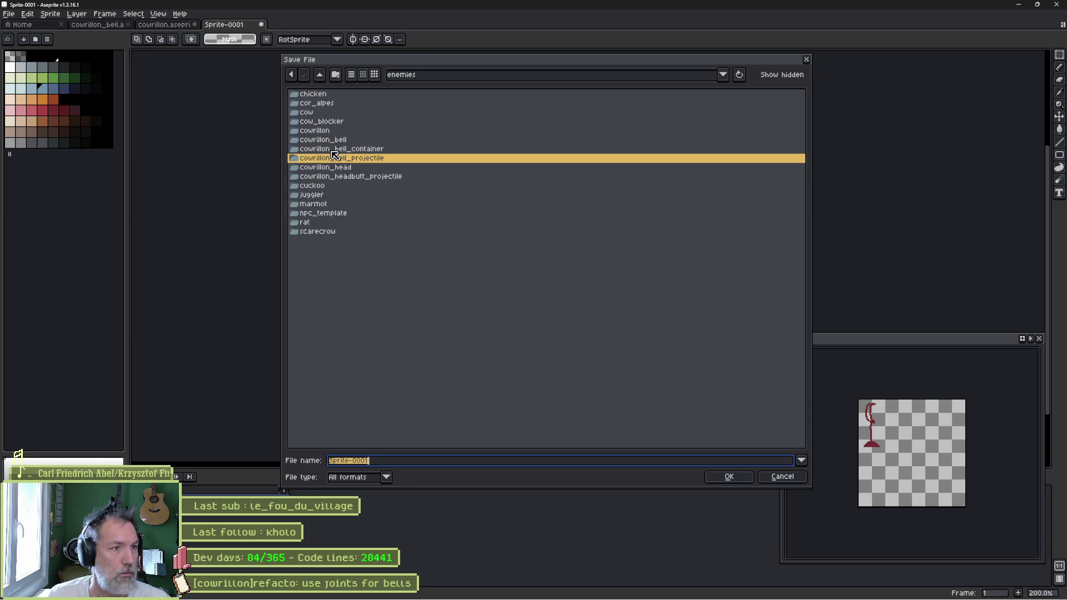
pyautogui.doubleClick(334, 150)
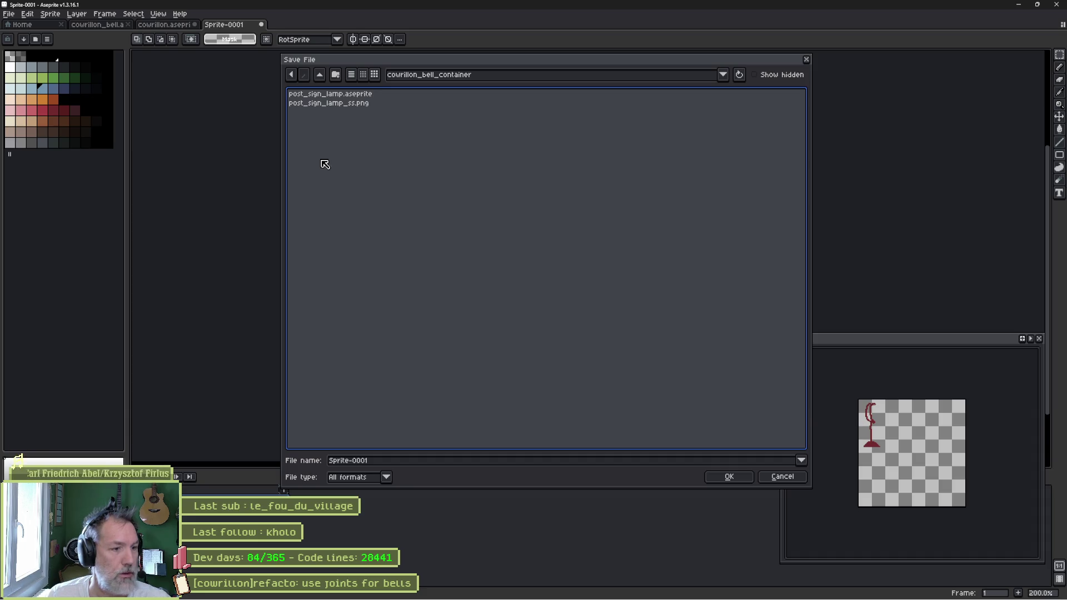
pyautogui.click(464, 460)
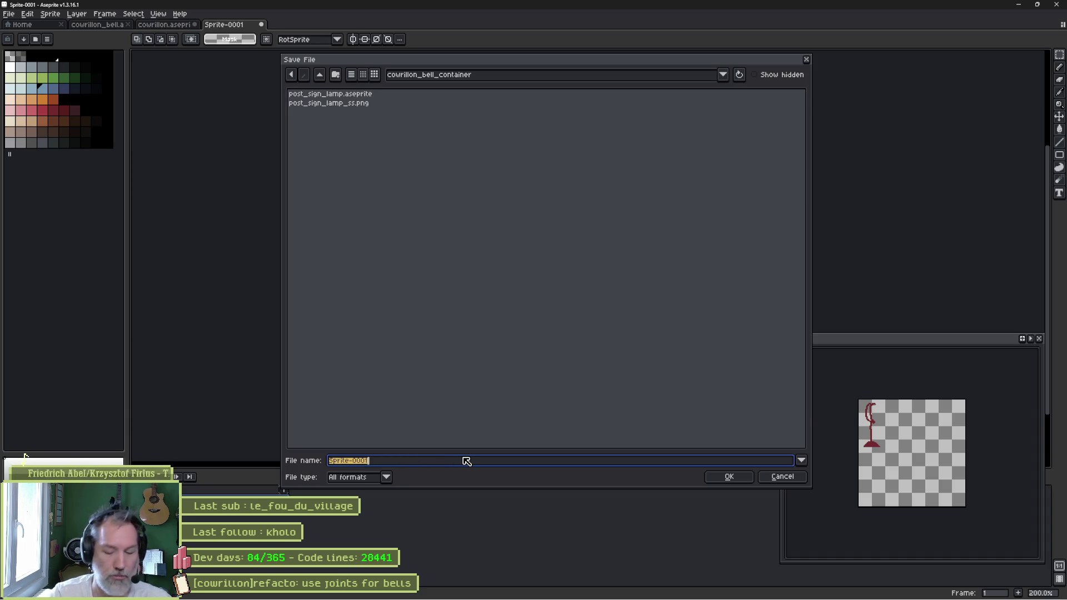
pyautogui.write('cowrillon')
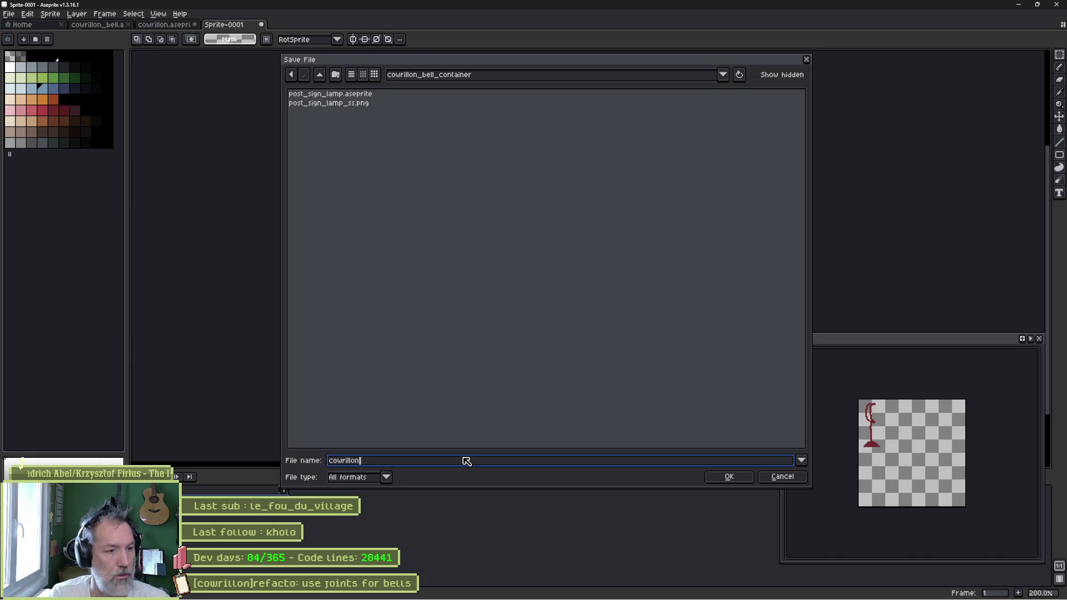
pyautogui.write('_bell_')
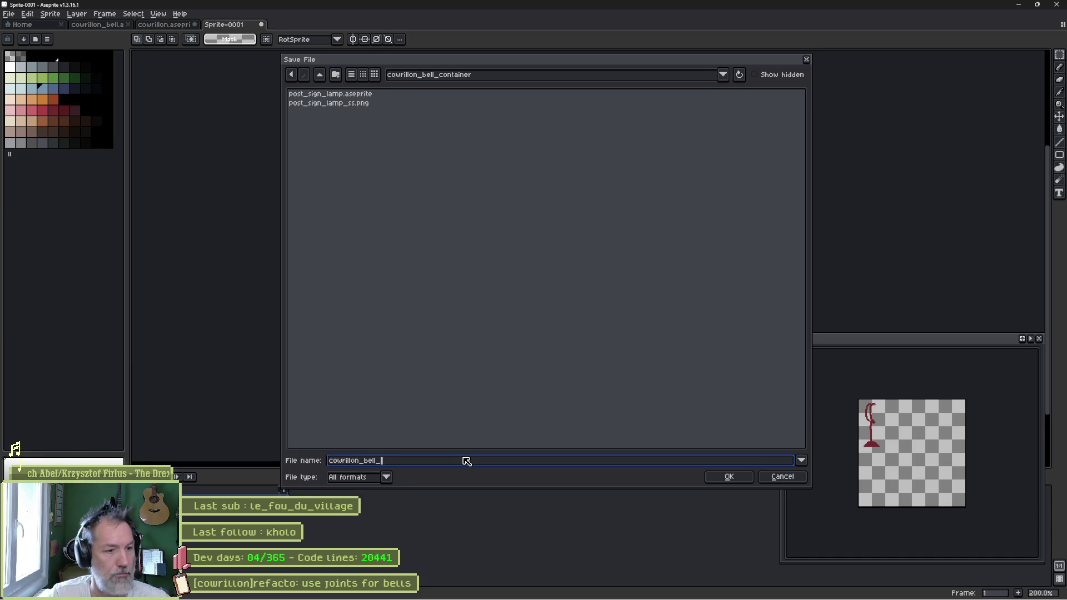
pyautogui.write('rope')
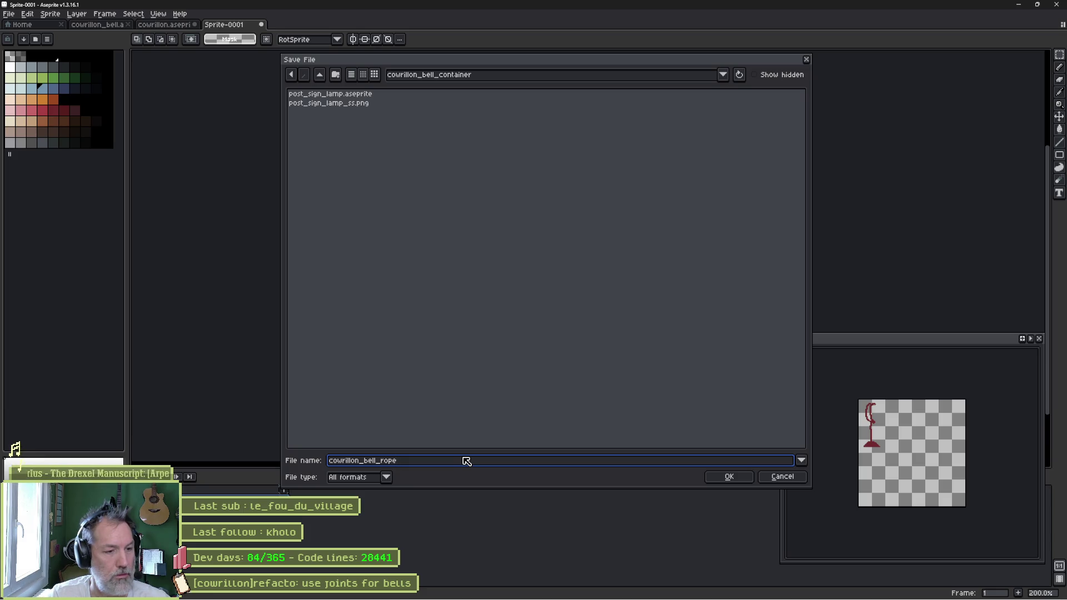
pyautogui.press('Return')
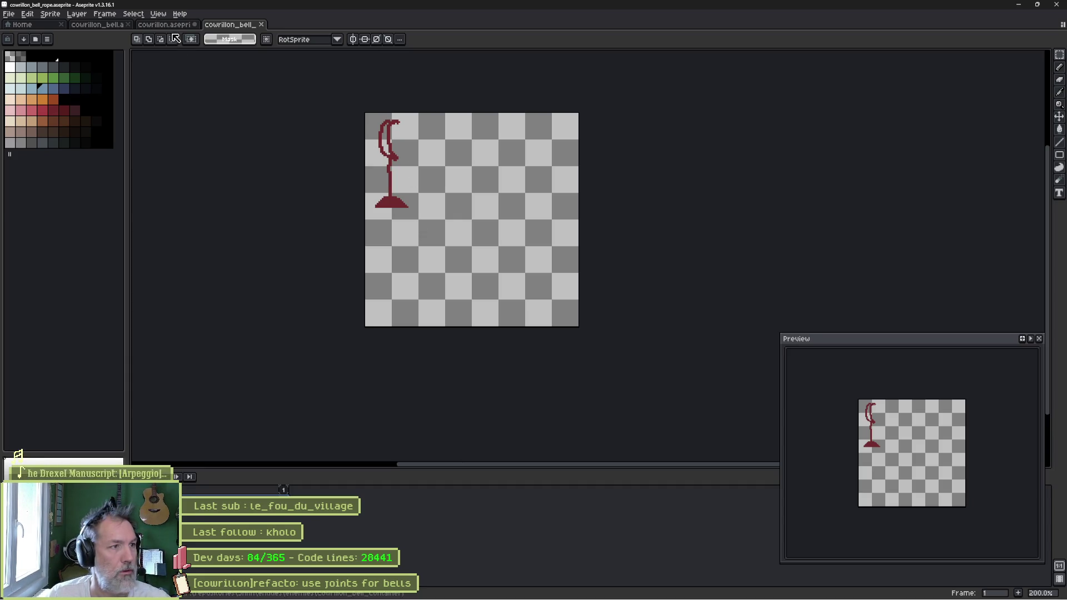
# - Paste the second bell and rope onto a new layer at the rope sprite's top-left
pyautogui.hotkey('ctrl', 'shift', 'Tab')
pyautogui.click(407, 176)
pyautogui.moveTo(414, 151); pyautogui.dragTo(472, 229)
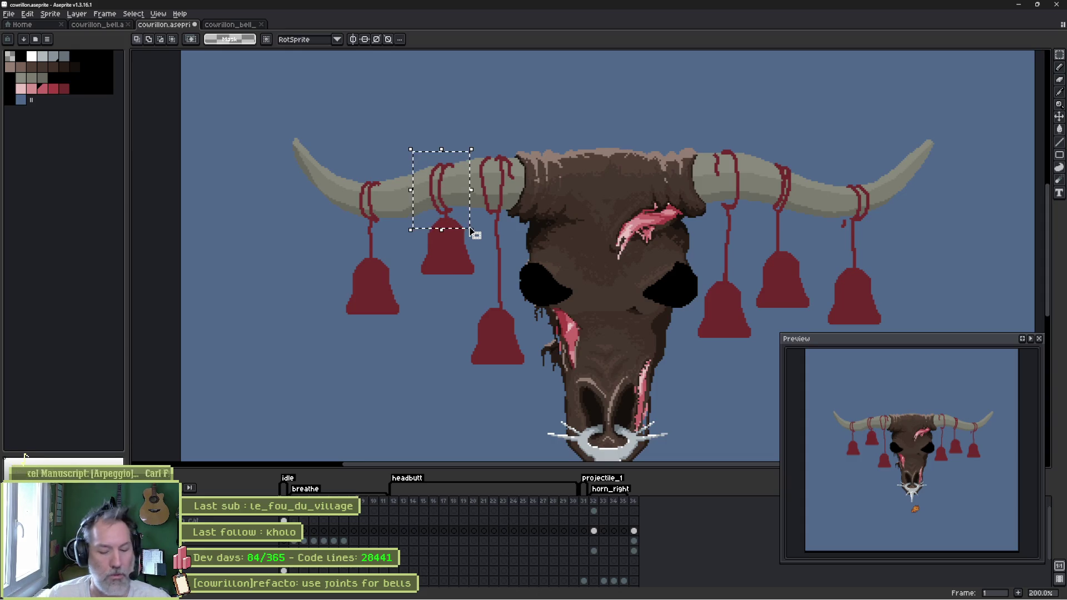
pyautogui.hotkey('ctrl', 'Tab')
pyautogui.rightClick(245, 490)
pyautogui.moveTo(267, 517)
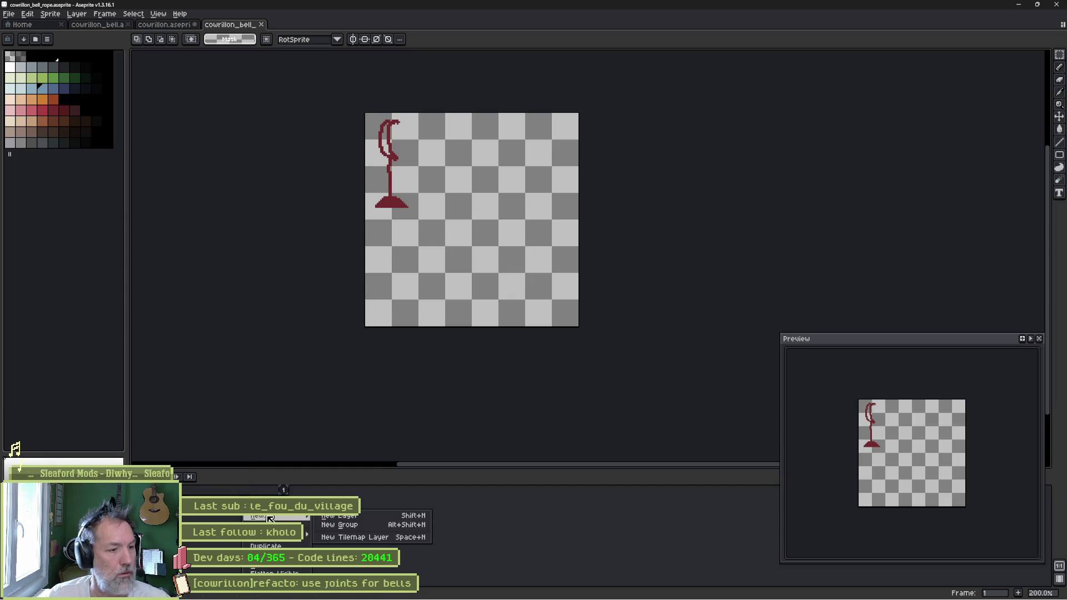
pyautogui.click(345, 513)
pyautogui.hotkey('ctrl', 'v')
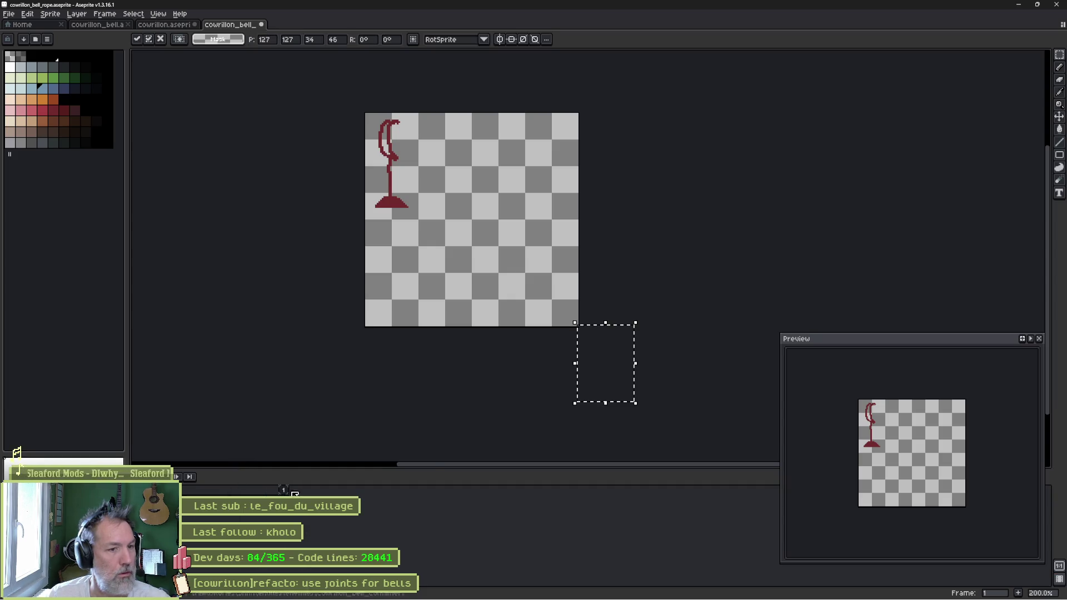
pyautogui.moveTo(608, 360); pyautogui.dragTo(393, 146)
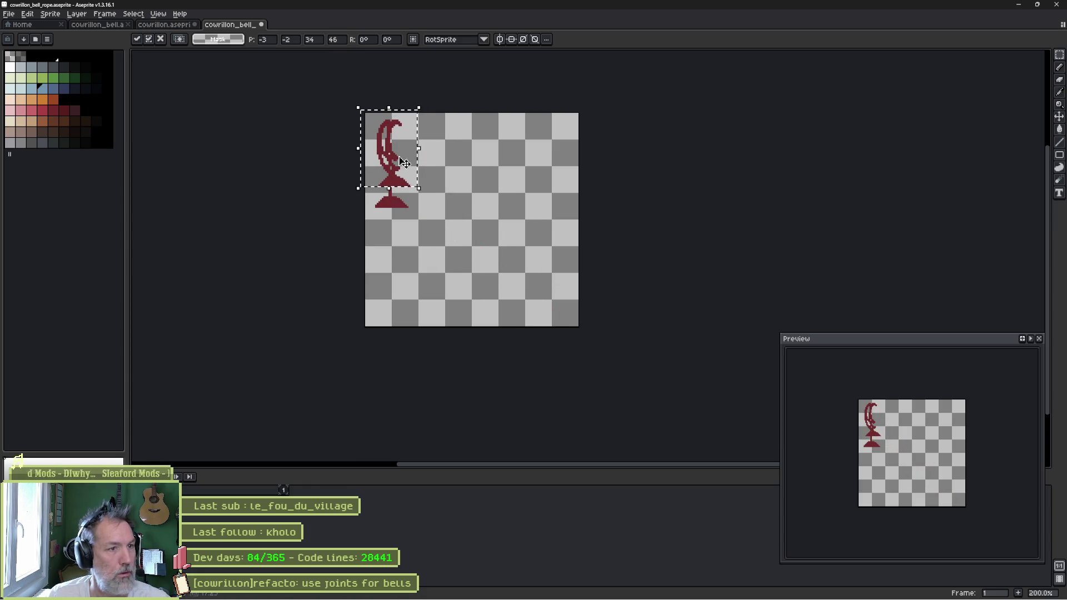
pyautogui.hotkey('ctrl', 'd')
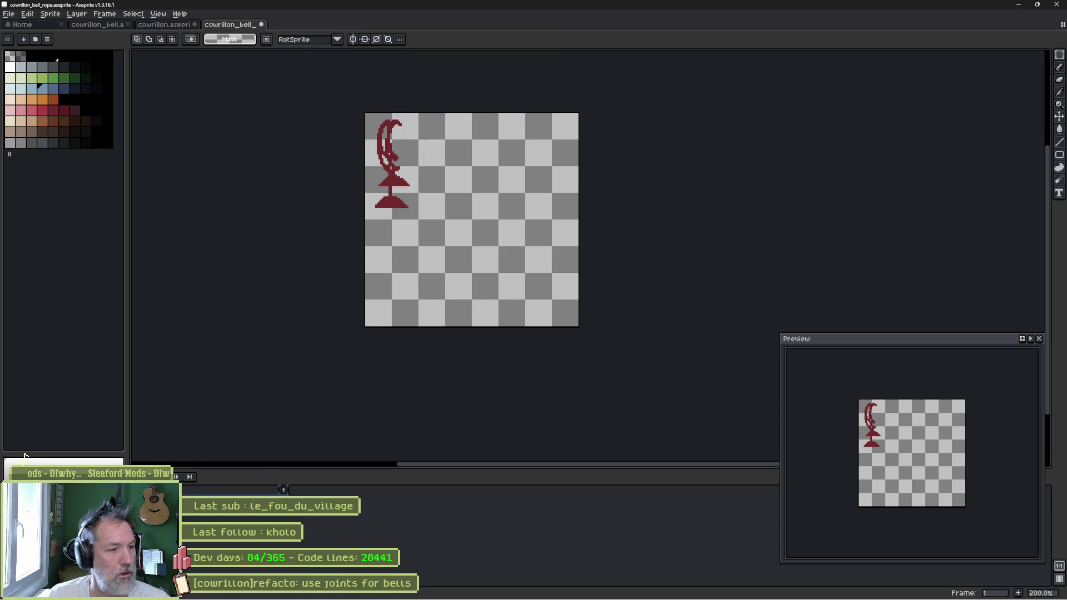
# - Rename the new layer bell_02, then select the next bell's long rope in cowrillon.aseprite
pyautogui.hotkey('shift', 'p')
pyautogui.write('bell_')
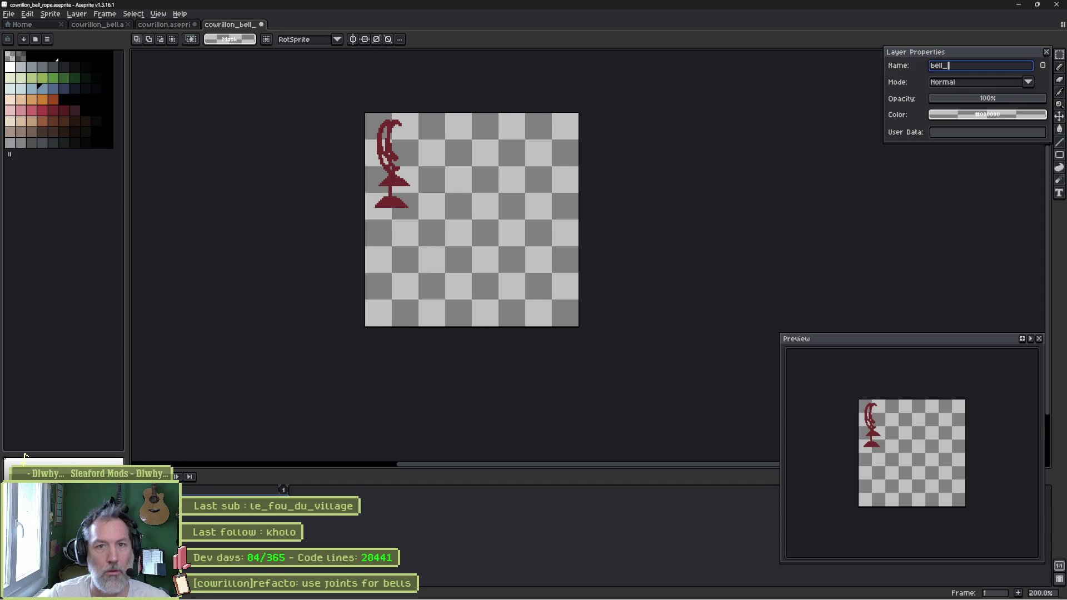
pyautogui.press('Return')
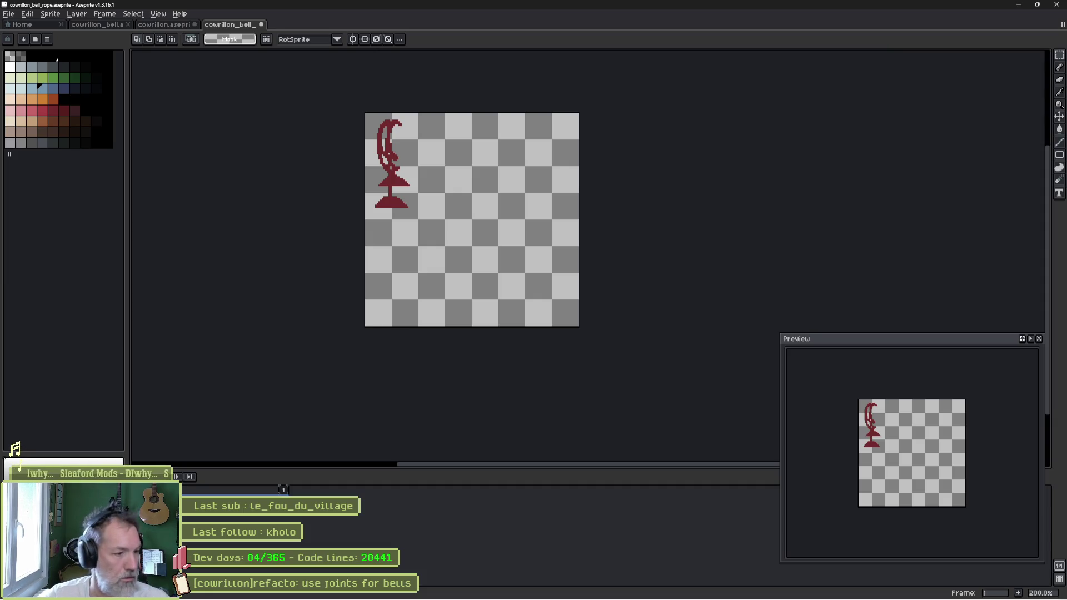
pyautogui.hotkey('shift', 'p')
pyautogui.write('op')
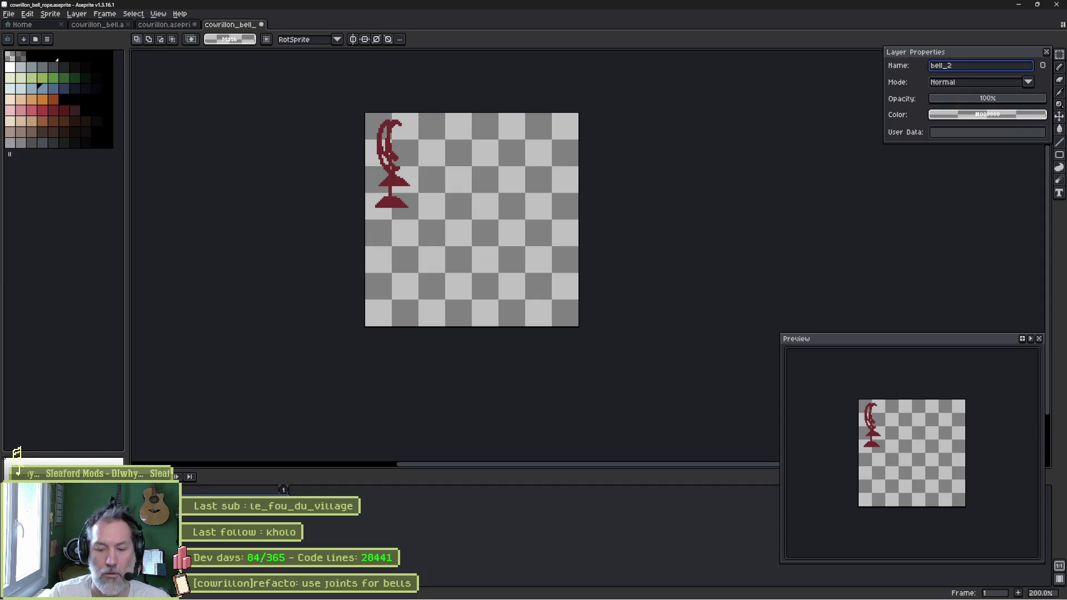
pyautogui.press('Return')
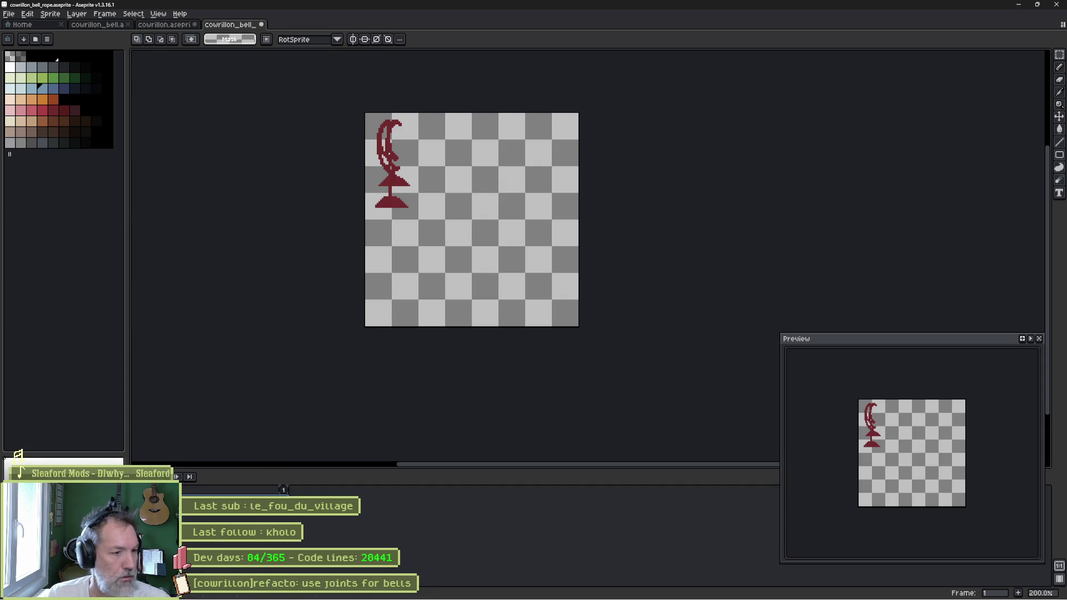
pyautogui.click(264, 517)
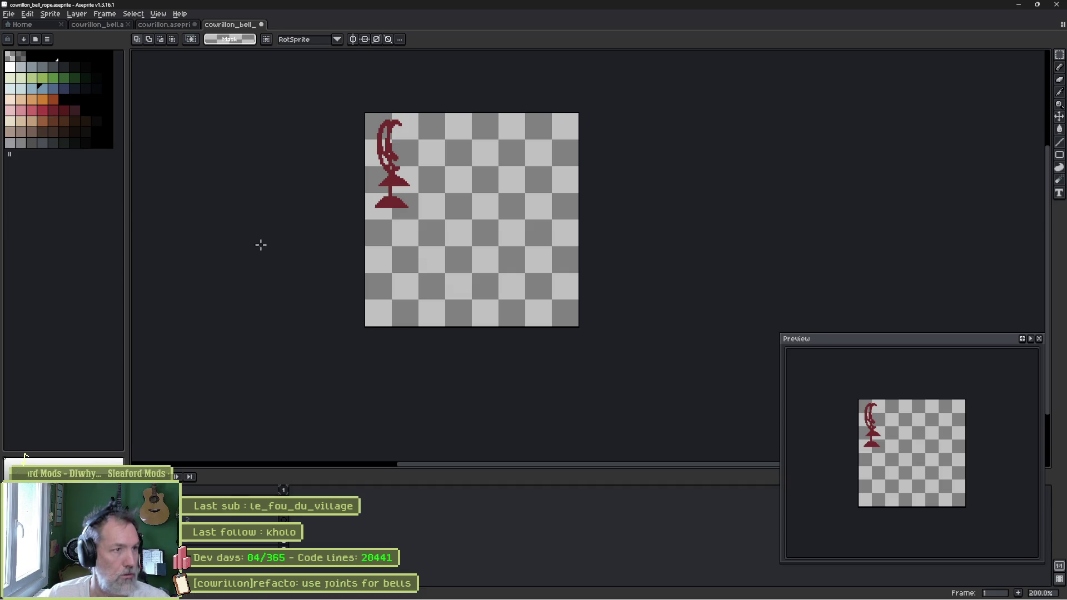
pyautogui.click(177, 25)
pyautogui.moveTo(536, 140)
pyautogui.mouseDown()
pyautogui.moveTo(482, 313)
pyautogui.moveTo(470, 316)
pyautogui.mouseUp()
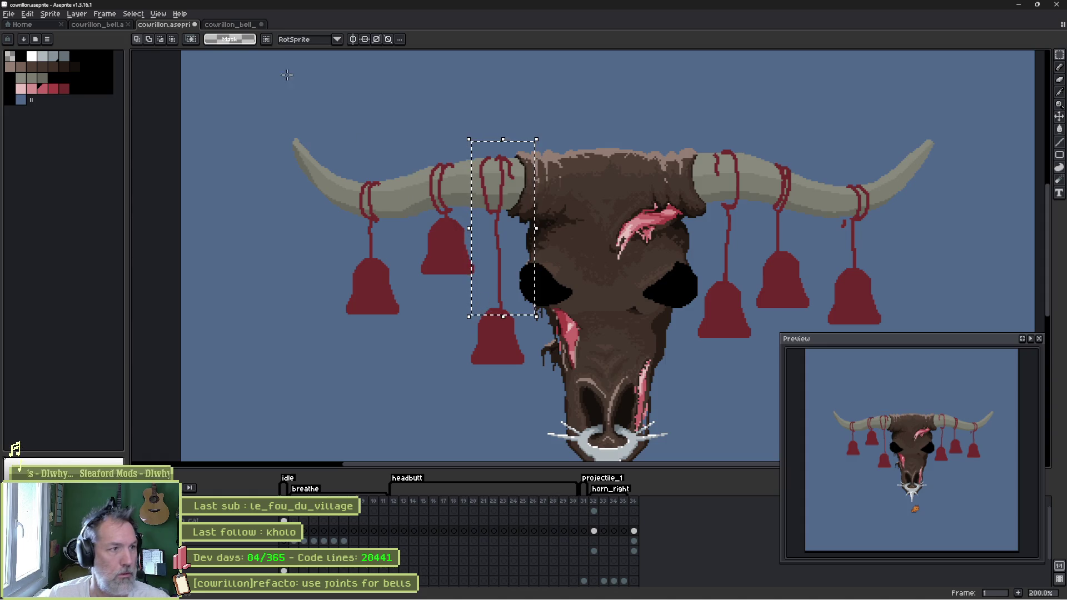
# - Paste the copied rope-and-bell piece at the left edge of the rope sprite
pyautogui.click(230, 25)
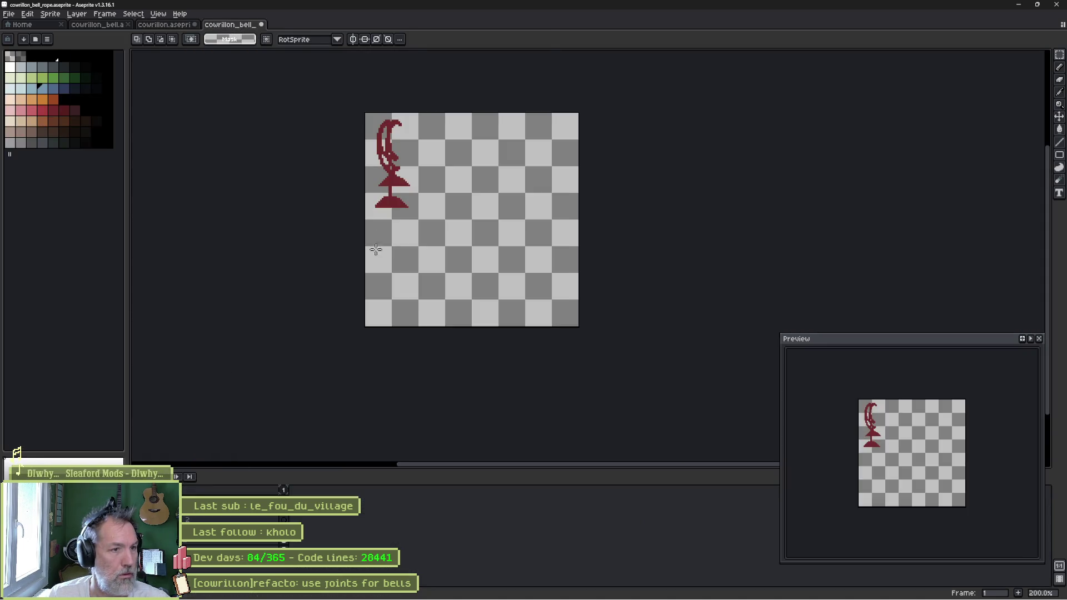
pyautogui.hotkey('ctrl', 'v')
pyautogui.moveTo(609, 233); pyautogui.dragTo(394, 169)
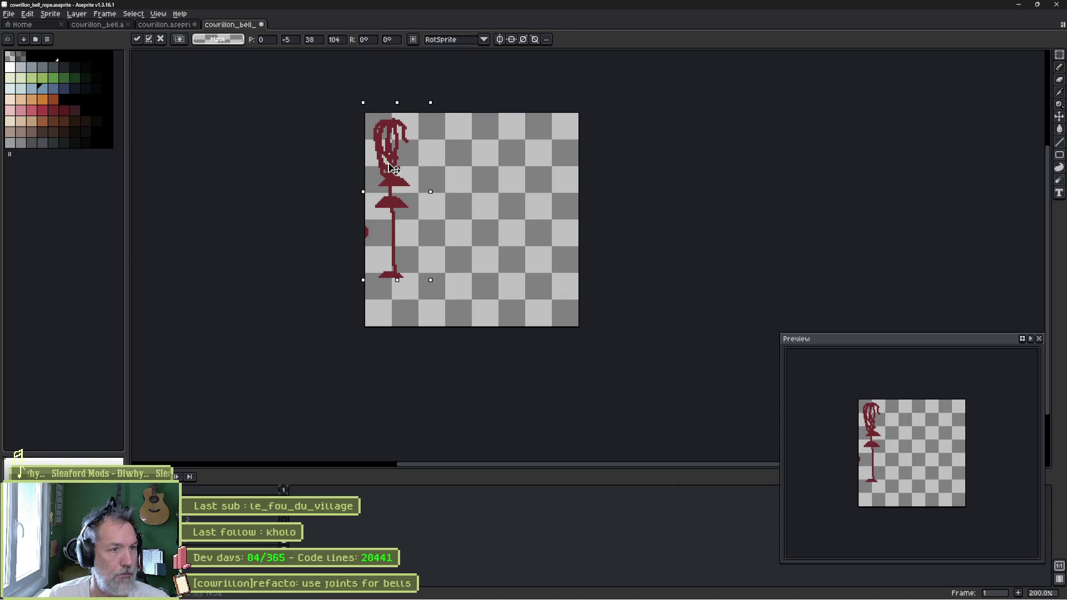
pyautogui.click(305, 172)
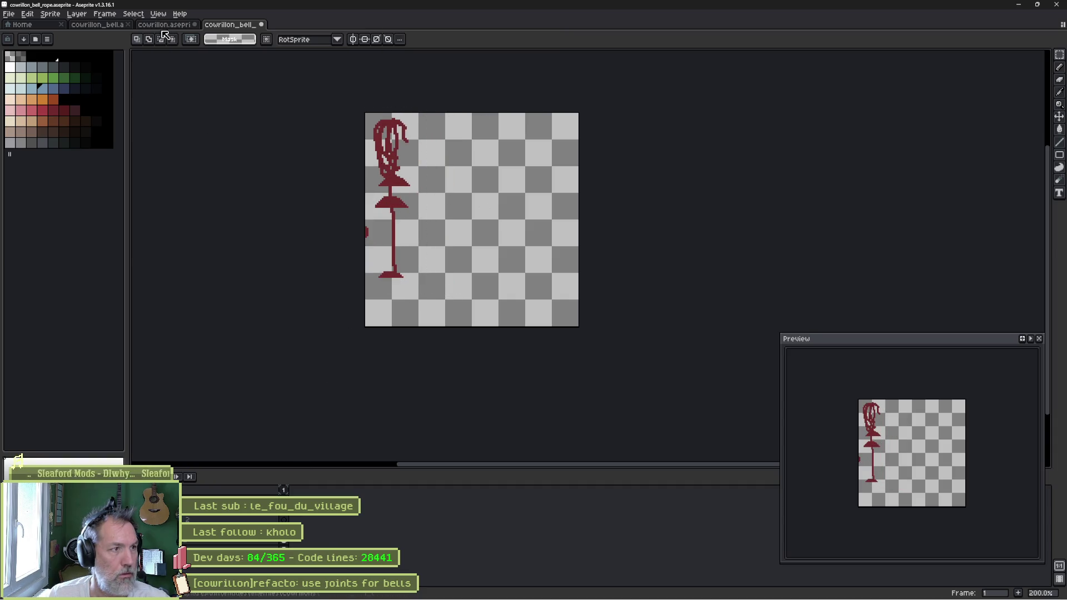
# - Paste a right-horn bell rope at the rope sprite's top-left, then select the next right-horn rope
pyautogui.click(164, 25)
pyautogui.moveTo(687, 135); pyautogui.dragTo(751, 292)
pyautogui.click(229, 24)
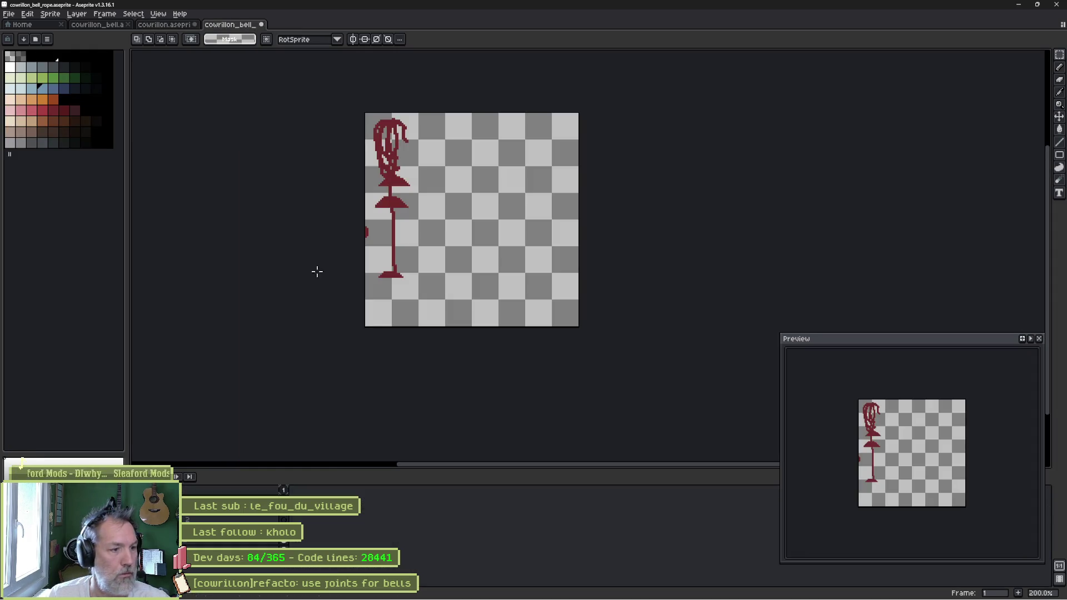
pyautogui.hotkey('ctrl', 'v')
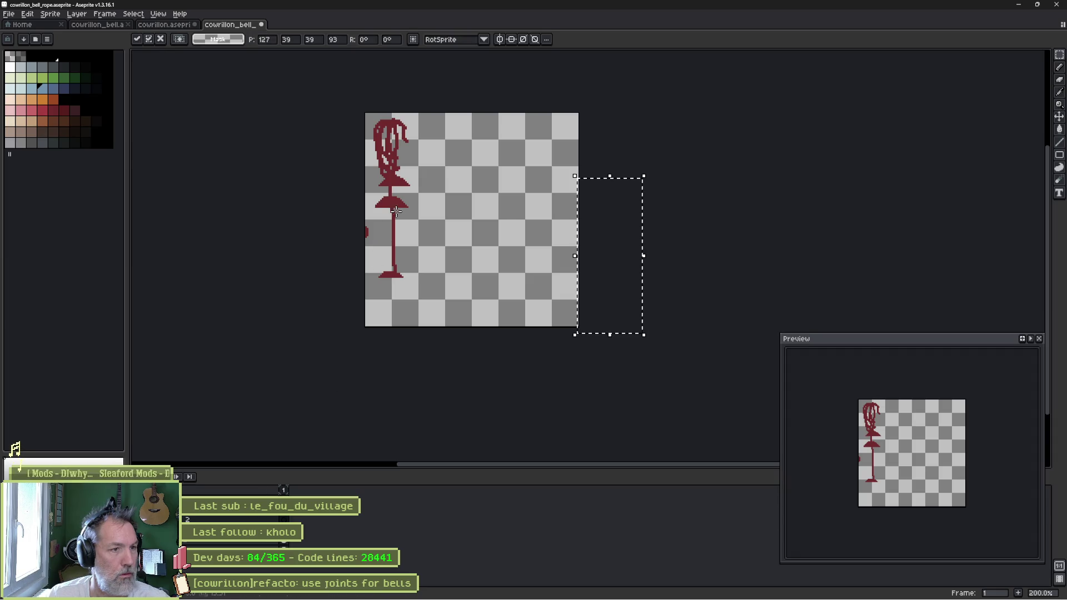
pyautogui.moveTo(607, 240); pyautogui.dragTo(382, 166)
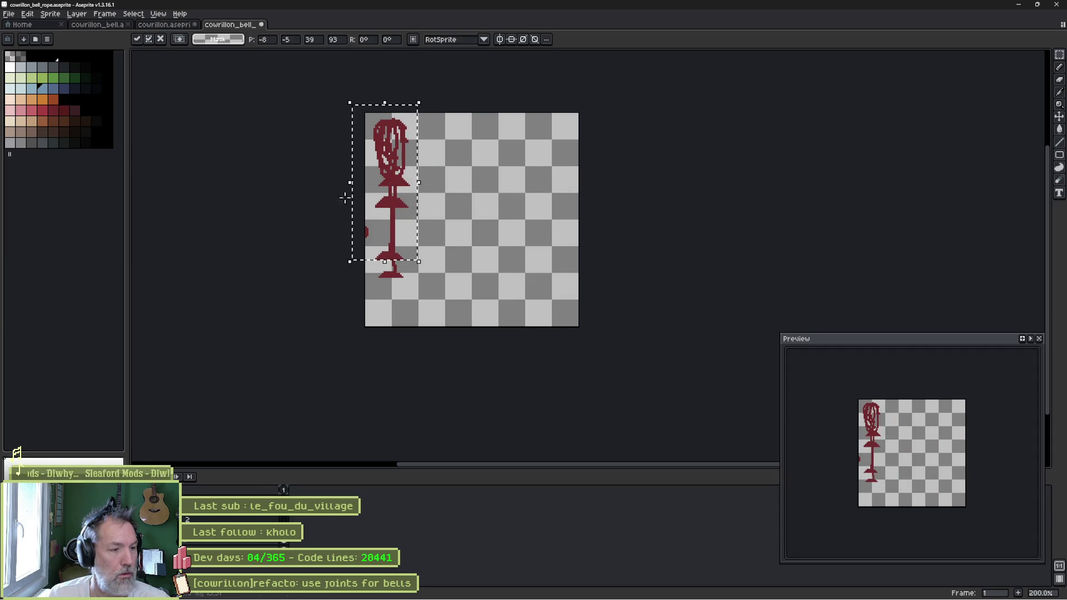
pyautogui.click(166, 26)
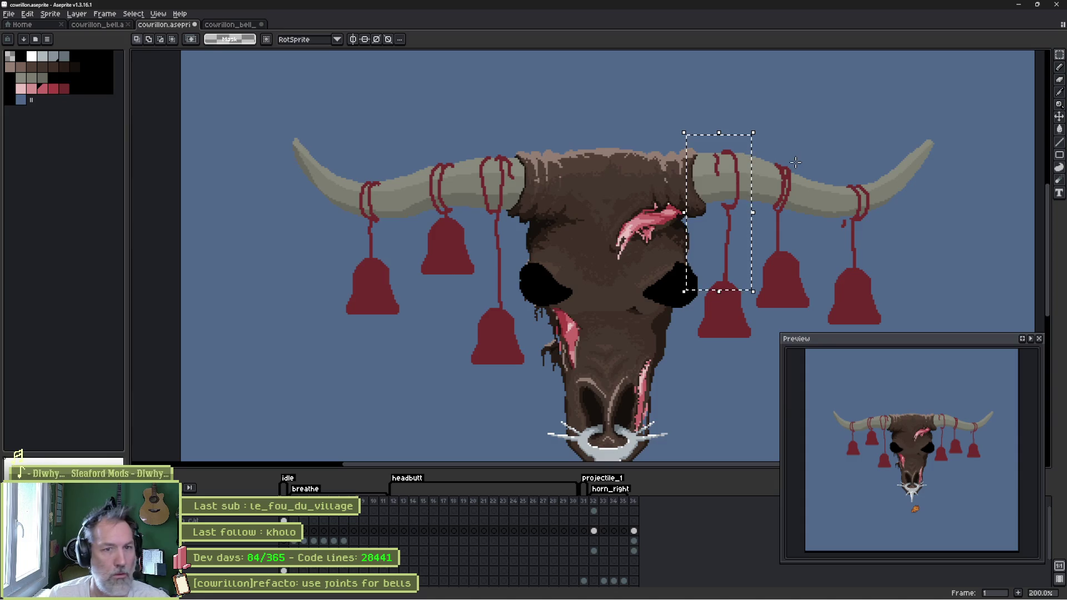
pyautogui.moveTo(793, 196); pyautogui.dragTo(762, 260)
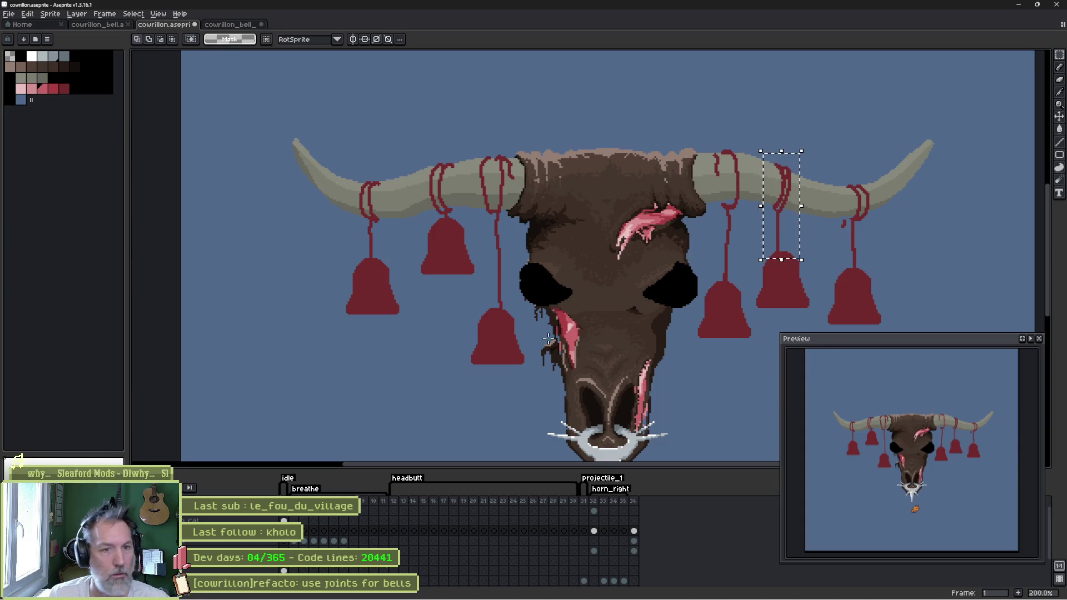
pyautogui.hotkey('ctrl', 'Tab')
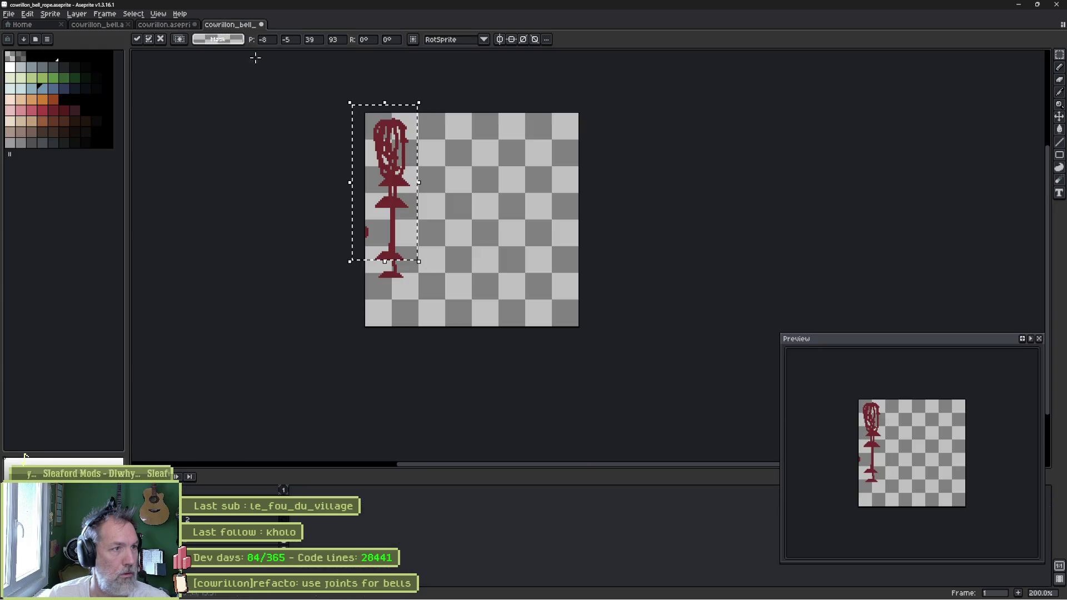
# - Rename Layer 3 to bell_05 and Layer 4 to bell_06
pyautogui.doubleClick(238, 519)
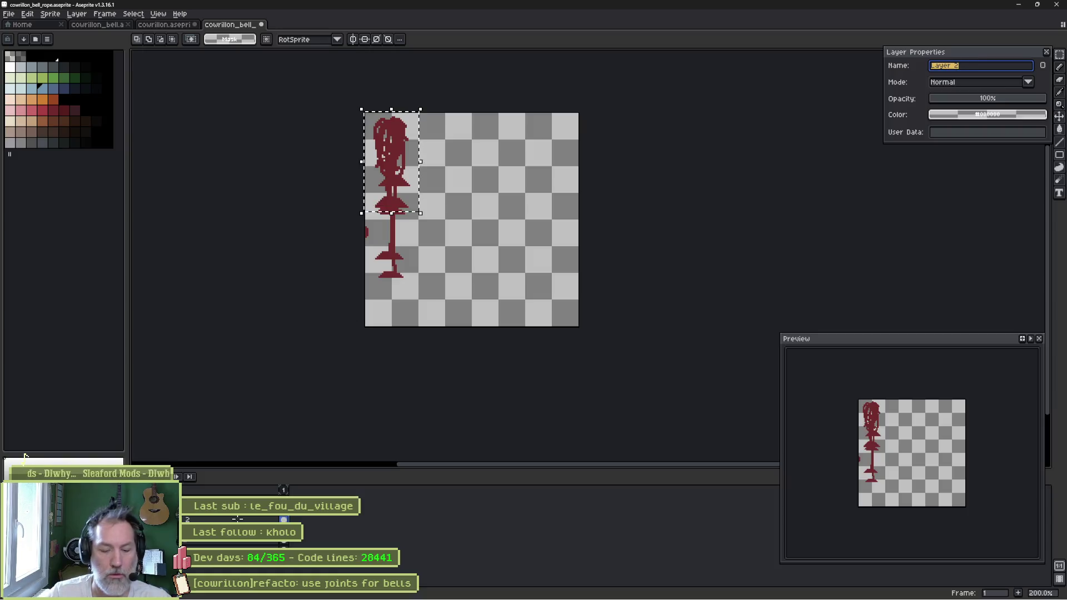
pyautogui.press('Return')
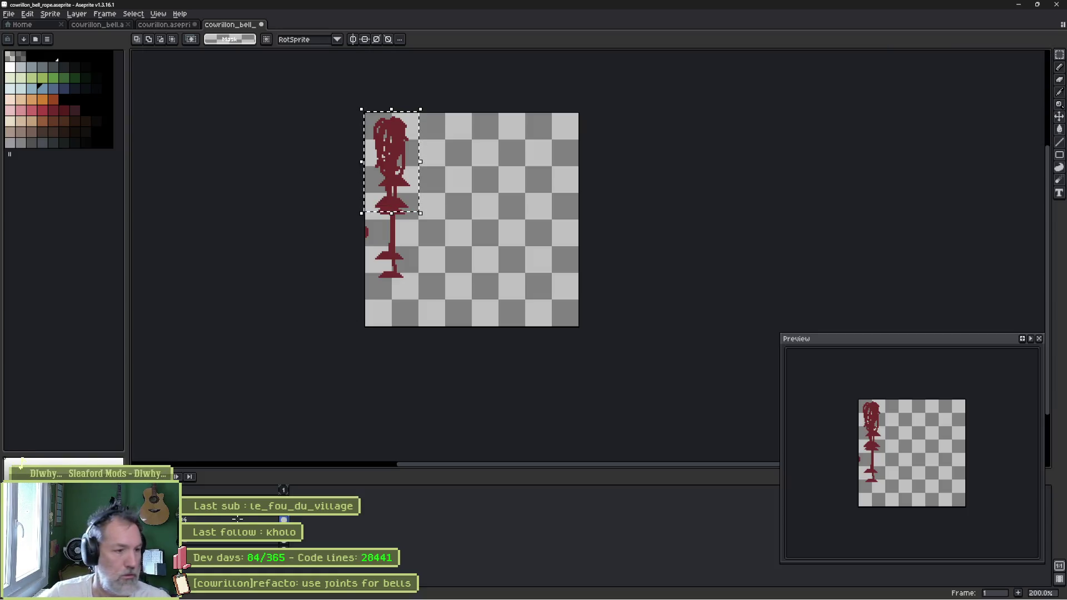
pyautogui.doubleClick(250, 517)
pyautogui.write('bell_05')
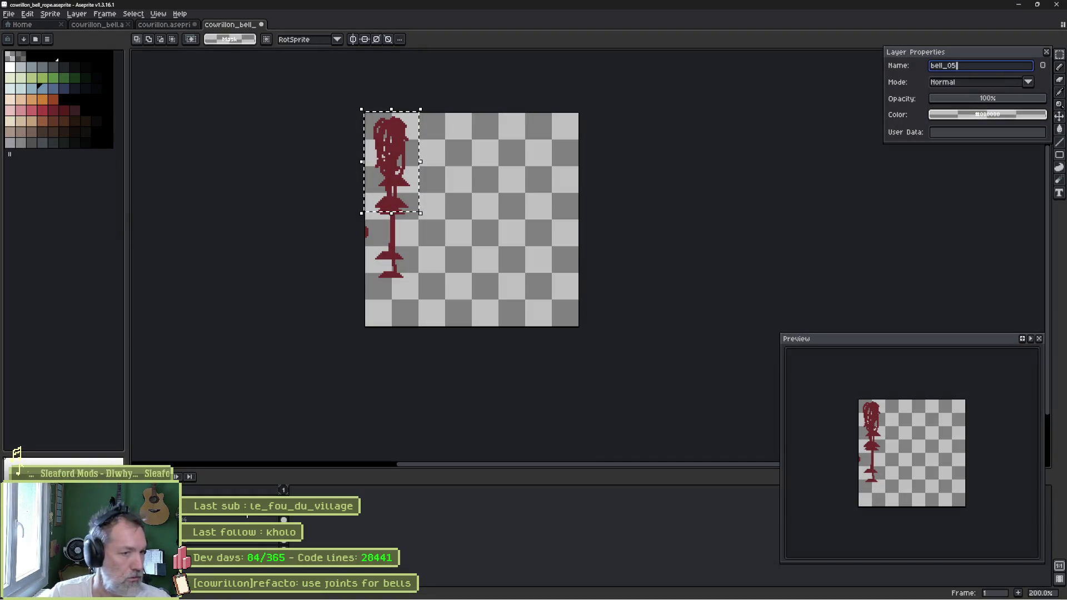
pyautogui.press('Return')
pyautogui.doubleClick(253, 494)
pyautogui.write('bell_06')
pyautogui.press('Return')
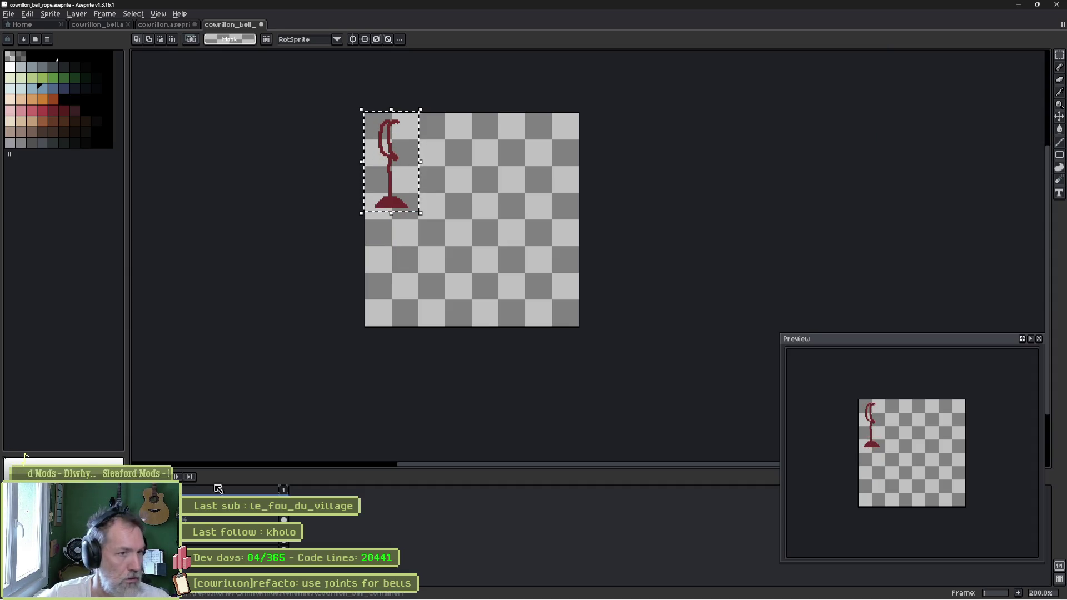
pyautogui.scroll(1, 381, 168)
pyautogui.moveTo(382, 168); pyautogui.dragTo(387, 198)
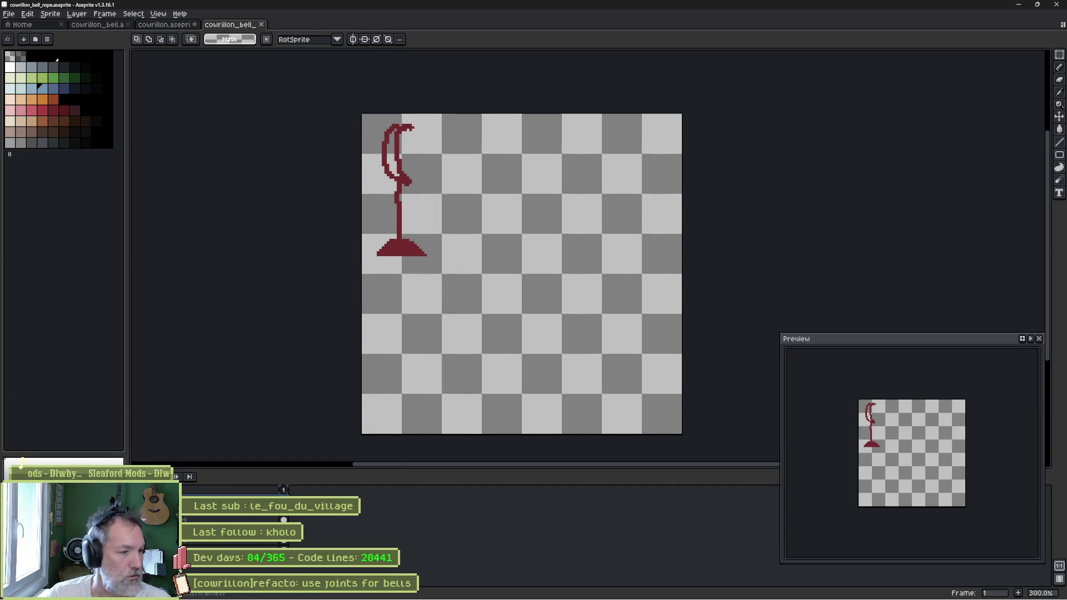
# - Remove the rope drawing from its layer
pyautogui.press('Delete')
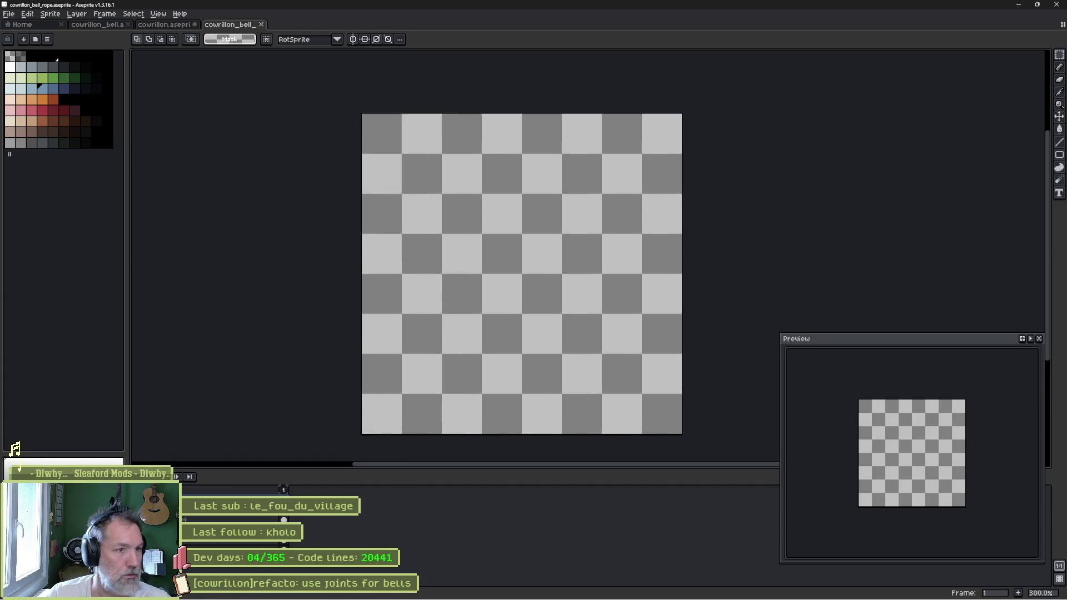
pyautogui.hotkey('ctrl', 'z')
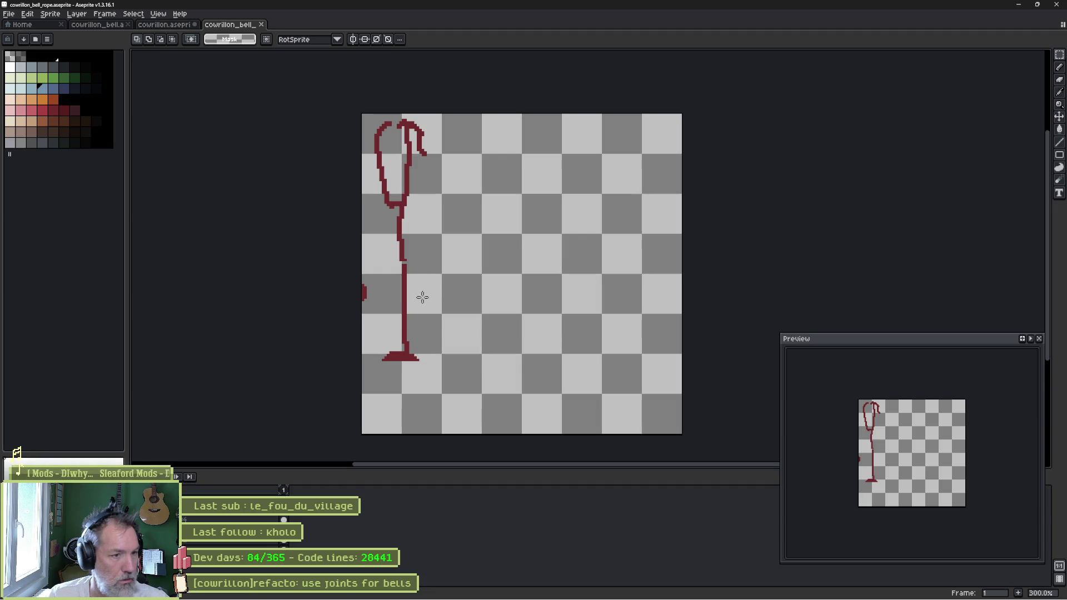
pyautogui.moveTo(397, 289); pyautogui.dragTo(412, 312)
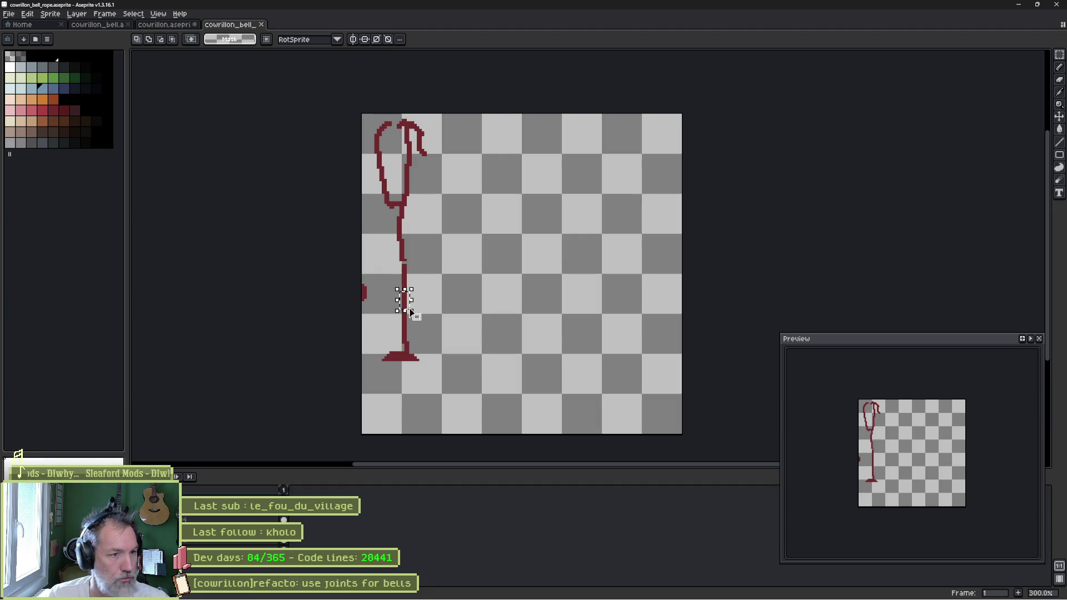
pyautogui.hotkey('ctrl', 'd')
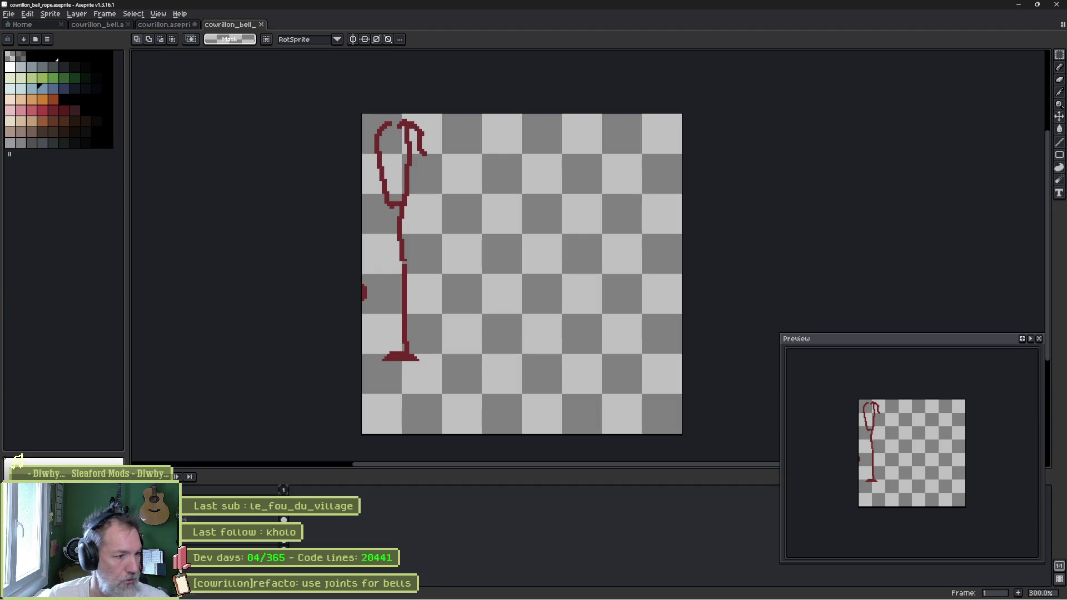
pyautogui.press('Delete')
# - Add a new layer named rope and paste the rope piece near the canvas top
pyautogui.rightClick(242, 517)
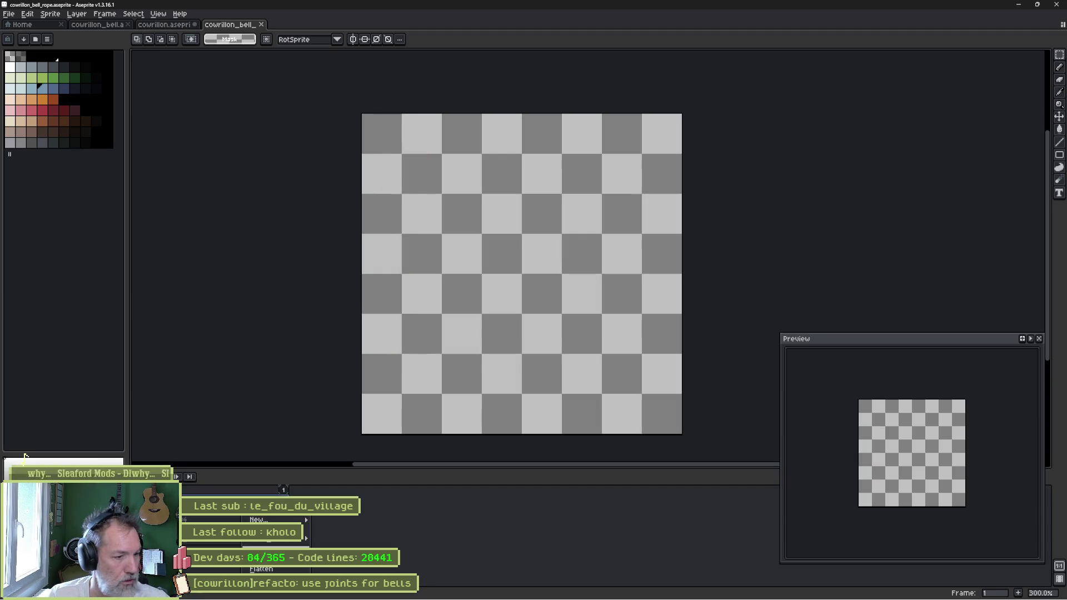
pyautogui.moveTo(261, 520)
pyautogui.click(333, 520)
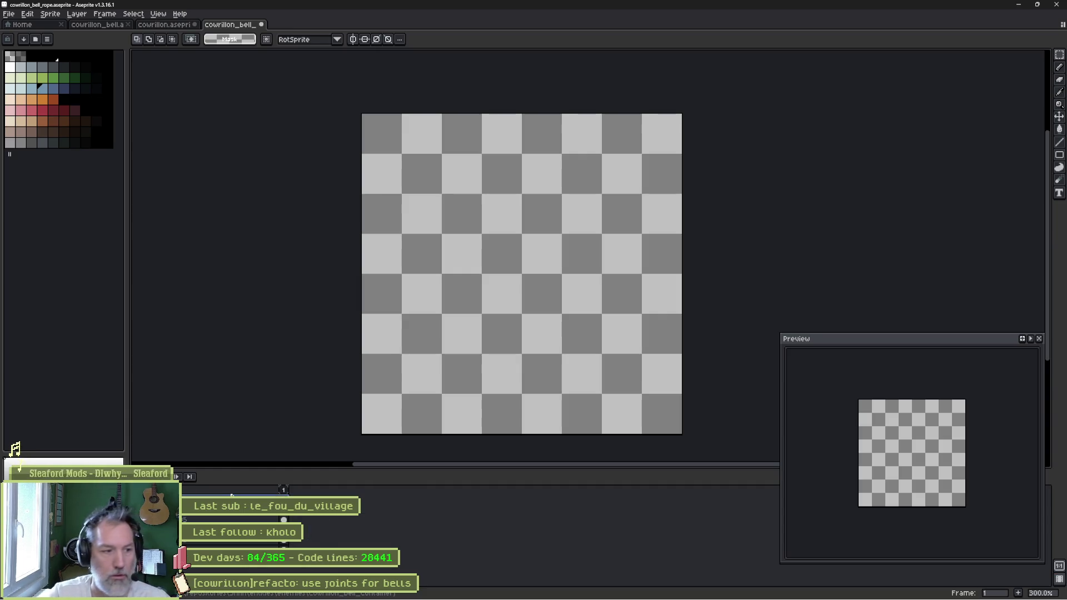
pyautogui.doubleClick(231, 495)
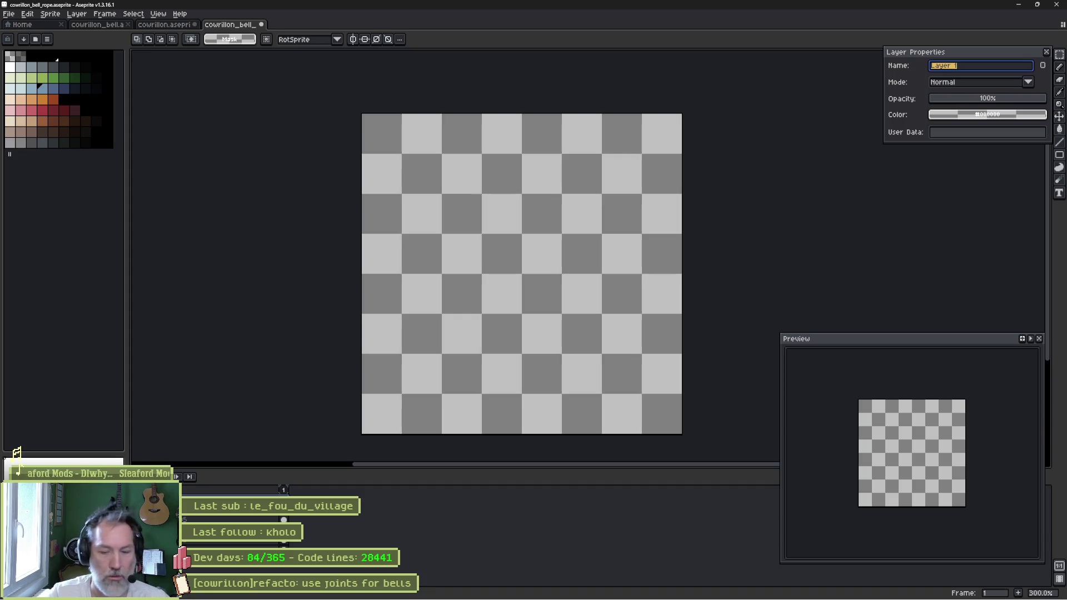
pyautogui.write('rope')
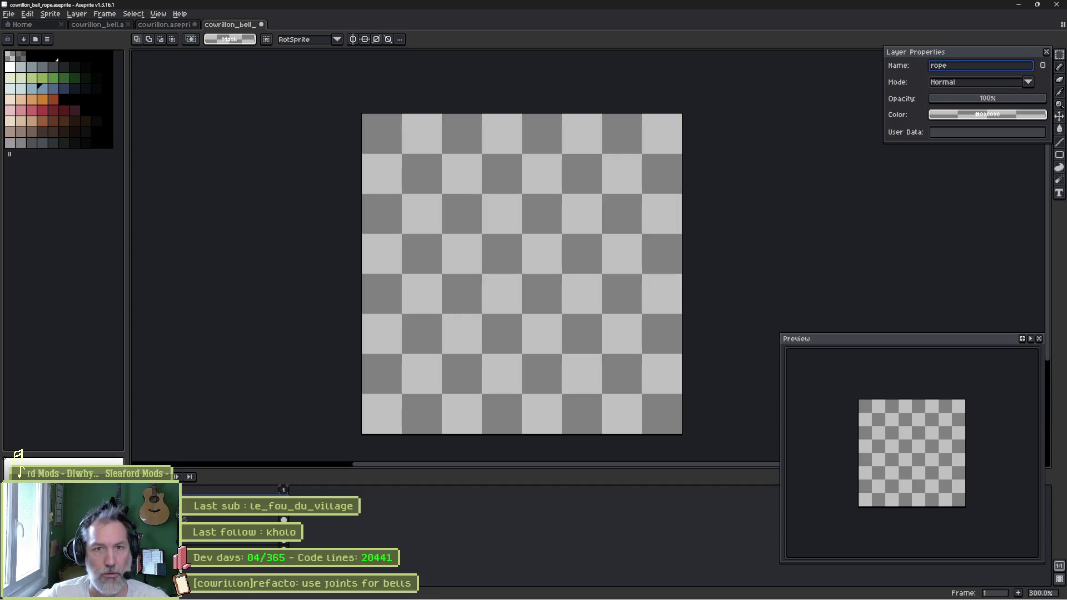
pyautogui.press('Return')
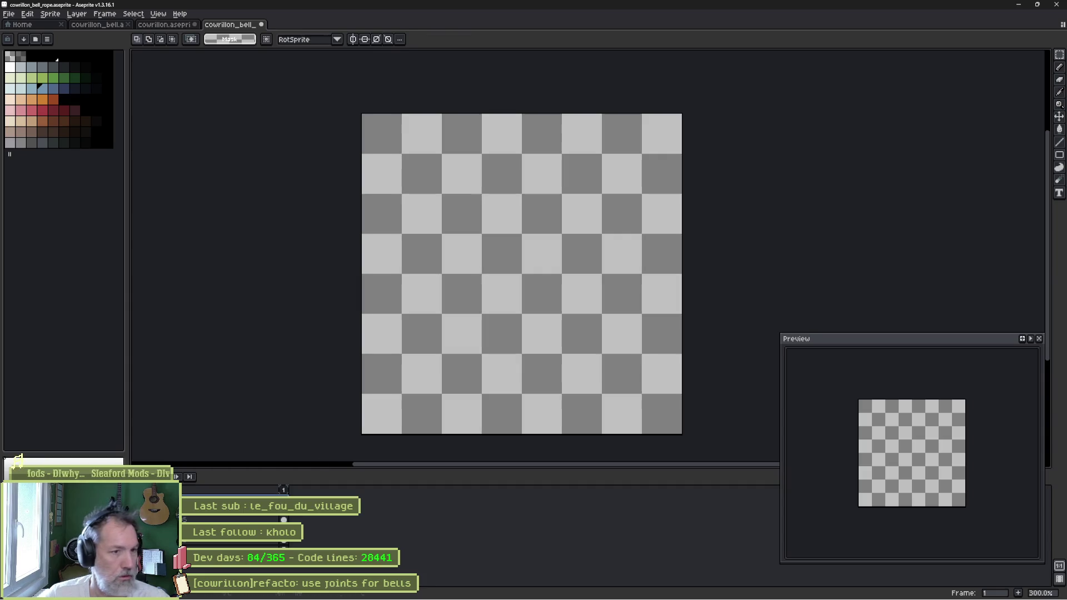
pyautogui.hotkey('ctrl', 'v')
pyautogui.moveTo(408, 305)
pyautogui.mouseDown()
pyautogui.moveTo(386, 143)
pyautogui.moveTo(408, 161)
pyautogui.mouseUp()
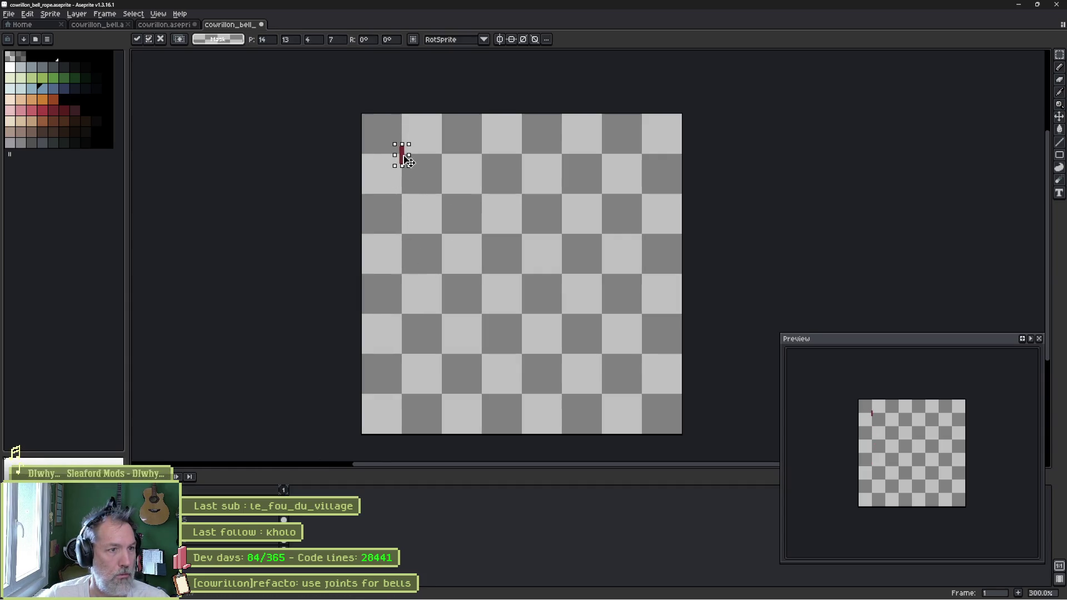
# - Place the pasted rope, zoom in, and try erasing the bell's triangular base, undoing the attempts
pyautogui.click(327, 390)
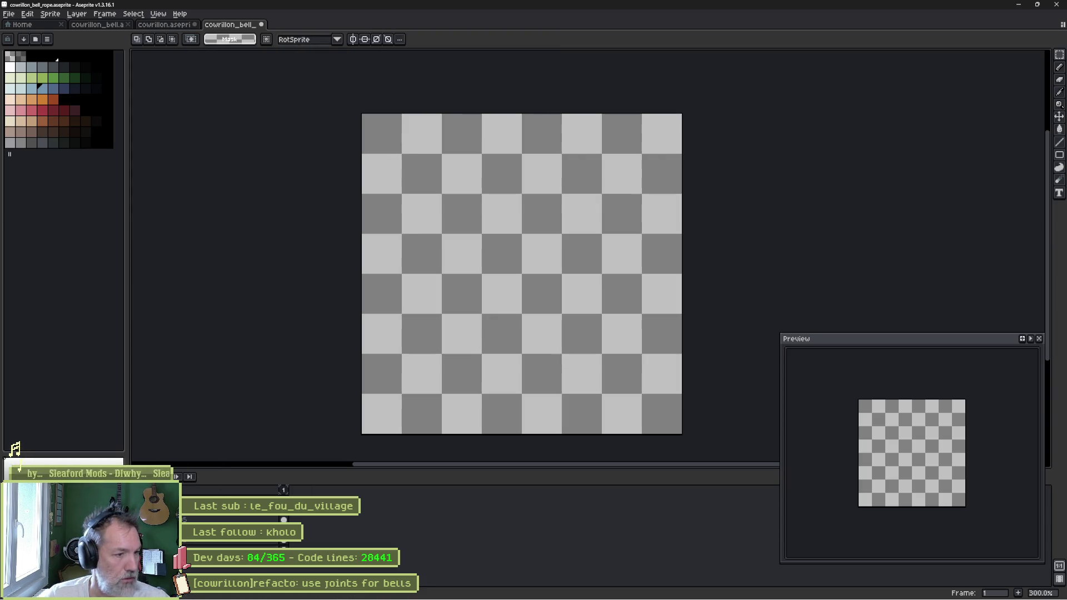
pyautogui.scroll(3, 391, 239)
pyautogui.moveTo(392, 239); pyautogui.dragTo(392, 275)
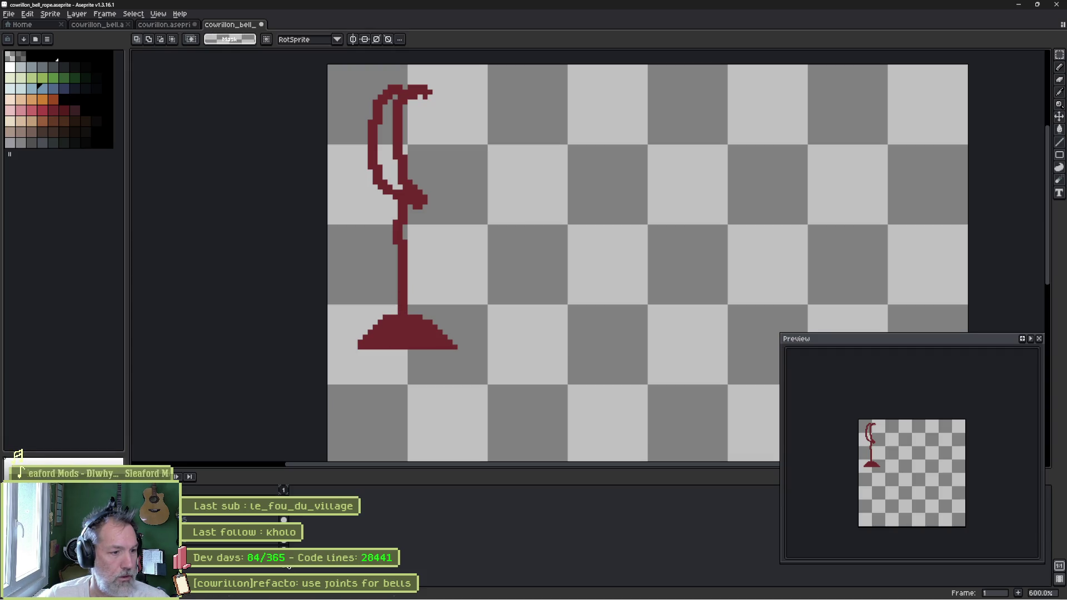
pyautogui.press('e')
pyautogui.moveTo(369, 345)
pyautogui.mouseDown()
pyautogui.moveTo(417, 320)
pyautogui.moveTo(395, 257)
pyautogui.mouseUp()
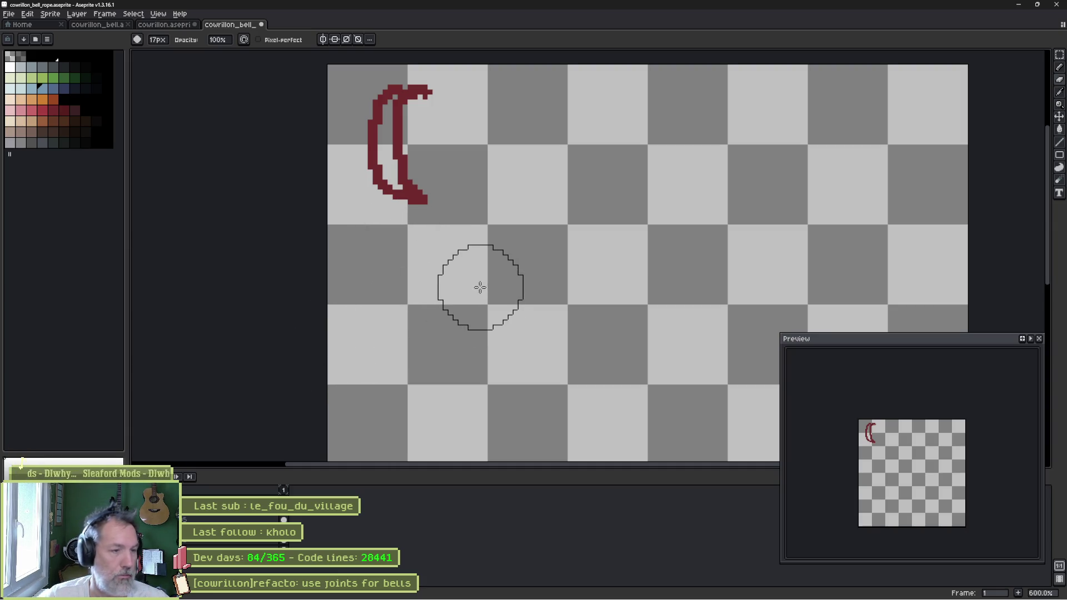
pyautogui.hotkey('ctrl', 'z')
pyautogui.hotkey('ctrl', 'z')
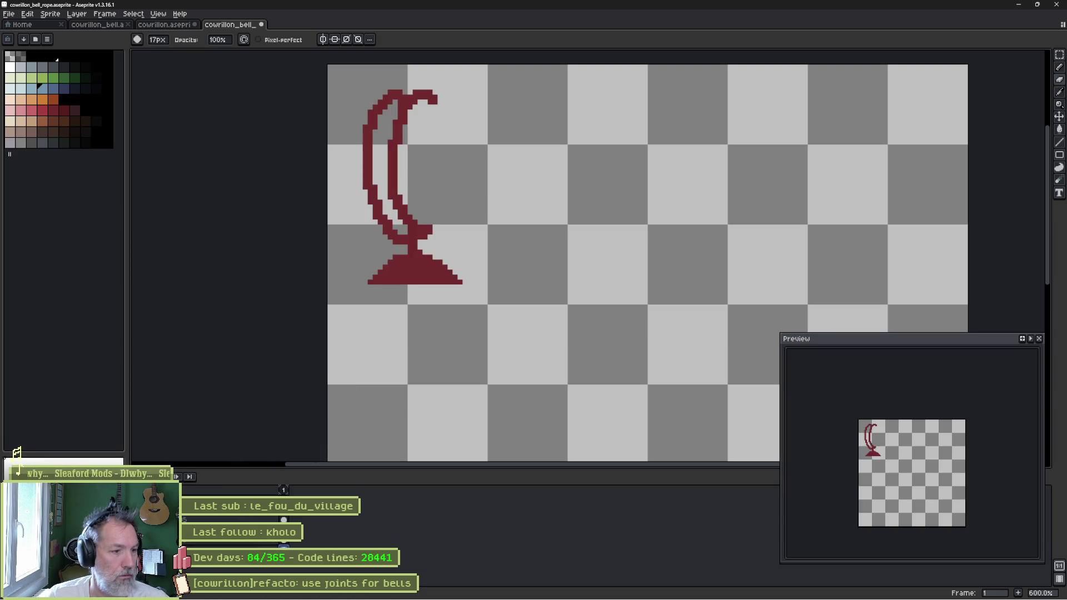
pyautogui.click(403, 292)
pyautogui.moveTo(403, 292); pyautogui.dragTo(425, 286)
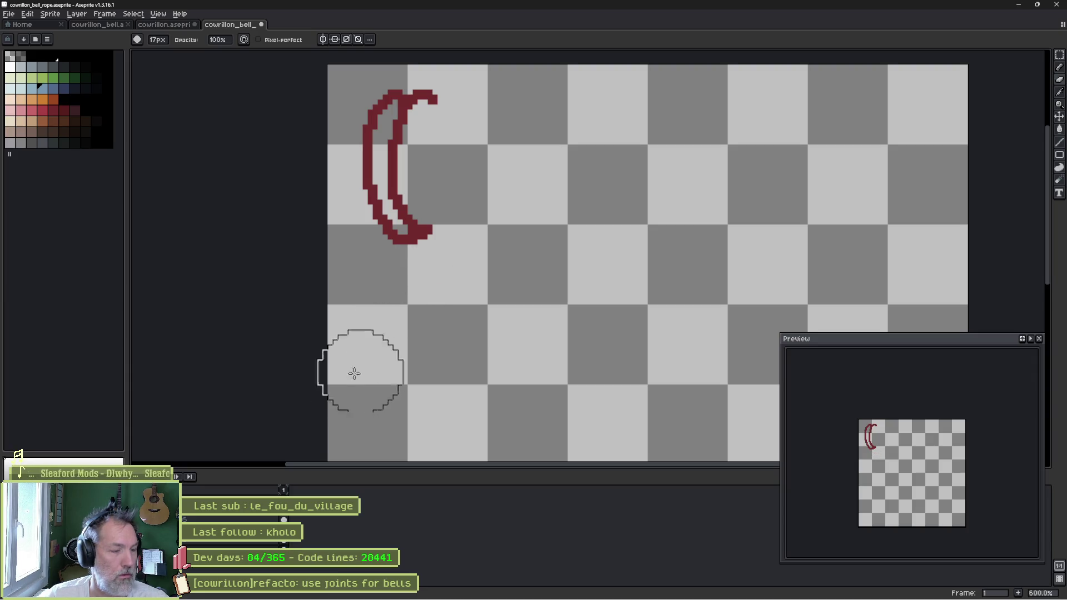
pyautogui.hotkey('ctrl', 'z')
pyautogui.hotkey('ctrl', 'z')
pyautogui.hotkey('ctrl', 'z')
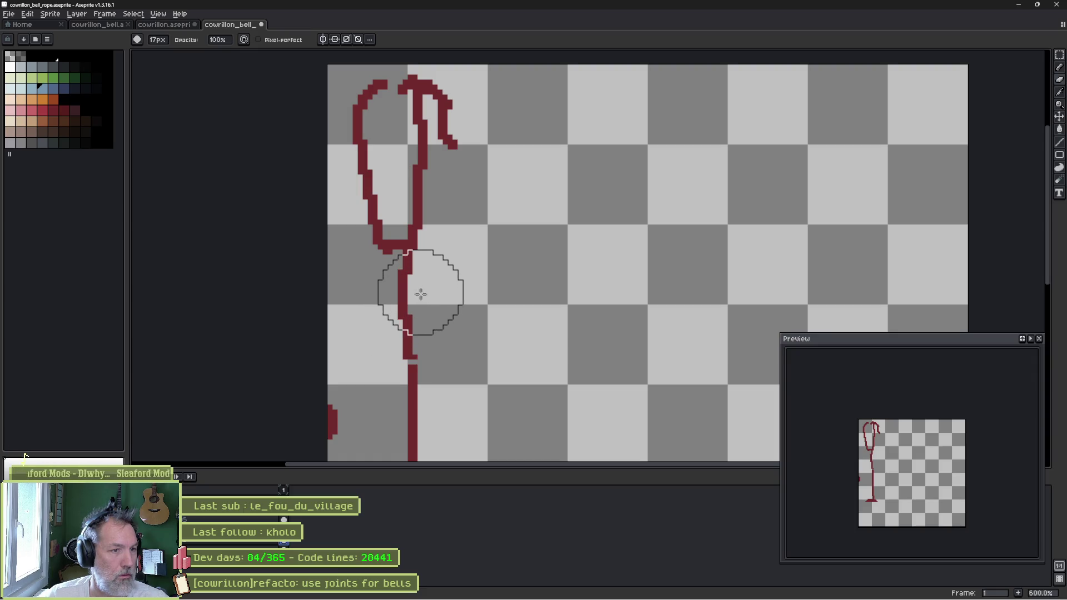
# - Try erasing the rope stem and base below the loop, stepping back through the history
pyautogui.click(415, 292)
pyautogui.scroll(-3, 414, 293)
pyautogui.moveTo(403, 384); pyautogui.dragTo(393, 232)
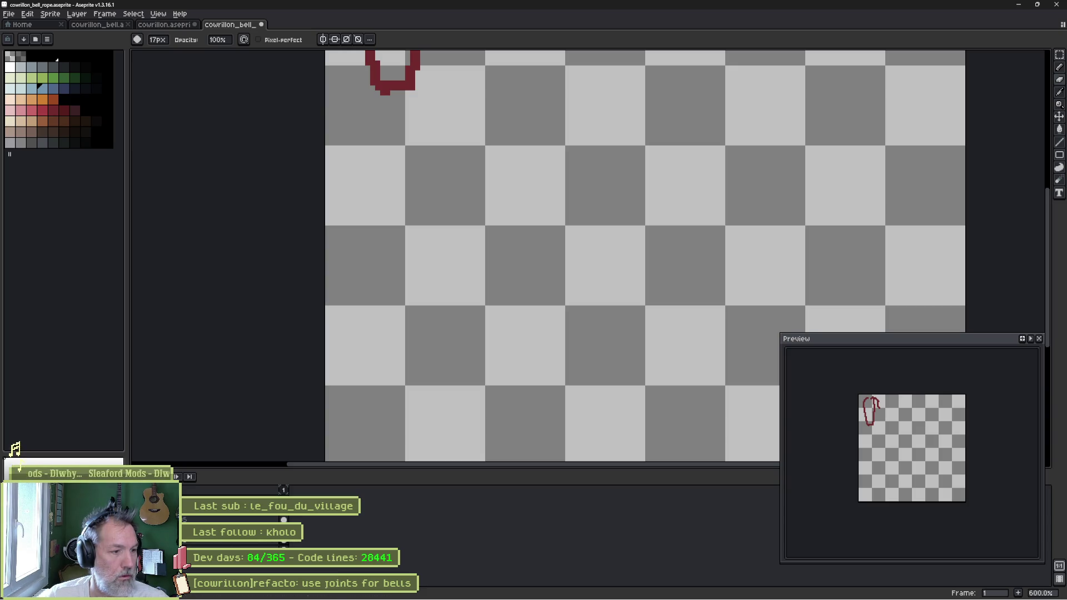
pyautogui.hotkey('ctrl', 'z')
pyautogui.hotkey('ctrl', 'z')
pyautogui.moveTo(400, 322); pyautogui.dragTo(403, 118)
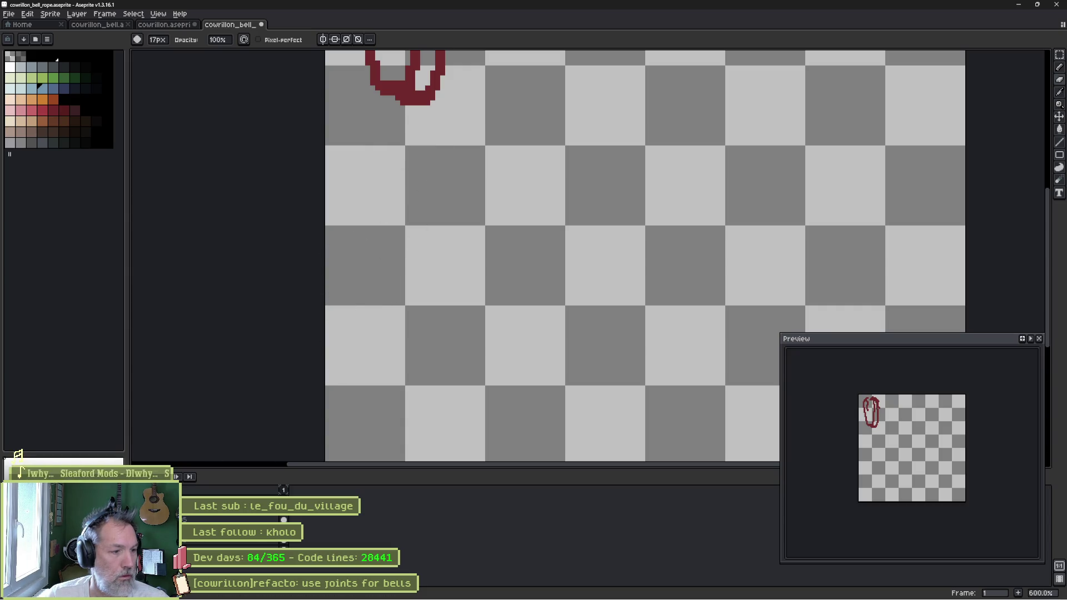
pyautogui.hotkey('ctrl', 'z')
pyautogui.hotkey('ctrl', 'z')
pyautogui.hotkey('ctrl', 'z')
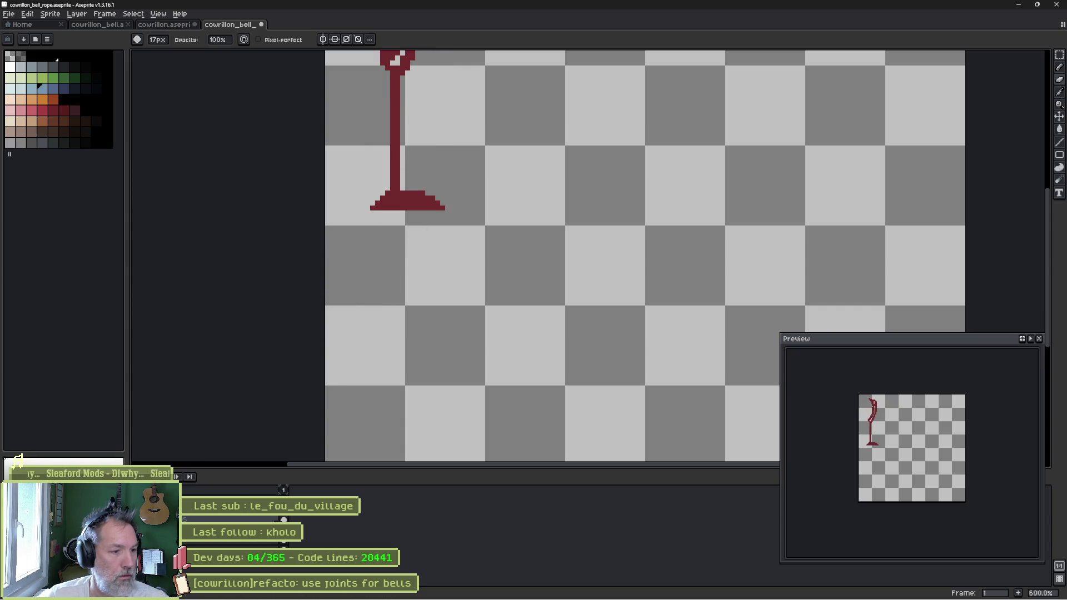
pyautogui.hotkey('ctrl', 'z')
pyautogui.moveTo(439, 361)
pyautogui.mouseDown()
pyautogui.moveTo(382, 382)
pyautogui.moveTo(388, 286)
pyautogui.mouseUp()
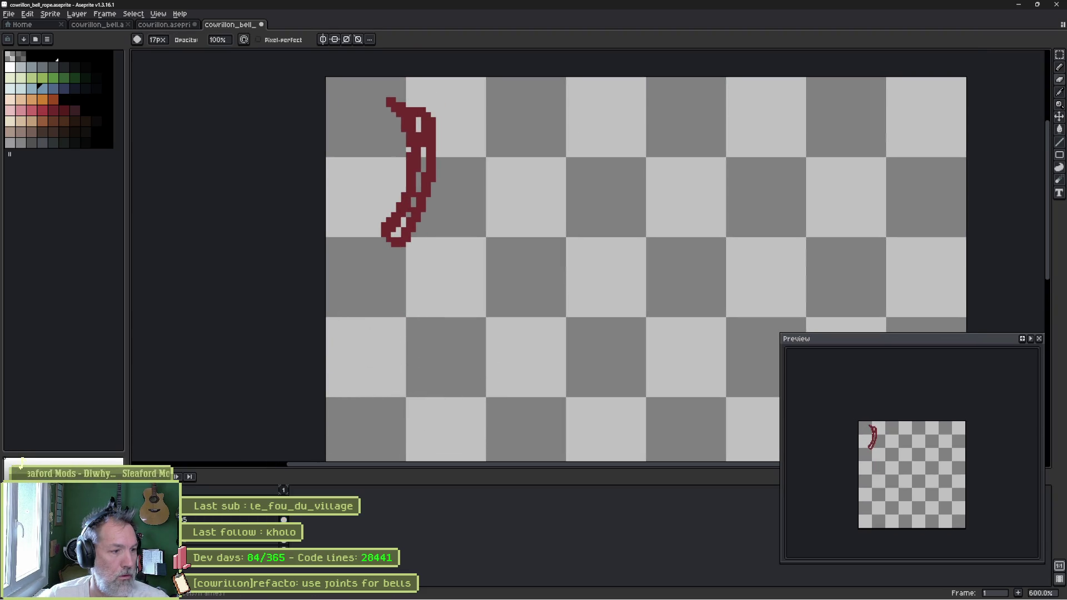
pyautogui.hotkey('ctrl', 'z')
# - Clear the old hook drawing, save the bell rope file, and paint a thick red scribble at upper left
pyautogui.hotkey('ctrl', 'y')
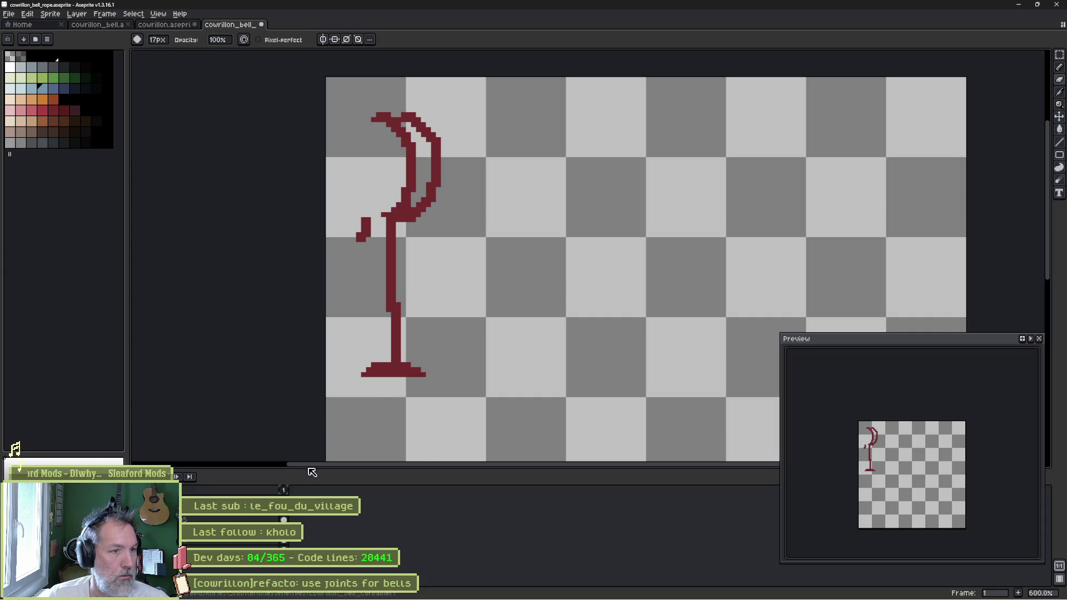
pyautogui.click(383, 355)
pyautogui.moveTo(383, 356); pyautogui.dragTo(393, 262)
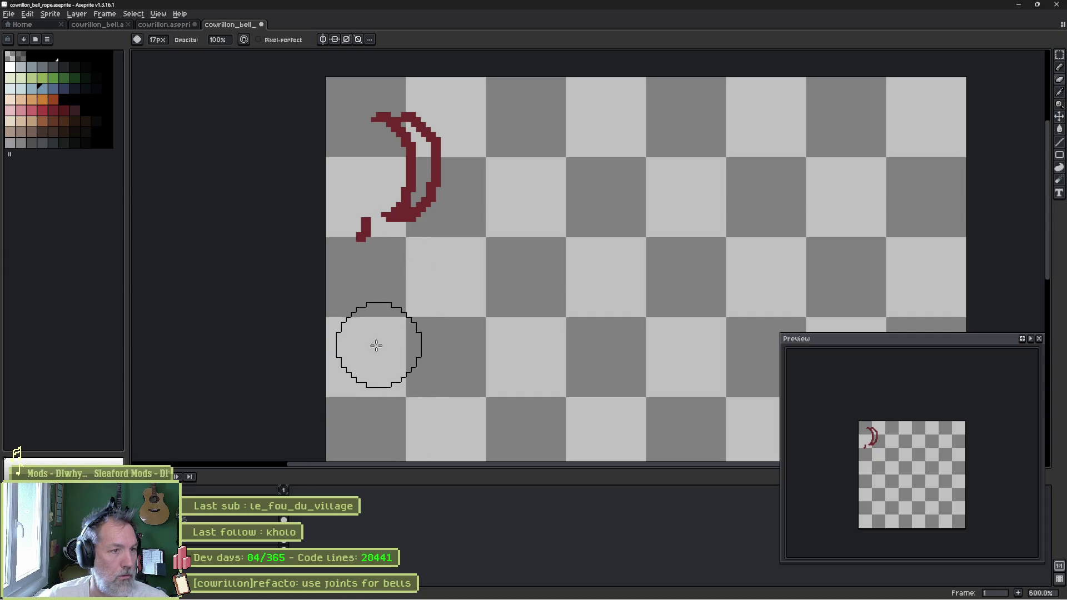
pyautogui.hotkey('ctrl', 'z')
pyautogui.hotkey('ctrl', 'y')
pyautogui.hotkey('ctrl', 'z')
pyautogui.hotkey('ctrl', 's')
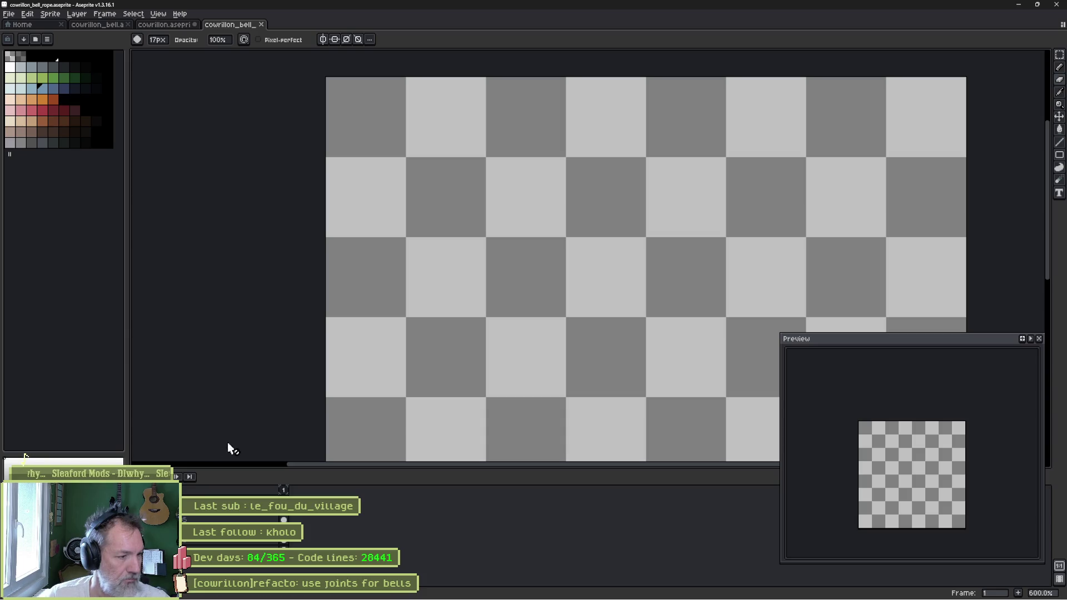
pyautogui.moveTo(405, 145)
pyautogui.mouseDown()
pyautogui.moveTo(389, 245)
pyautogui.moveTo(453, 158)
pyautogui.mouseUp()
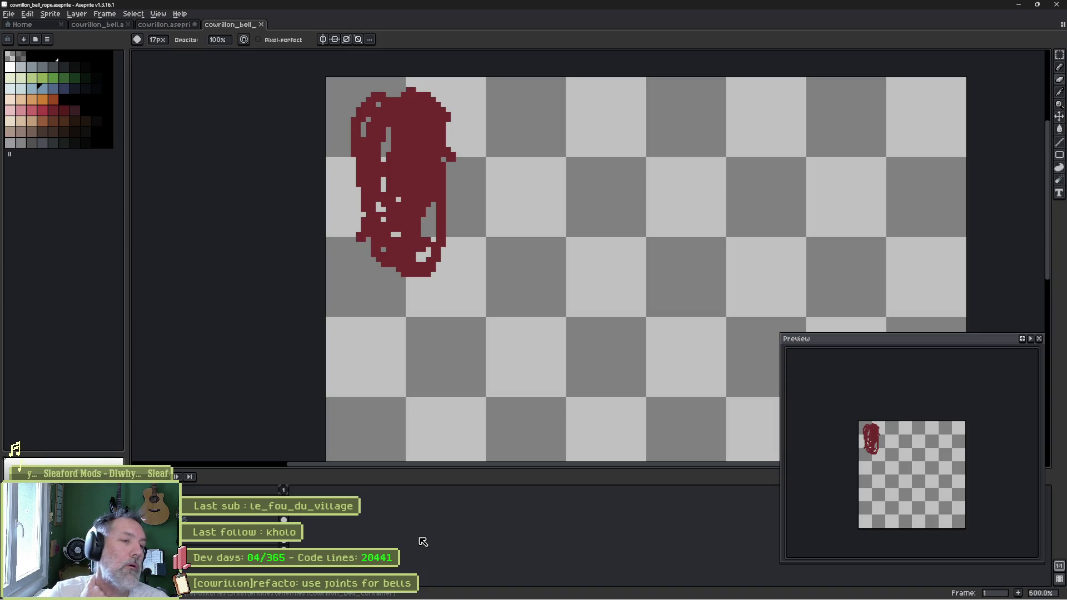
pyautogui.scroll(-1, 459, 298)
# - Crop cowrillon_bell_rope's canvas from 128×128 to 48×48 px around the red scribble in Canvas Size
pyautogui.moveTo(560, 288)
pyautogui.mouseDown()
pyautogui.moveTo(534, 289)
pyautogui.moveTo(468, 206)
pyautogui.moveTo(477, 253)
pyautogui.mouseUp()
pyautogui.scroll(-1, 468, 206)
pyautogui.scroll(-1, 486, 348)
pyautogui.hotkey('ctrl', 'alt', 'c')
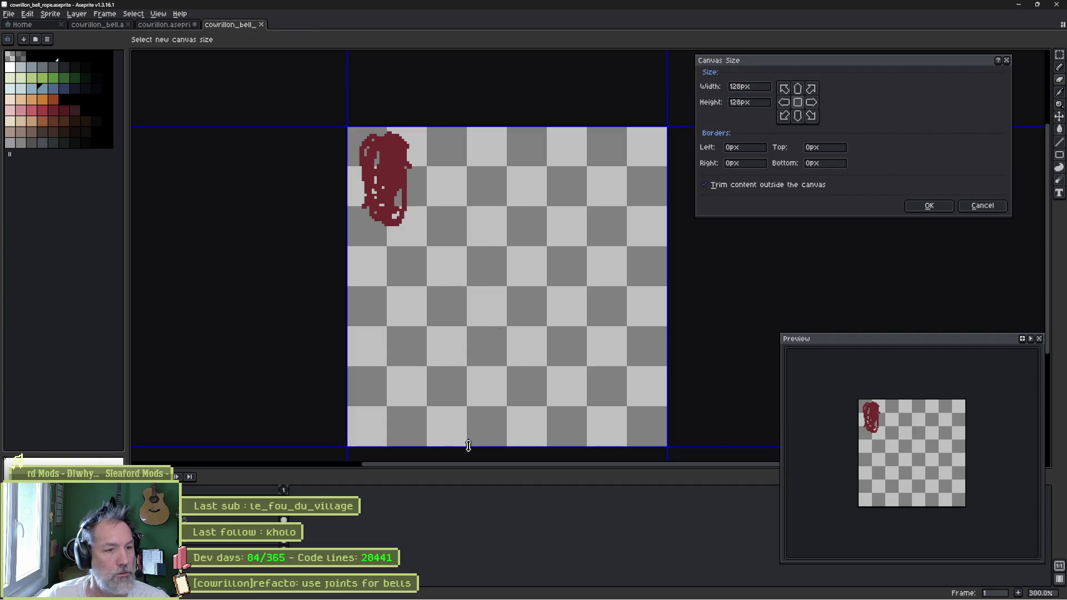
pyautogui.moveTo(467, 446); pyautogui.dragTo(451, 246)
pyautogui.moveTo(670, 208)
pyautogui.mouseDown()
pyautogui.moveTo(476, 214)
pyautogui.moveTo(470, 225)
pyautogui.mouseUp()
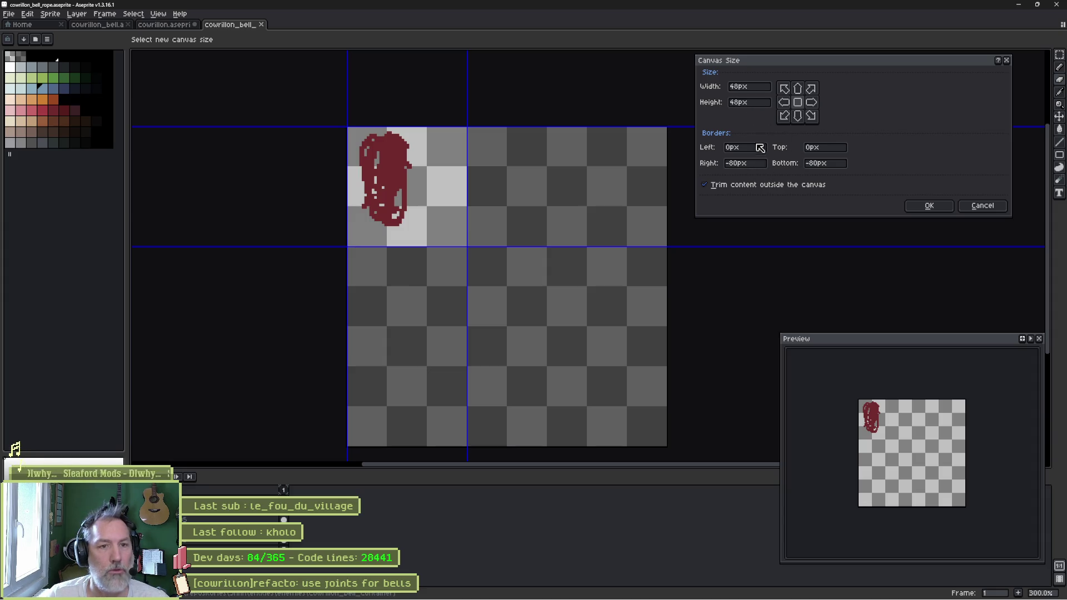
pyautogui.click(927, 206)
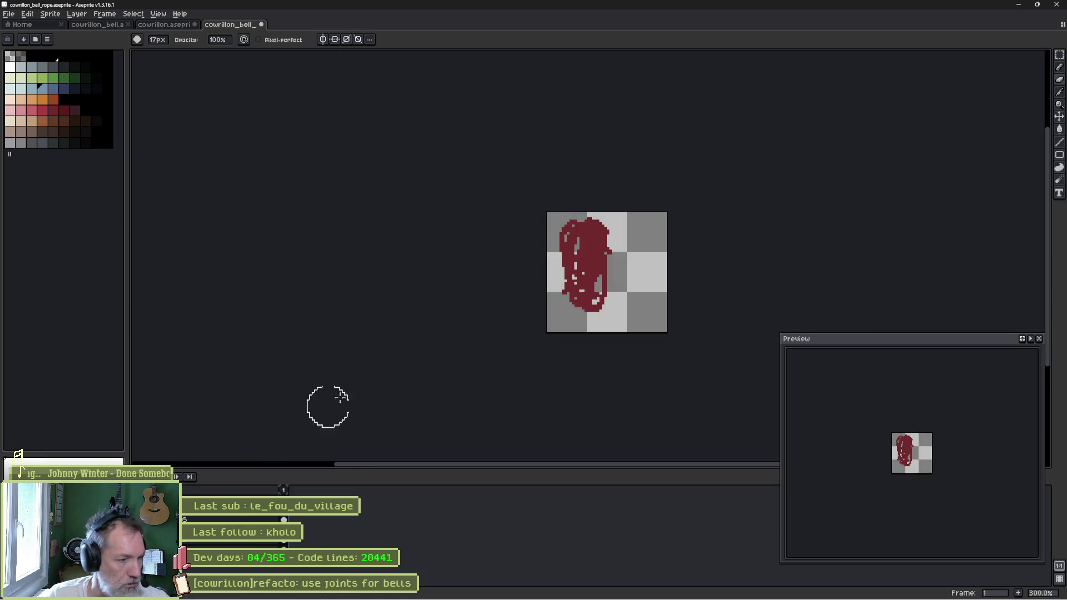
# - Move the red scribble to the centre of the 48×48 canvas, about 23 px from each side
pyautogui.press('v')
pyautogui.moveTo(585, 281); pyautogui.dragTo(606, 288)
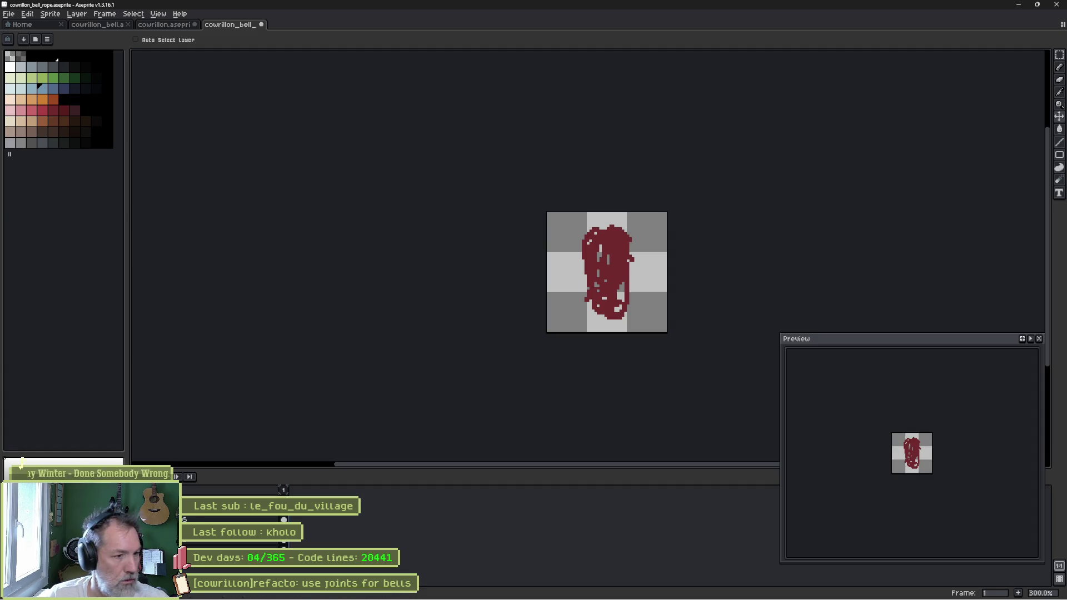
pyautogui.hotkey('ctrl', 'z')
pyautogui.hotkey('ctrl', 'z')
pyautogui.hotkey('ctrl', 'z')
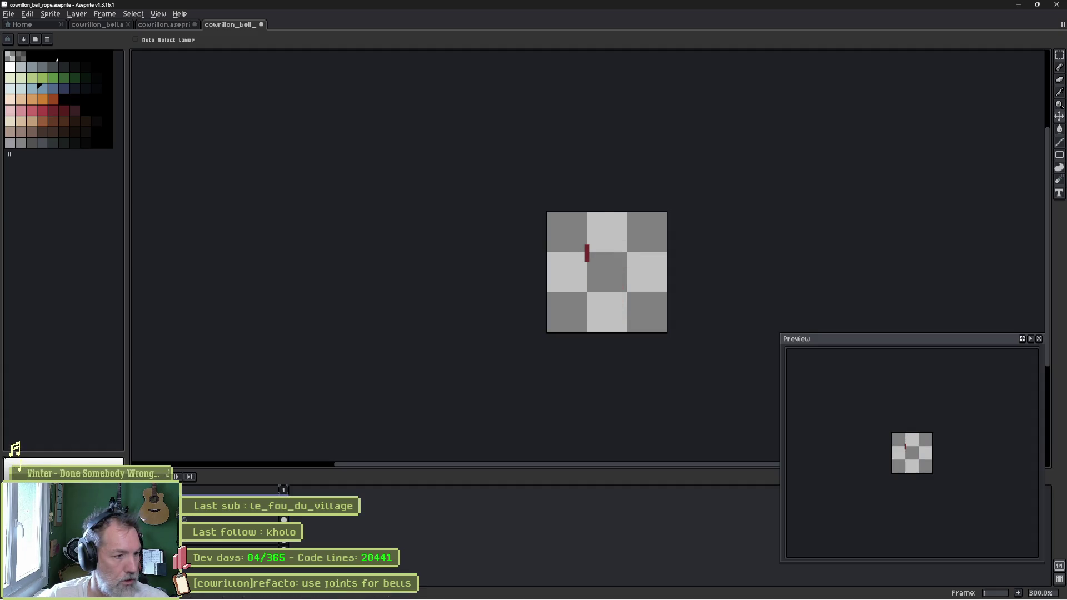
pyautogui.moveTo(596, 264); pyautogui.dragTo(616, 281)
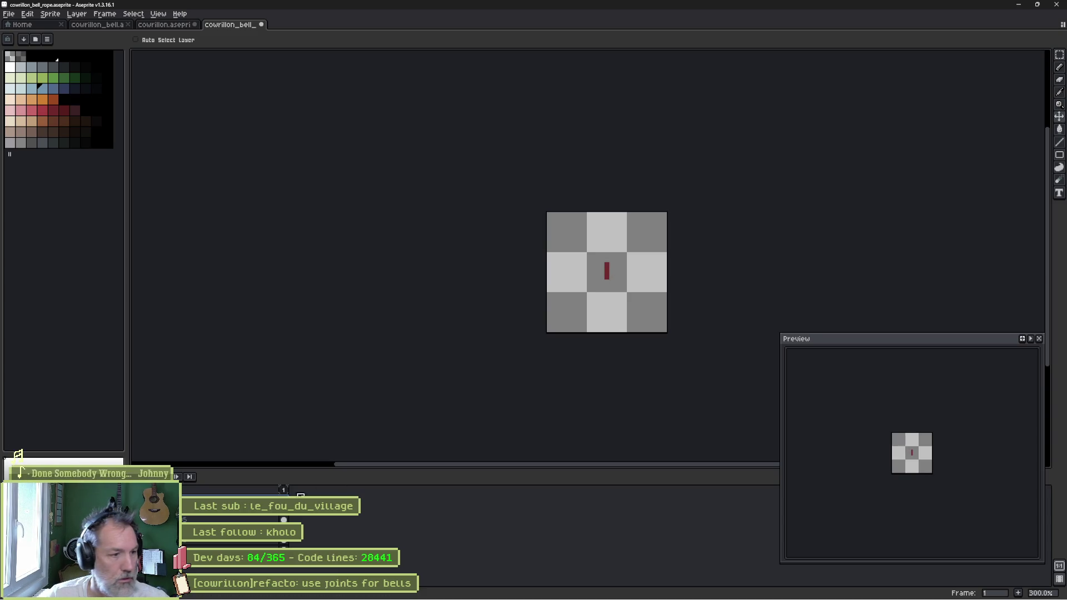
pyautogui.moveTo(606, 239)
pyautogui.mouseDown()
pyautogui.moveTo(617, 311)
pyautogui.moveTo(623, 234)
pyautogui.moveTo(596, 278)
pyautogui.mouseUp()
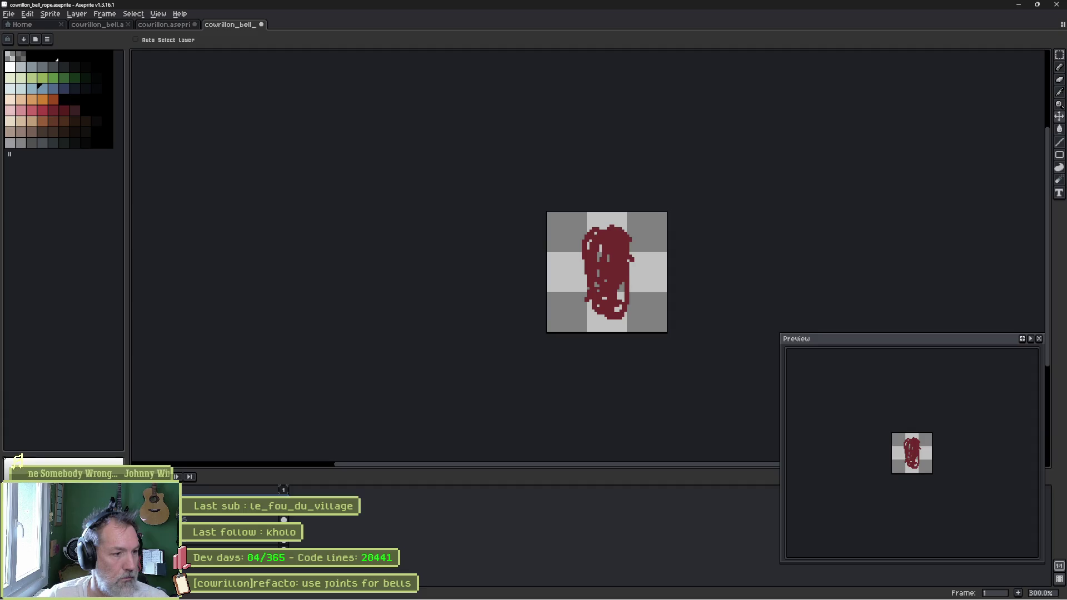
# - Save the bell rope sprite and close its file tab
pyautogui.hotkey('ctrl', 's')
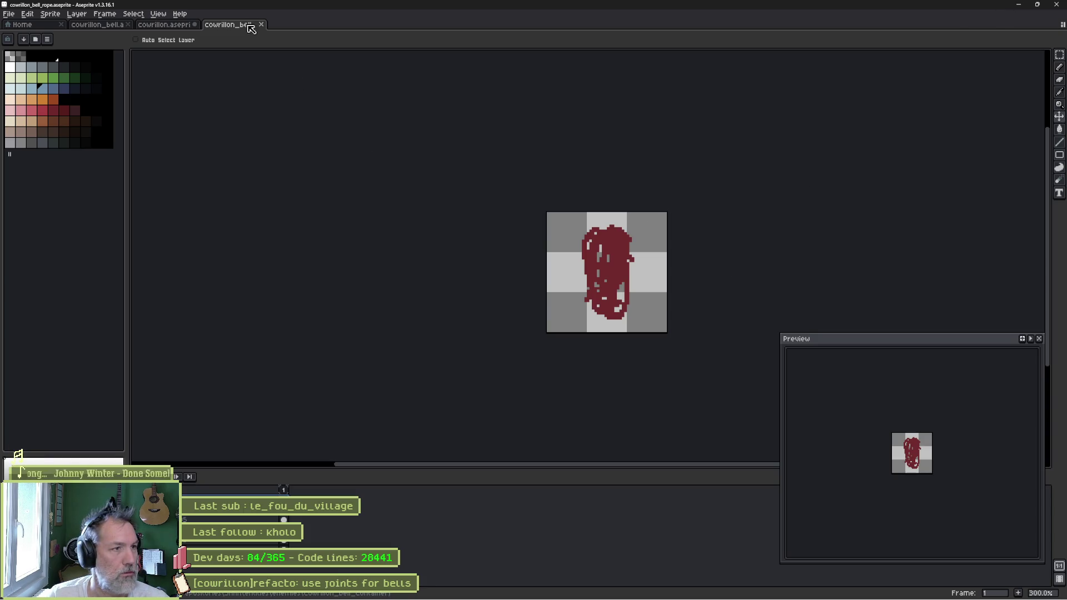
pyautogui.press('ctrl')
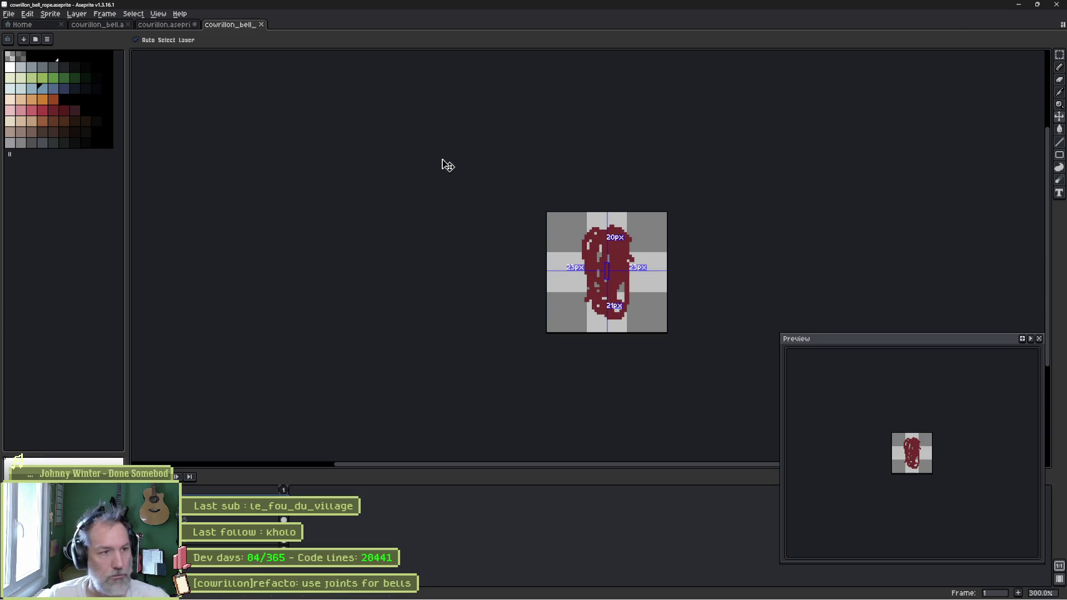
pyautogui.click(262, 24)
# - Reopen cowrillon_bell_rope.aseprite from Aseprite's recent files, then minimise Aseprite back to Godot
pyautogui.hotkey('alt', 'Tab')
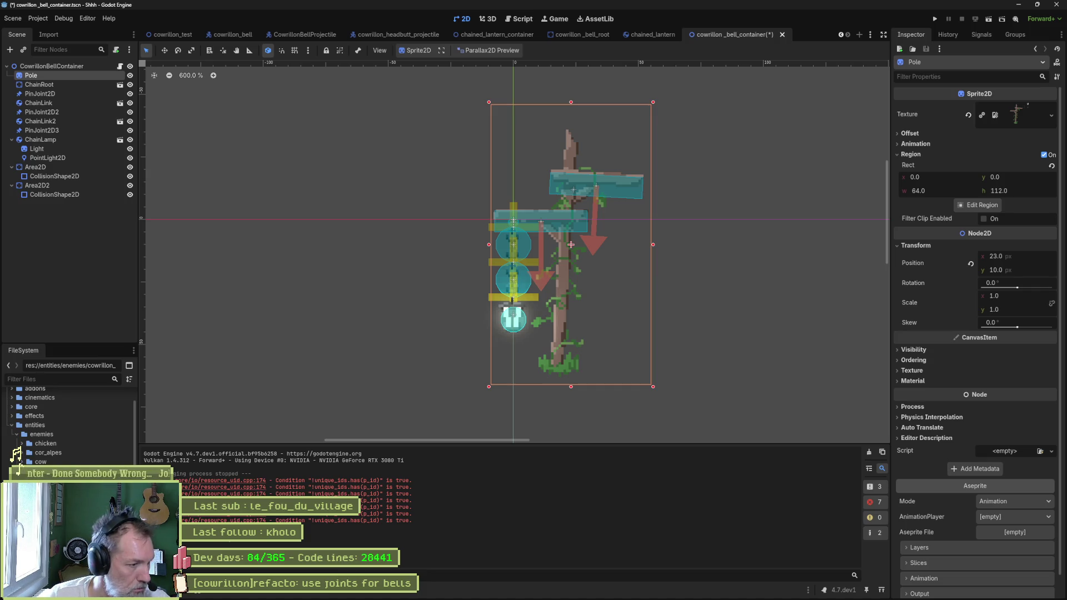
pyautogui.moveTo(535, 596)
pyautogui.click(635, 591)
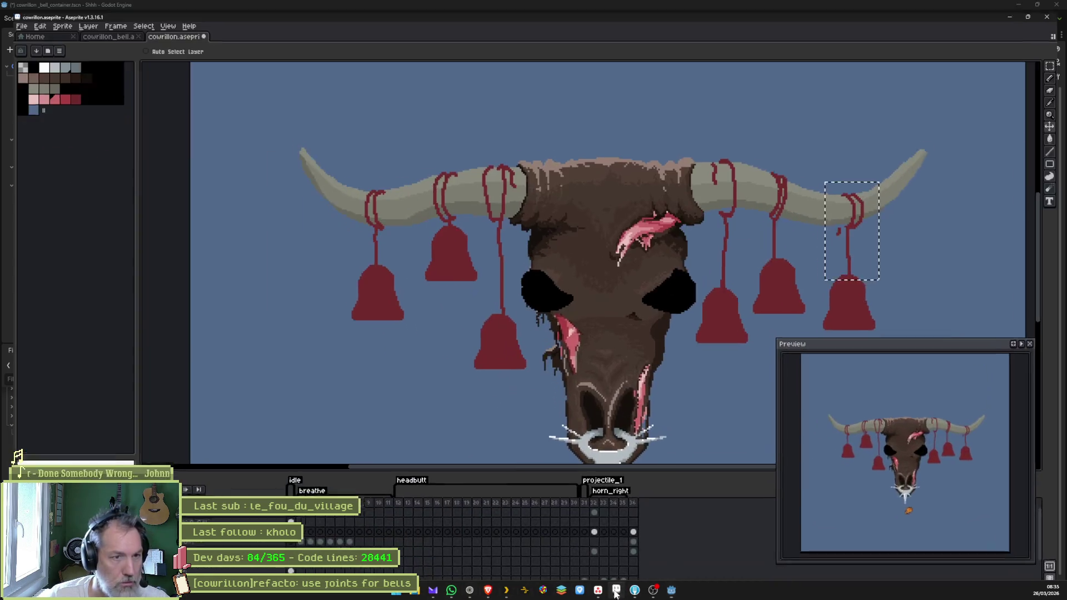
pyautogui.click(21, 25)
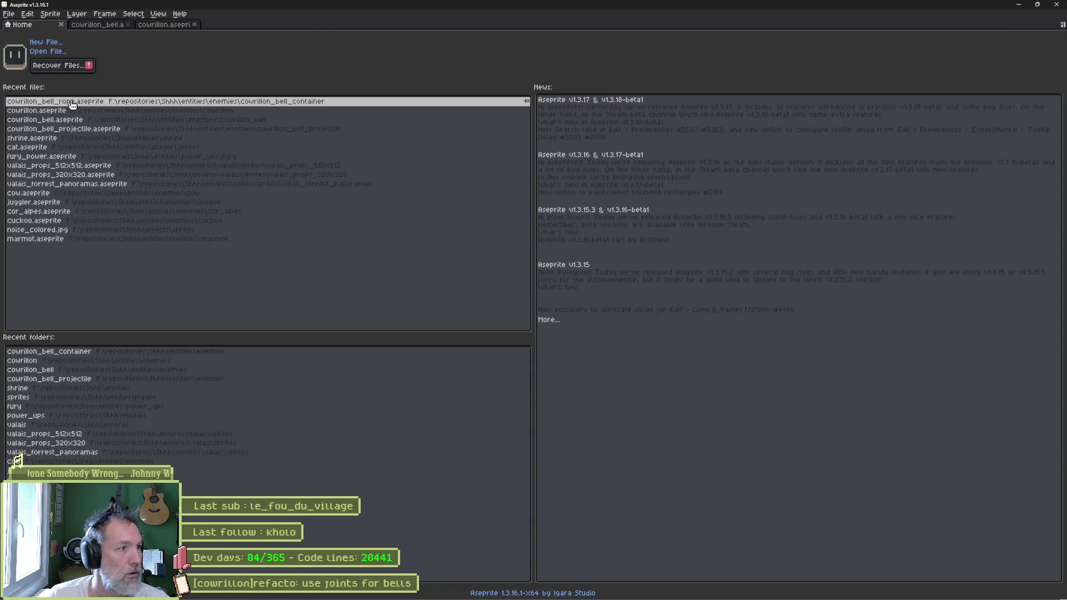
pyautogui.click(73, 103)
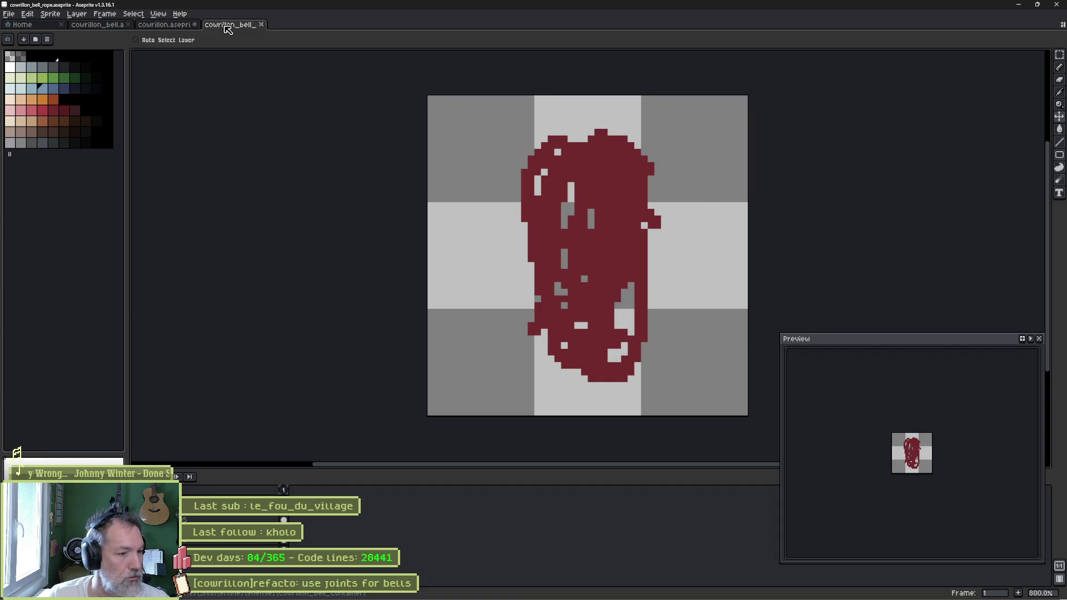
pyautogui.click(1019, 5)
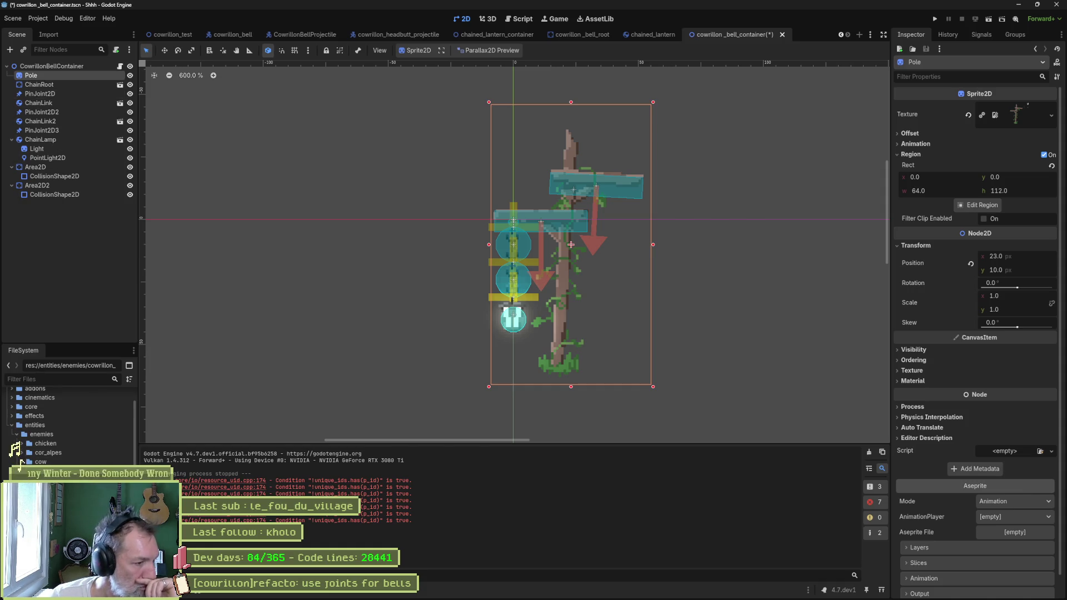
# - In the cowrillon_bell_root scene, rename root node ChainRoot to CowrillonBellRopeRoot
pyautogui.click(120, 84)
pyautogui.click(64, 68)
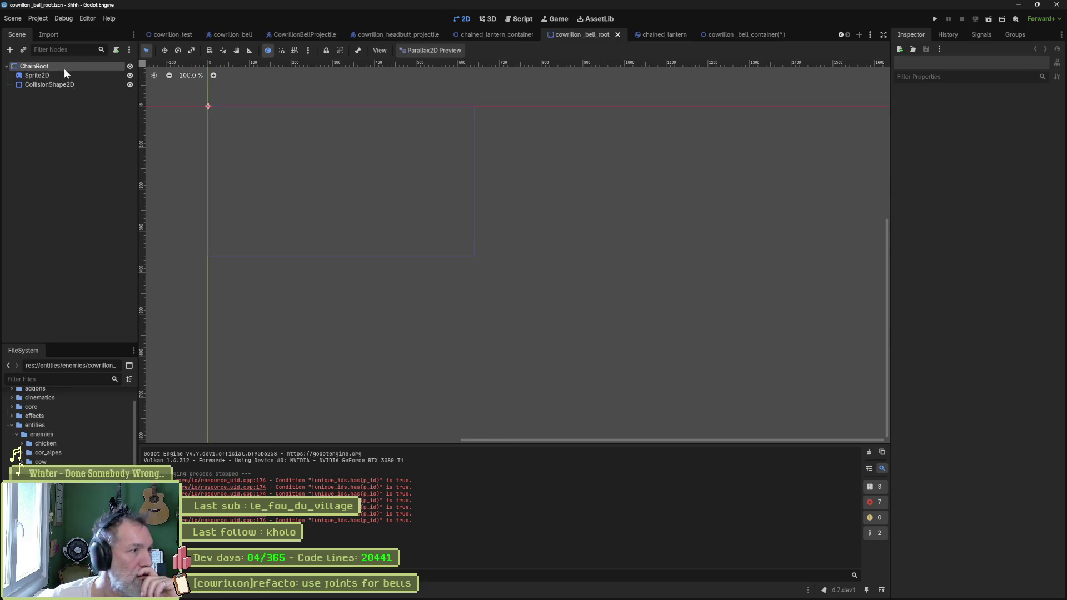
pyautogui.press('F2')
pyautogui.press('BackSpace')
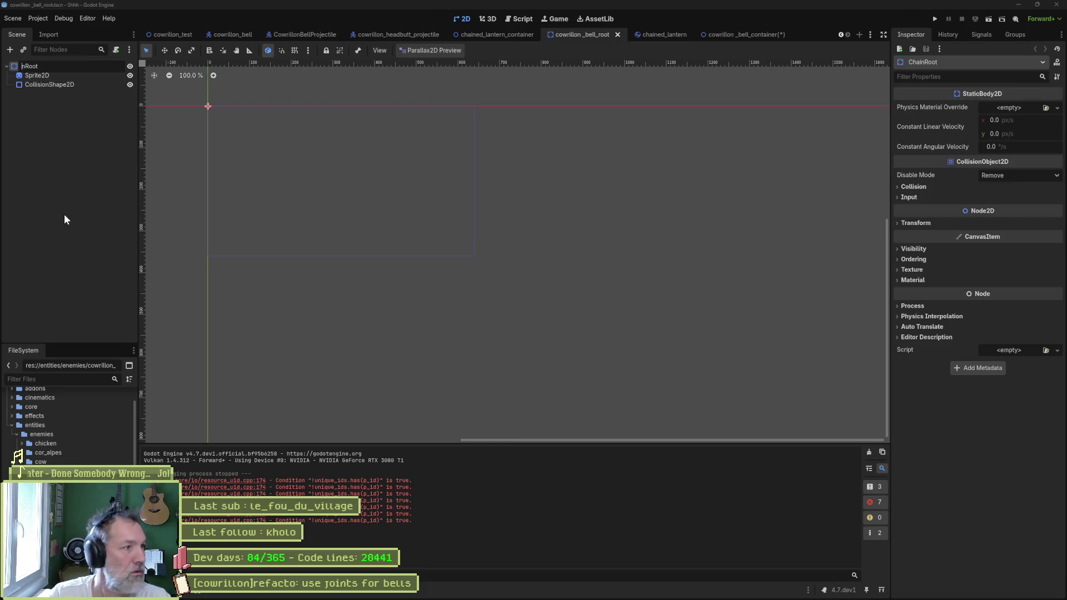
pyautogui.write('CowrillonBellRop')
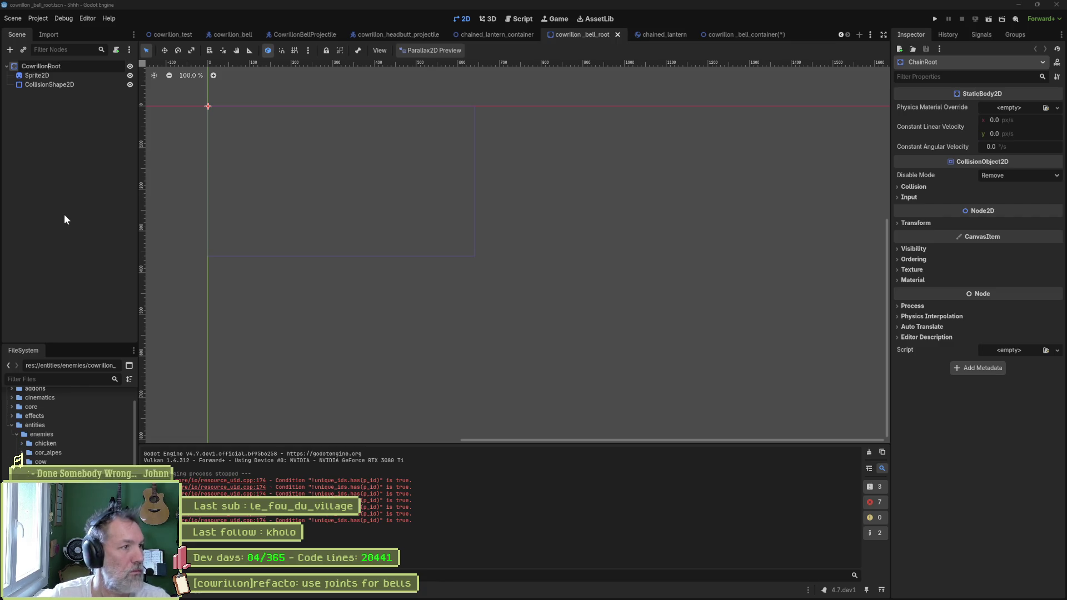
pyautogui.write('e')
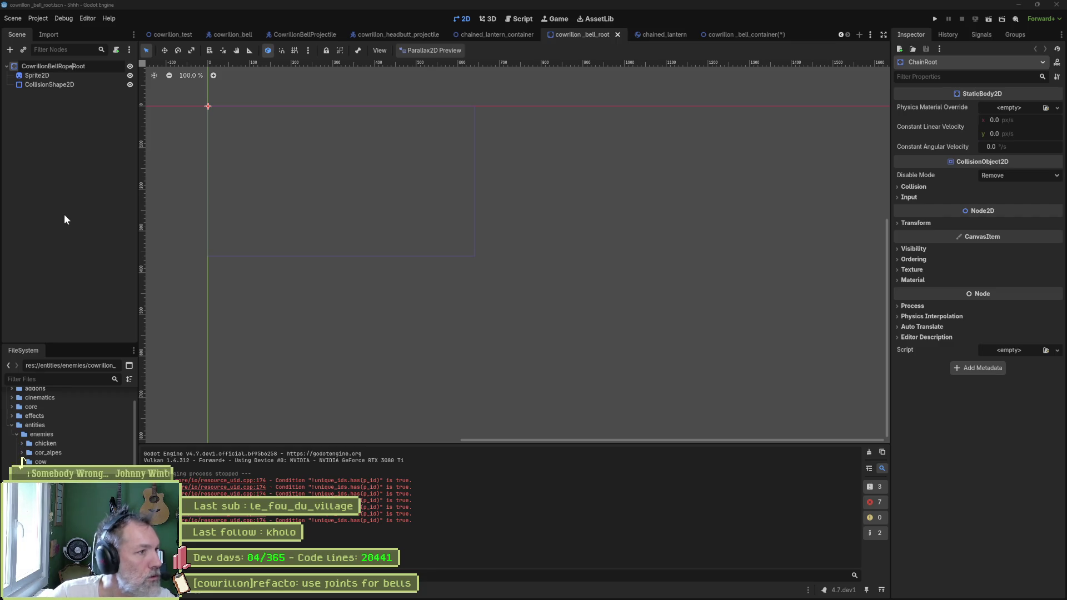
pyautogui.press('Return')
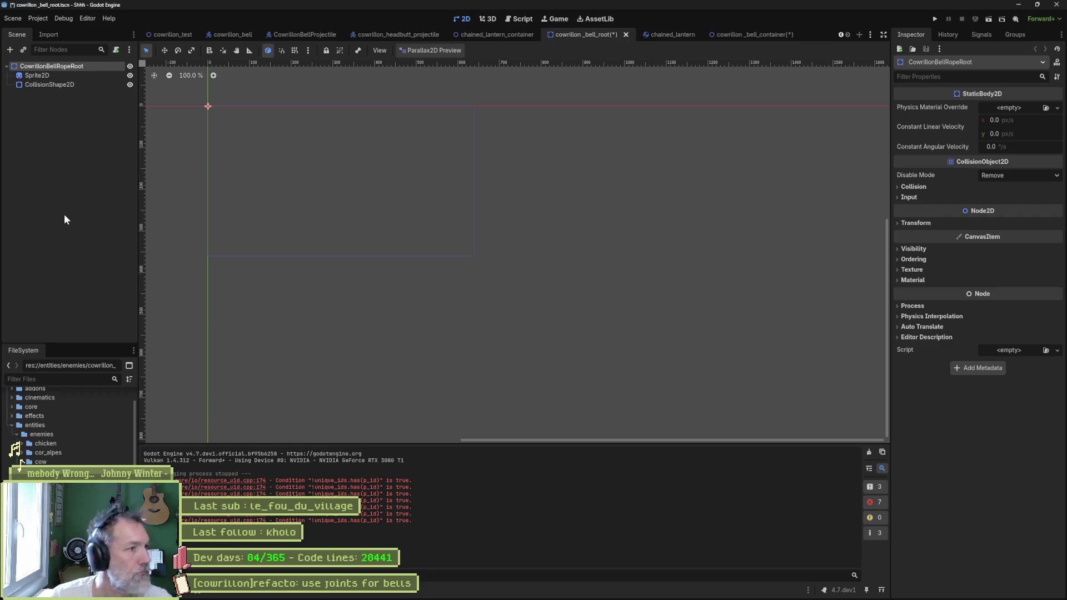
pyautogui.scroll(10, 210, 120)
pyautogui.scroll(1, 215, 129)
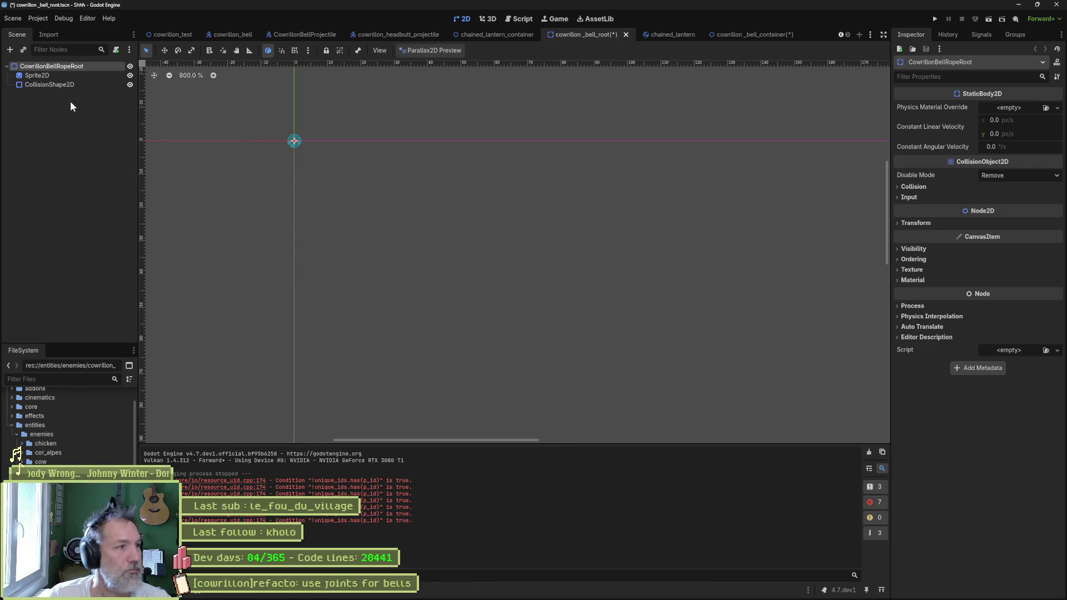
# - Set the Sprite2D's Aseprite import mode to Image, import, and save the rope root scene
pyautogui.click(78, 76)
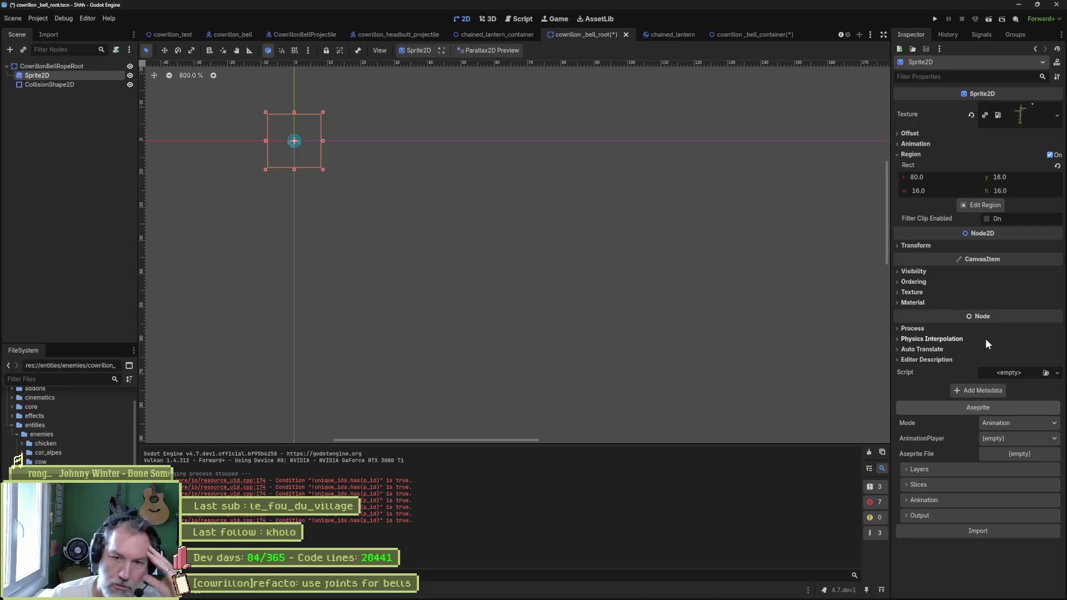
pyautogui.click(1001, 423)
pyautogui.click(1012, 446)
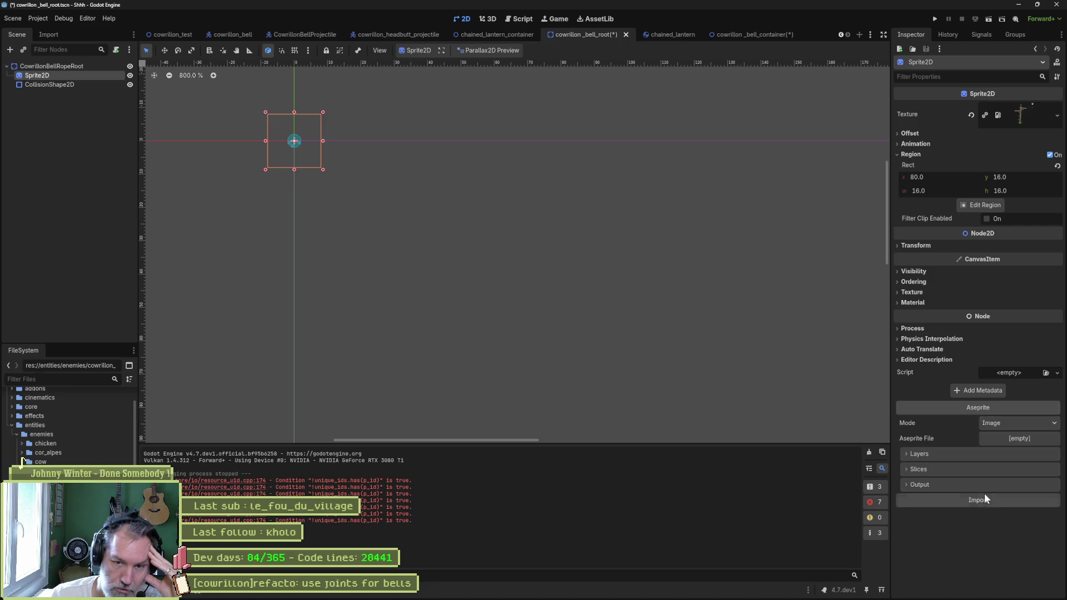
pyautogui.click(985, 495)
pyautogui.click(534, 311)
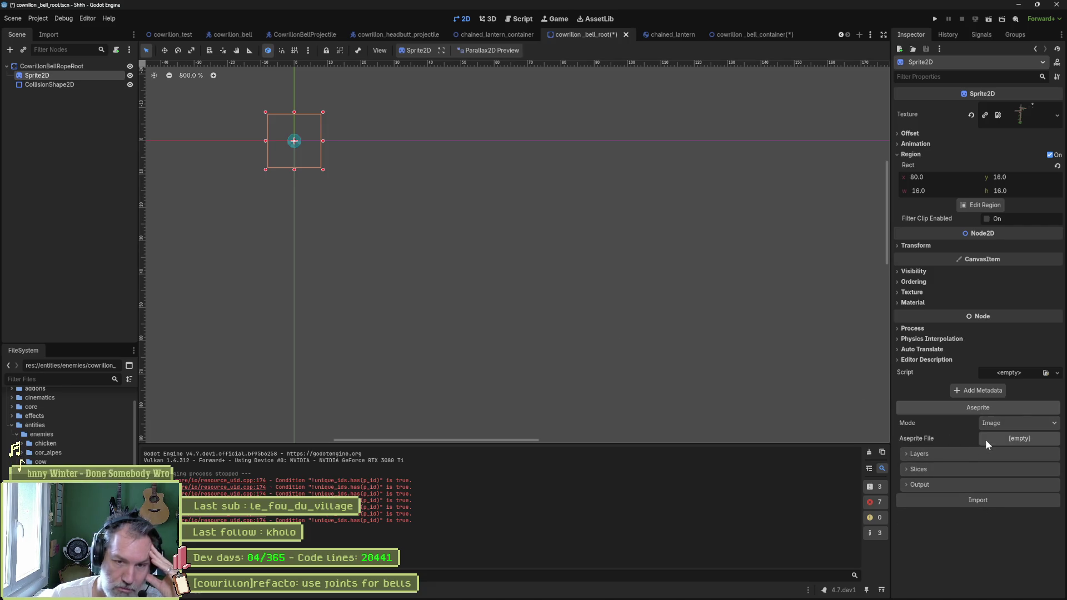
pyautogui.hotkey('ctrl', 's')
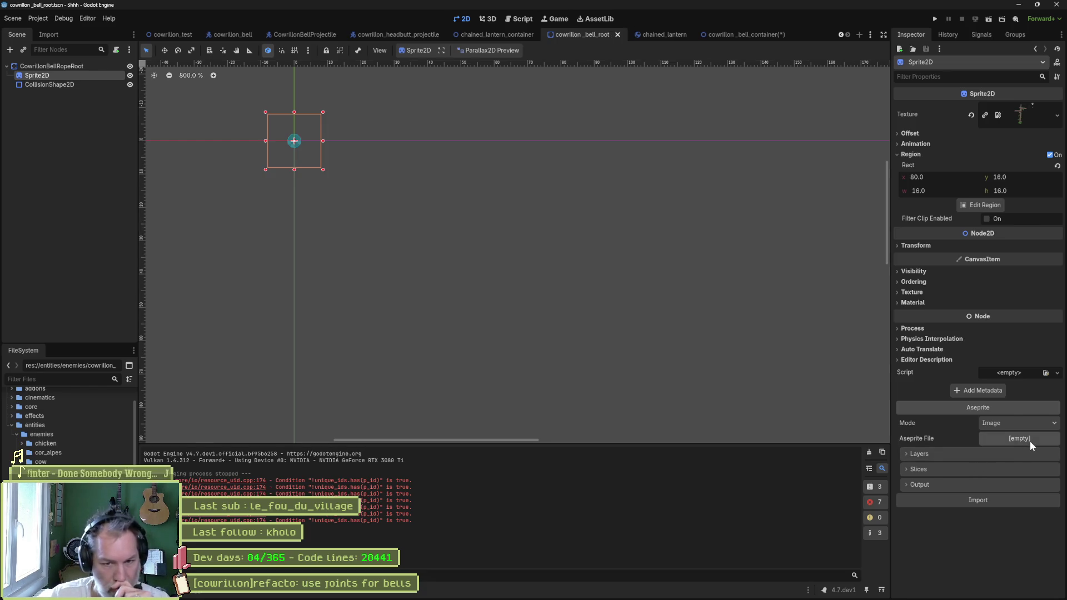
# - Import entities/enemies/cowrillon_bell_container/cowrillon_bell_rope.aseprite as the Sprite2D's Aseprite source file
pyautogui.click(1030, 440)
pyautogui.doubleClick(491, 115)
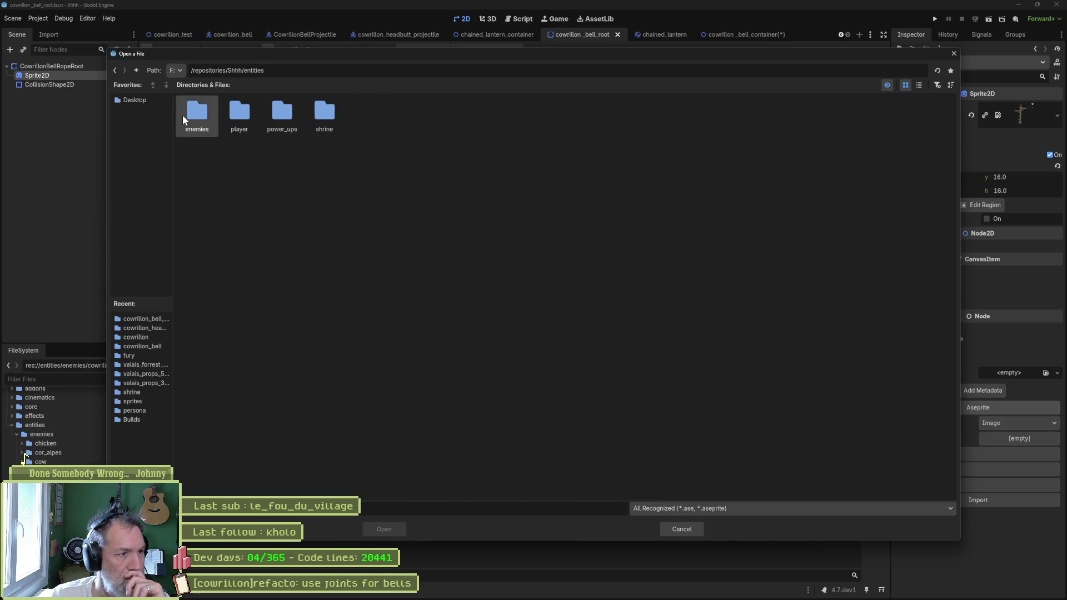
pyautogui.doubleClick(195, 113)
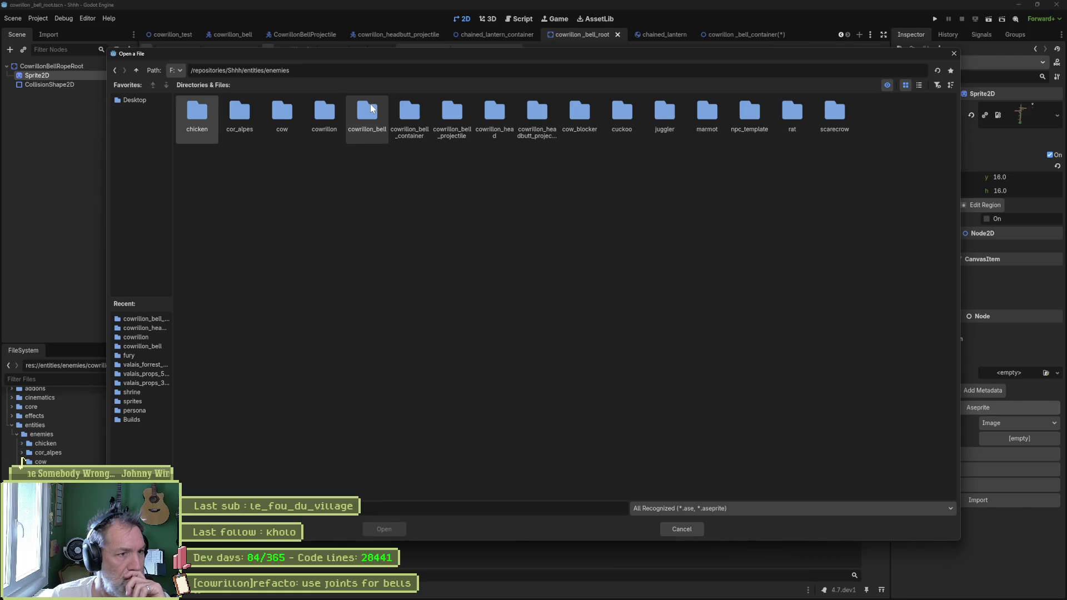
pyautogui.doubleClick(413, 116)
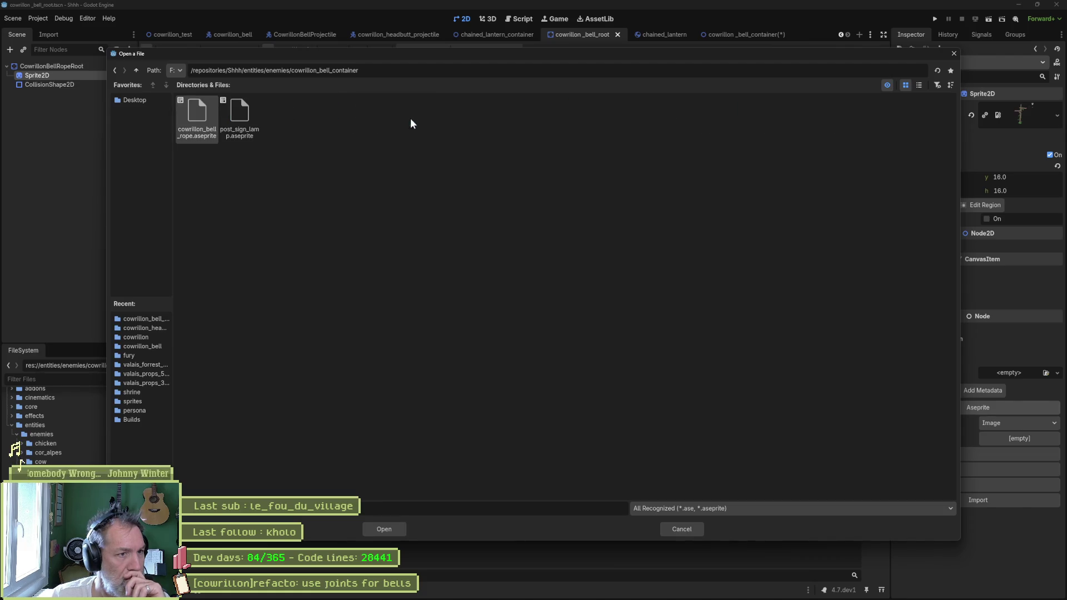
pyautogui.doubleClick(200, 113)
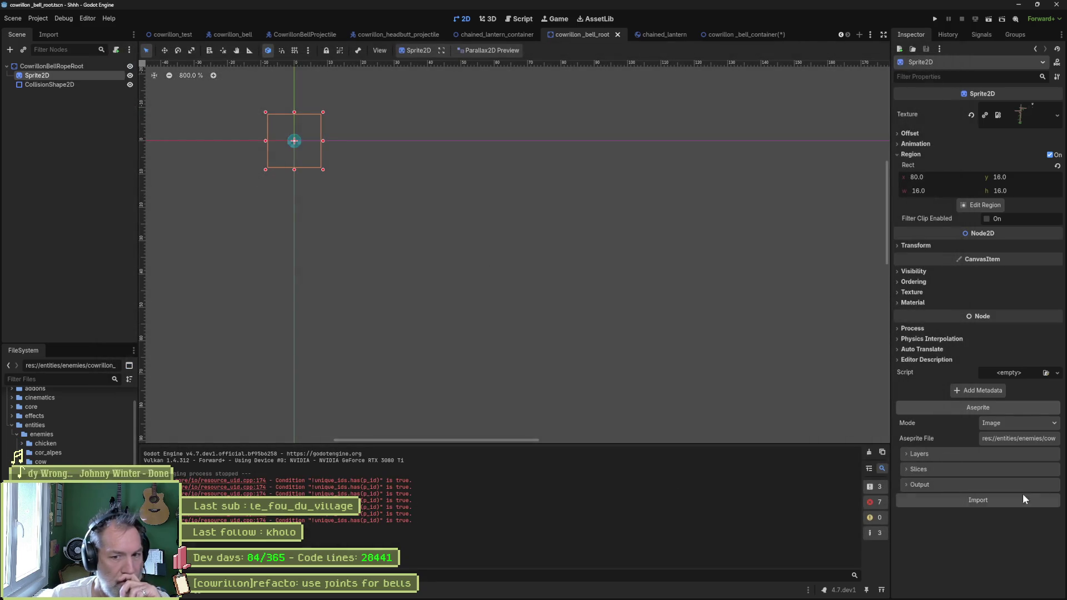
pyautogui.click(986, 501)
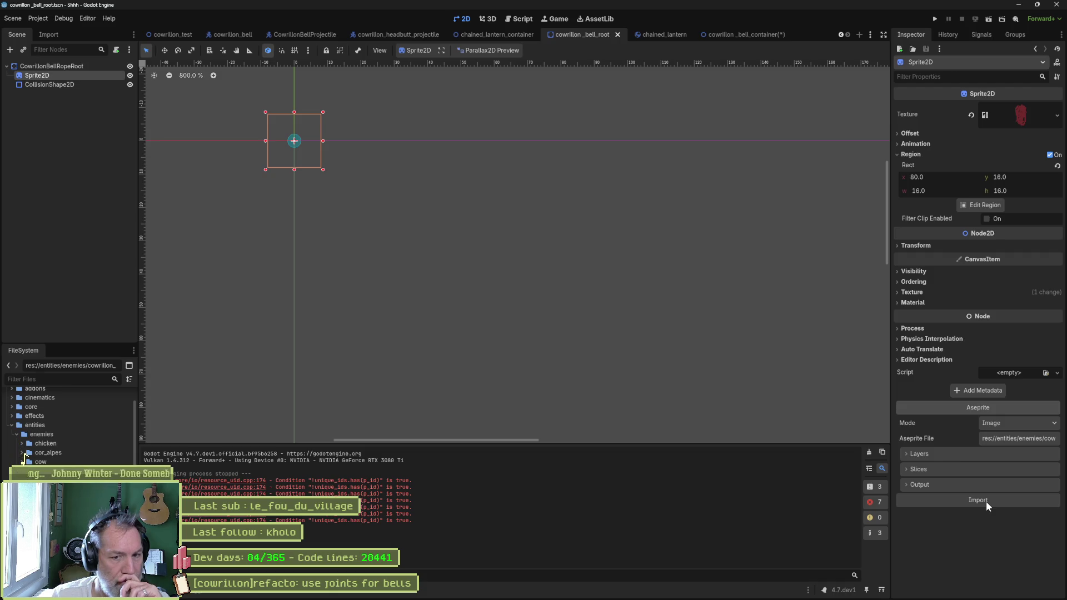
# - Re-import the Sprite2D using only the bell_01 layer from the Aseprite file
pyautogui.click(968, 457)
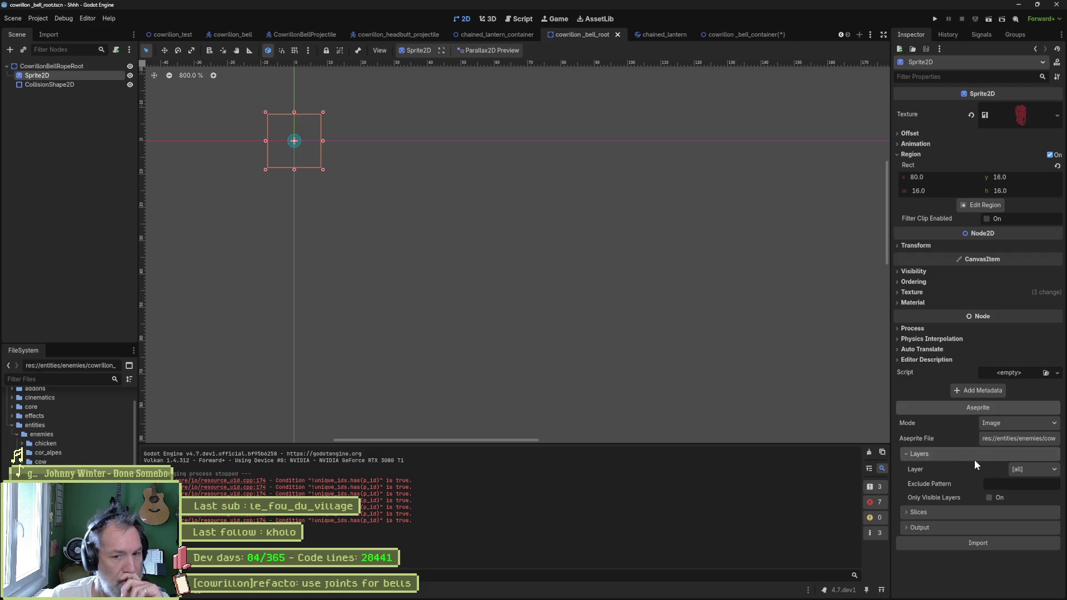
pyautogui.click(1025, 470)
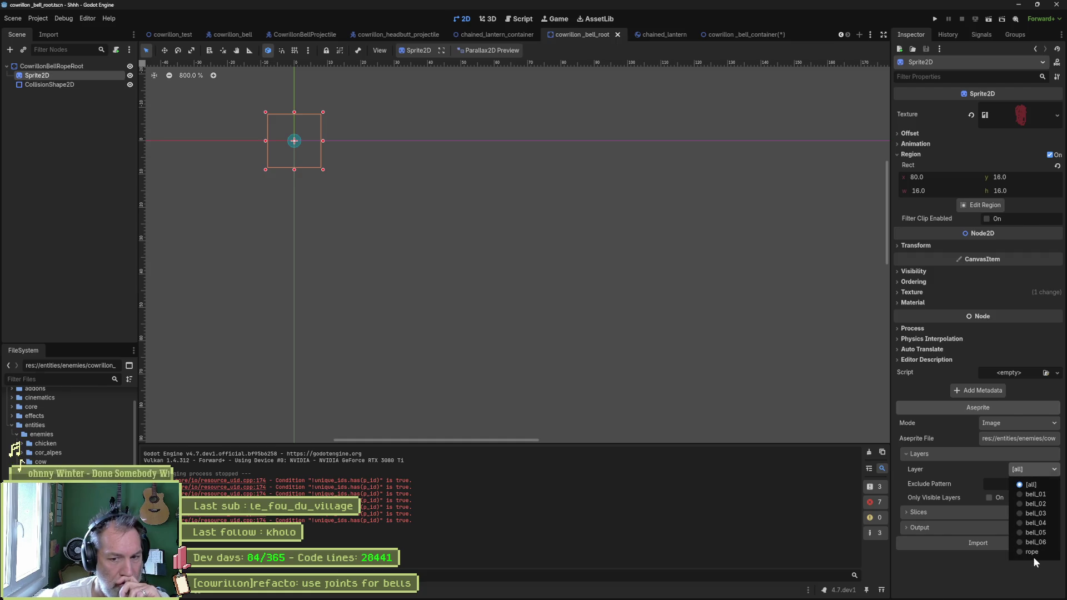
pyautogui.click(1037, 494)
pyautogui.click(995, 574)
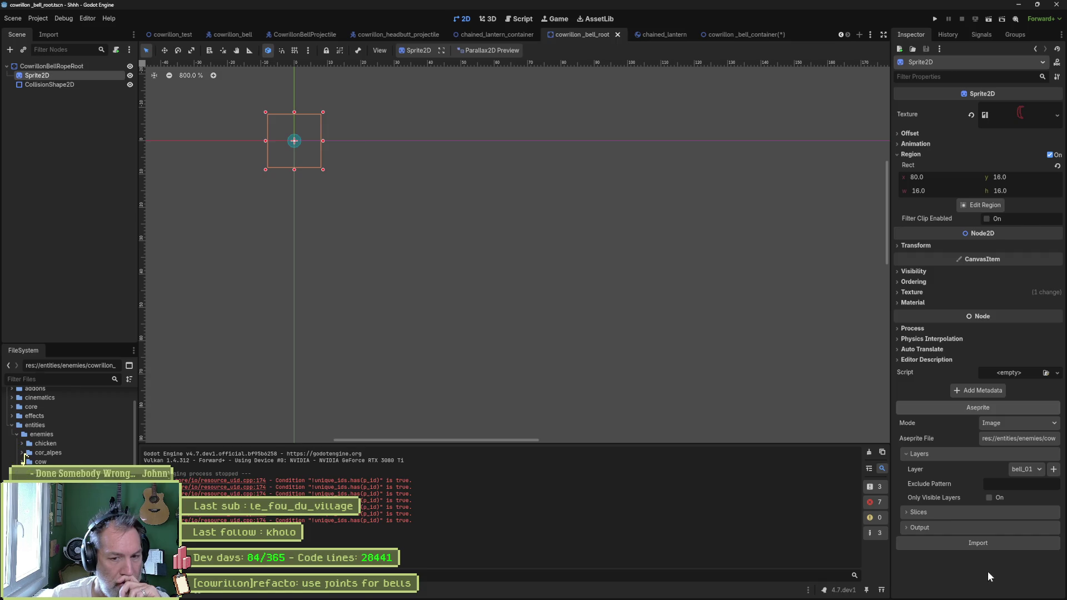
# - Clear the error messages from Godot's Output log and bring Aseprite back to the front
pyautogui.click(926, 529)
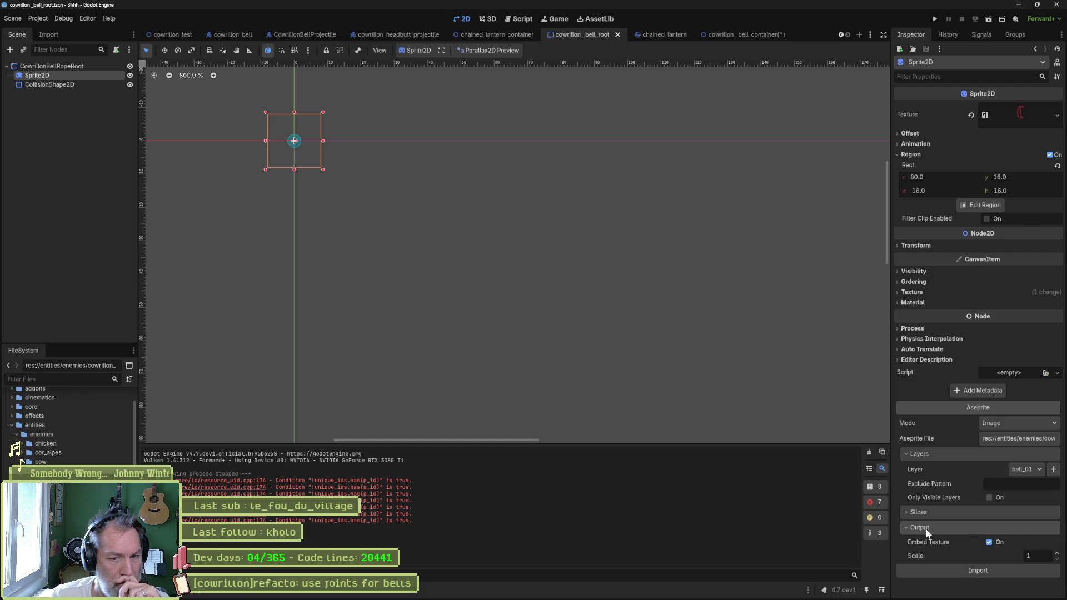
pyautogui.click(940, 527)
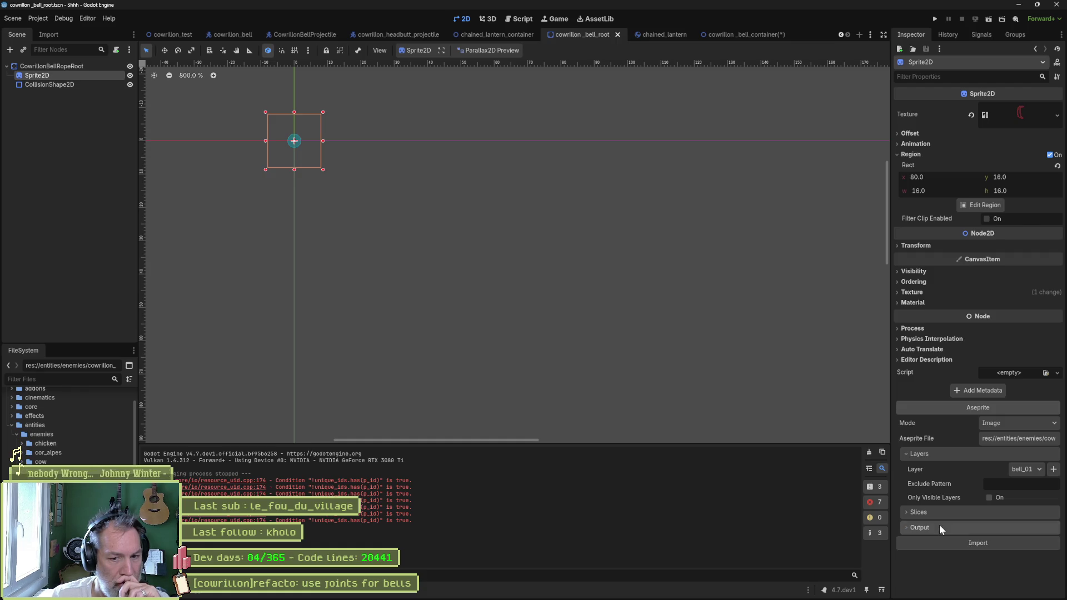
pyautogui.scroll(4, 268, 146)
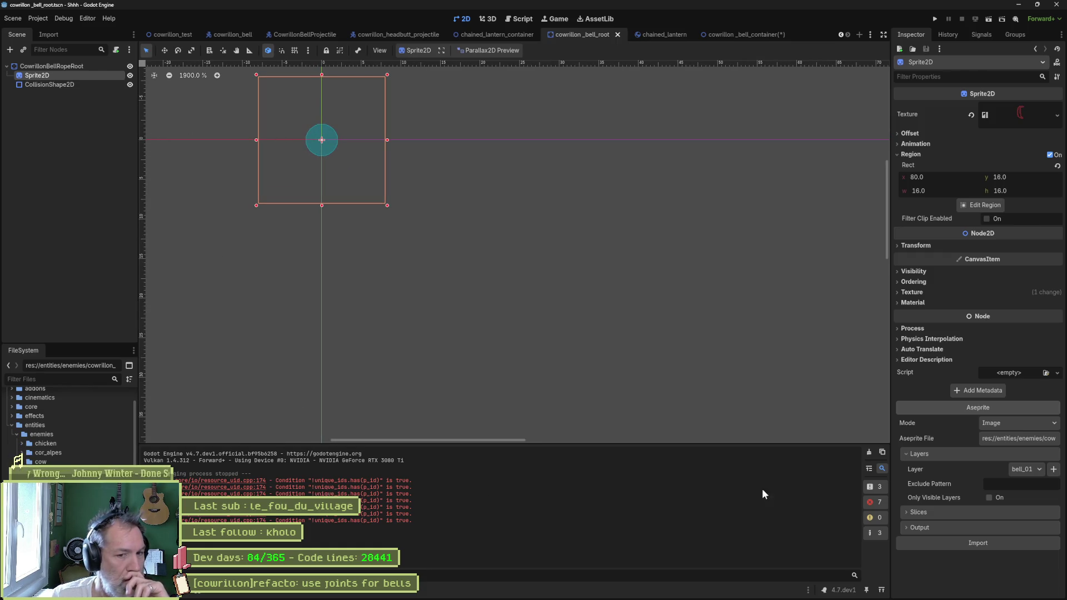
pyautogui.click(868, 453)
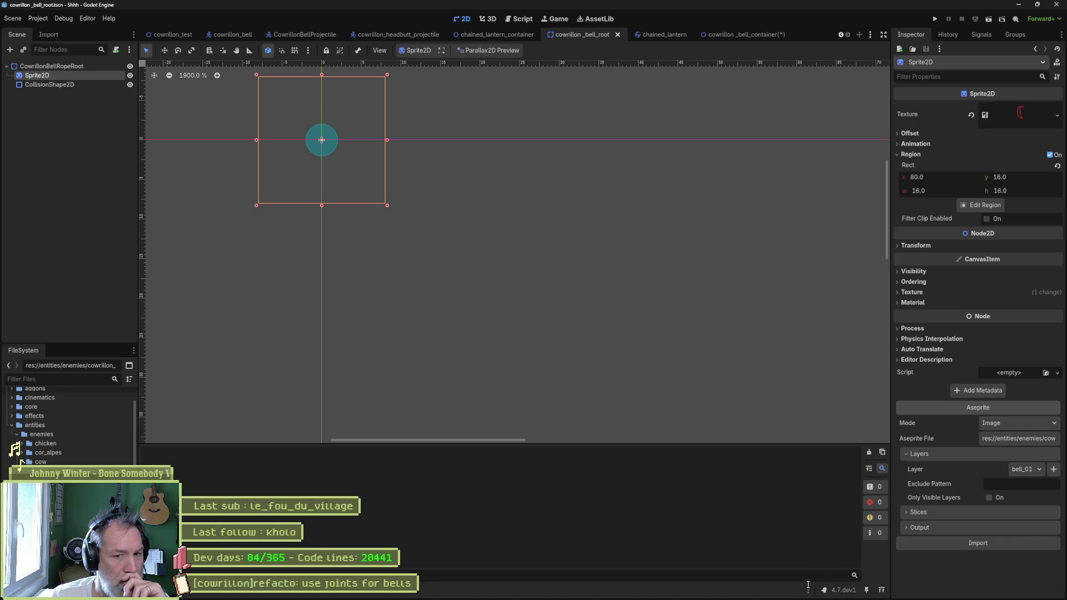
pyautogui.click(616, 591)
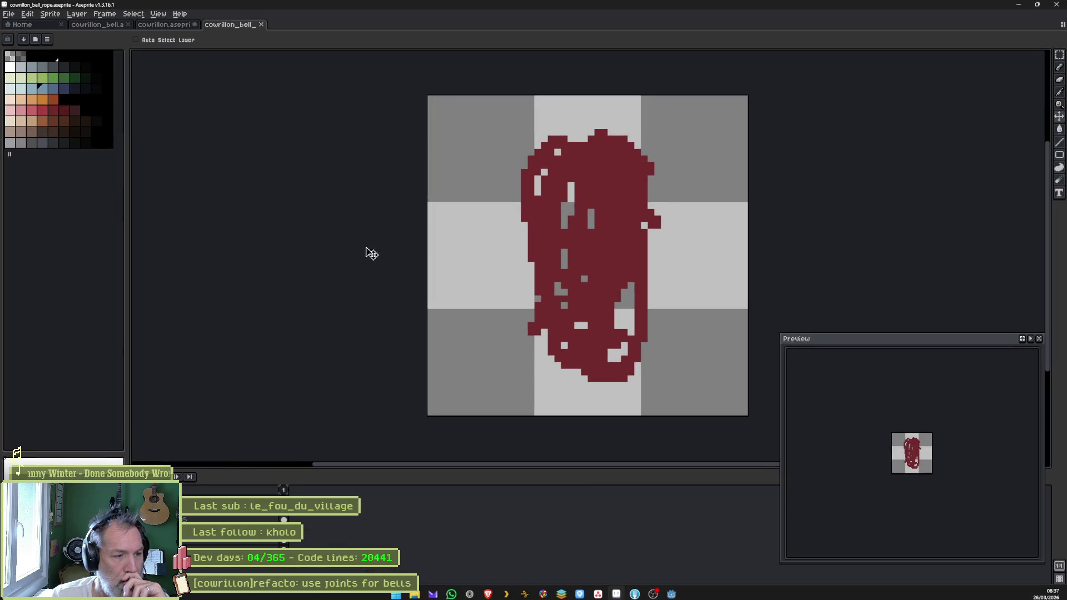
# - Undo and redo the red rope fill strokes, leaving the drawing unchanged, then minimise Aseprite
pyautogui.hotkey('ctrl', 'z')
pyautogui.hotkey('ctrl', 'z')
pyautogui.hotkey('ctrl', 'z')
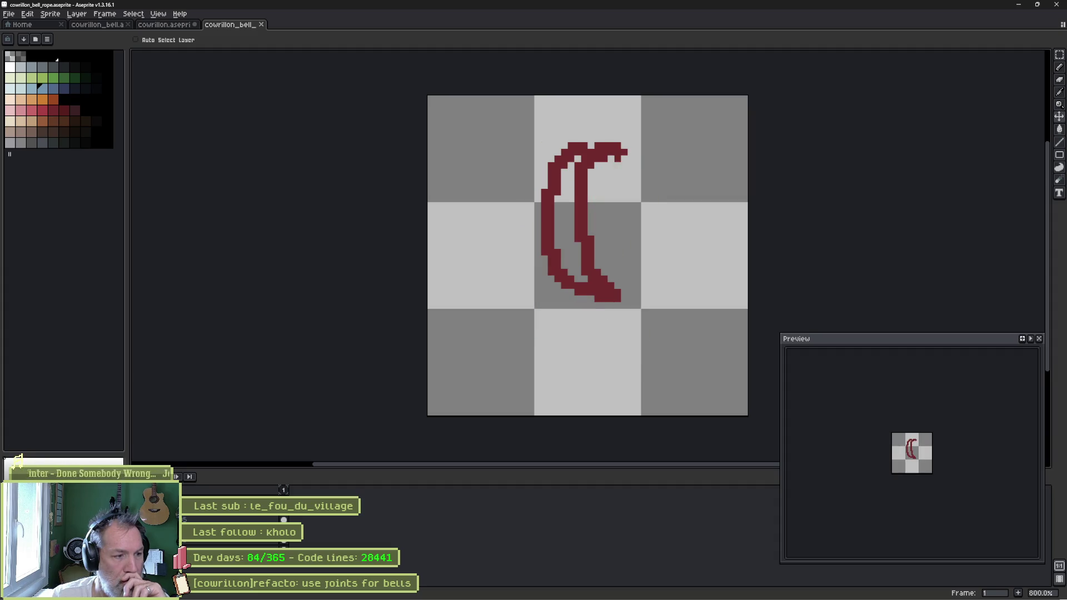
pyautogui.hotkey('ctrl', 'y')
pyautogui.hotkey('ctrl', 'y')
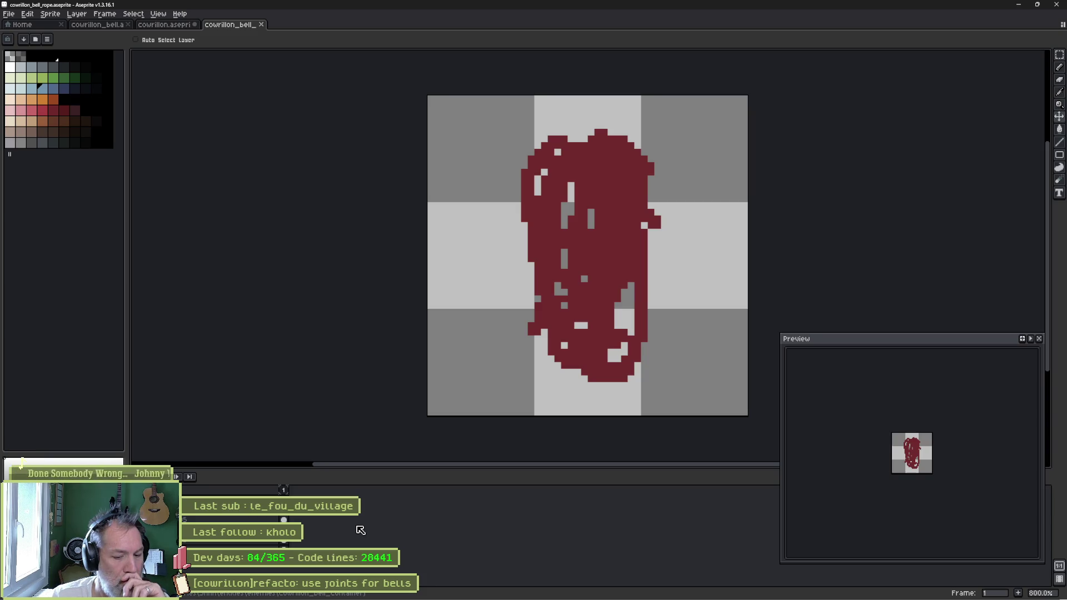
pyautogui.click(1017, 5)
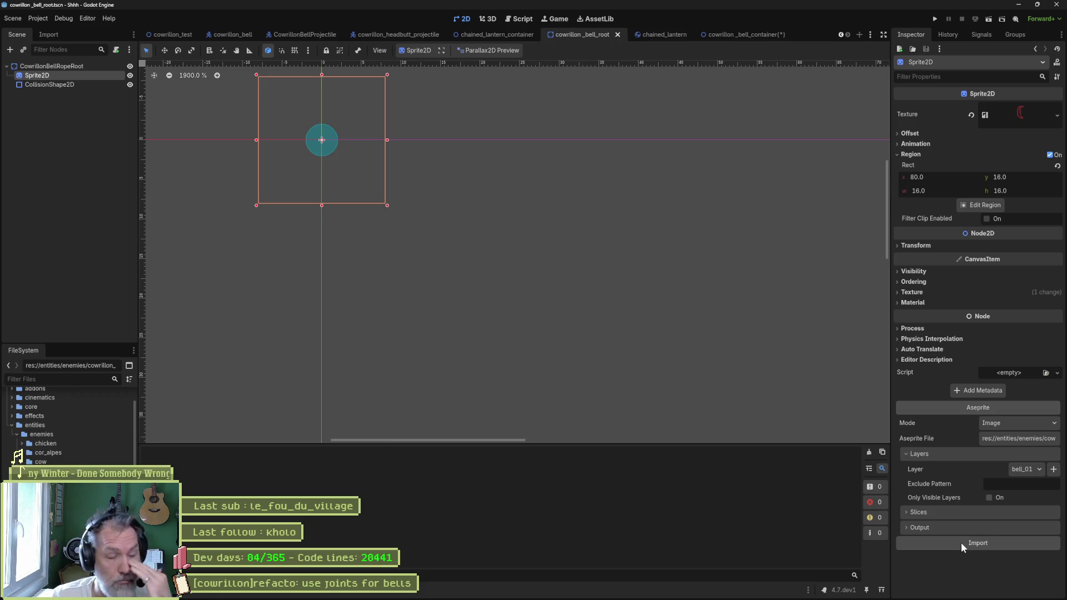
# - Re-import the rope root sprite with Output > Embed Texture turned off
pyautogui.click(966, 545)
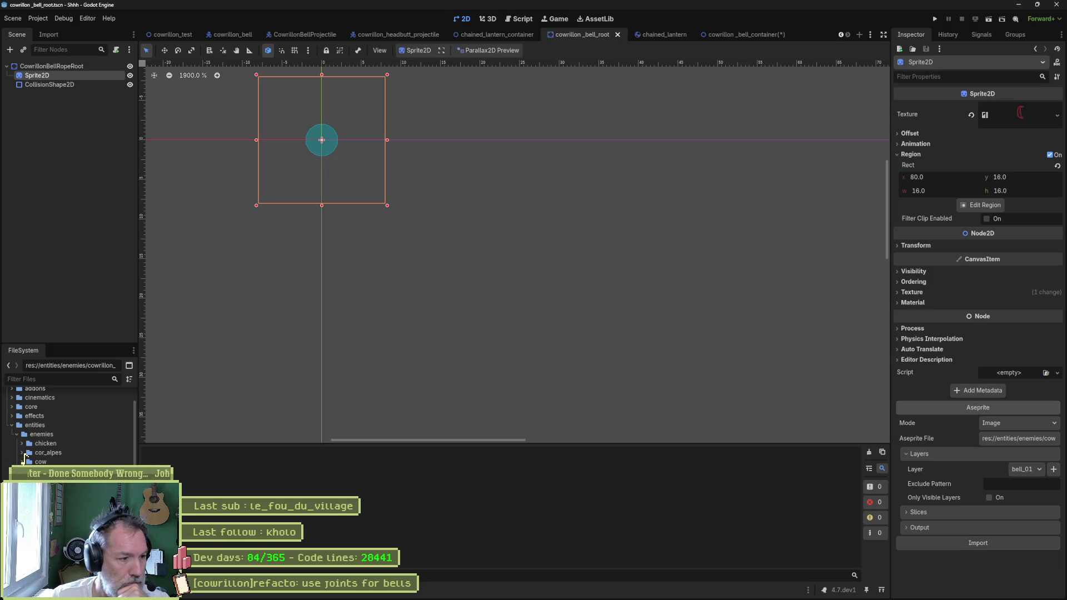
pyautogui.press('Return')
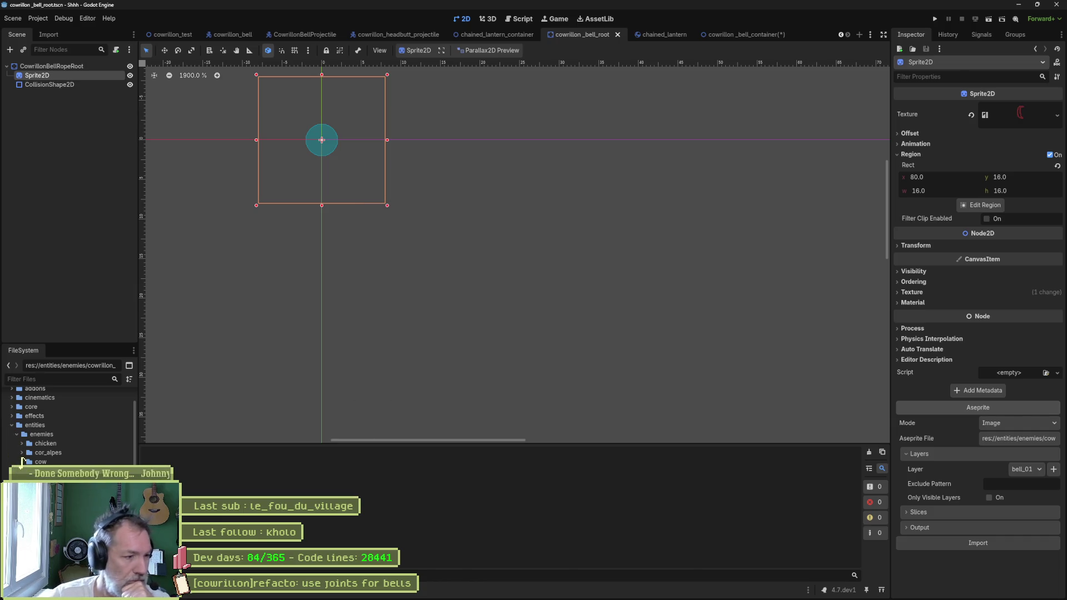
pyautogui.click(945, 528)
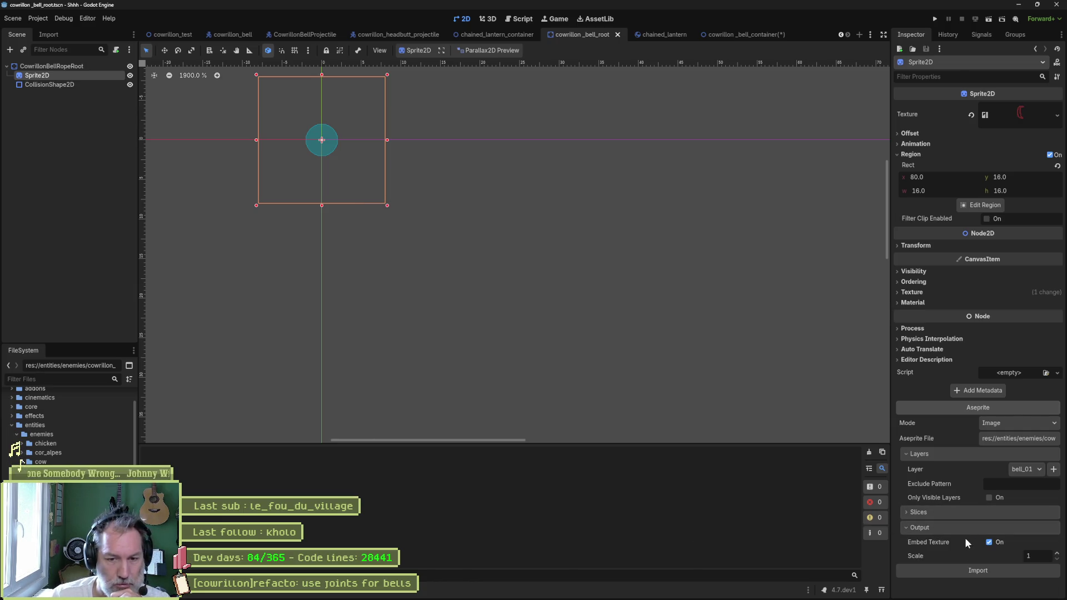
pyautogui.scroll(-2, 946, 515)
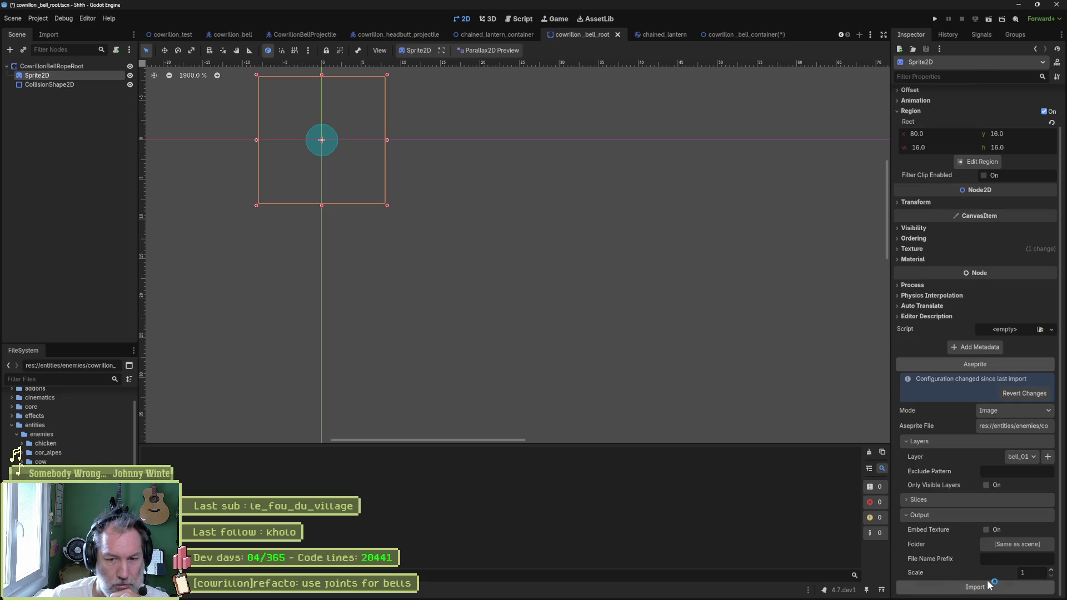
pyautogui.click(988, 582)
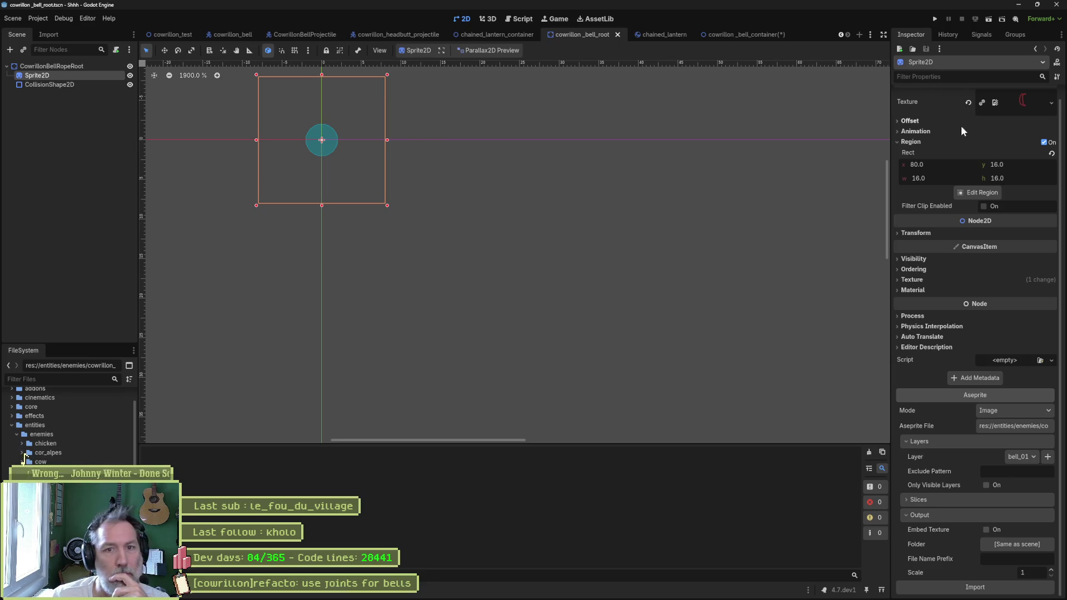
# - Disable the Sprite2D's region to show the full crescent, frame it, save the scene, and return to Aseprite
pyautogui.click(983, 192)
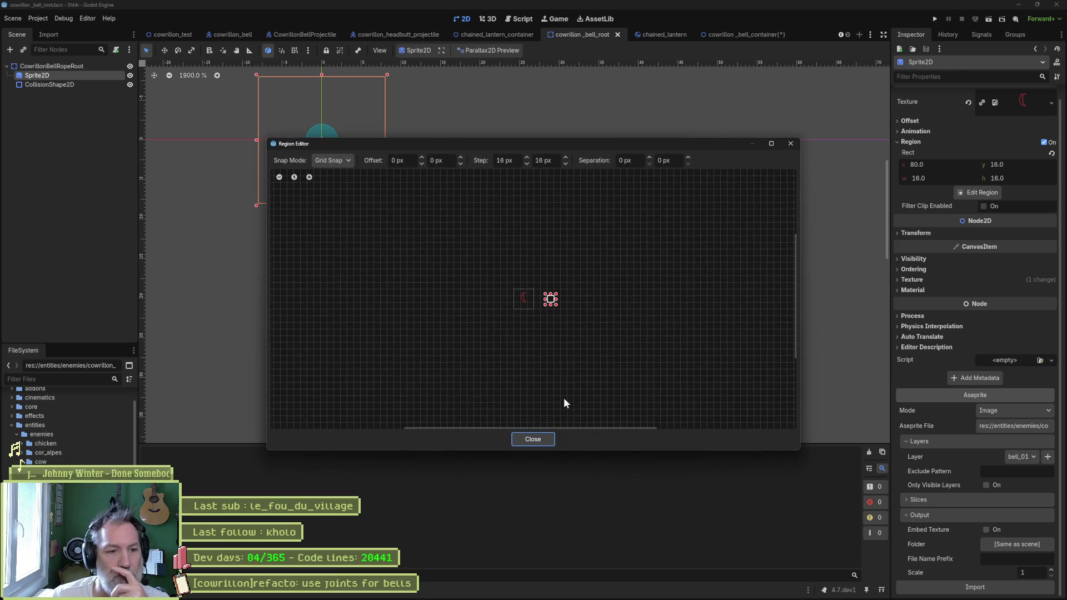
pyautogui.click(548, 439)
pyautogui.click(1044, 142)
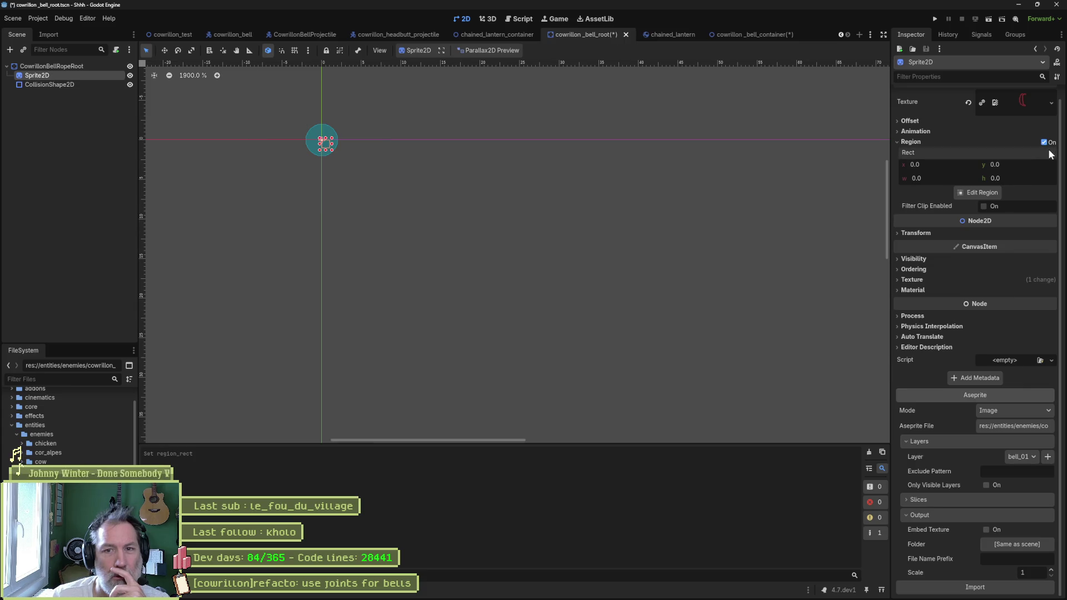
pyautogui.hotkey('shift', 'f')
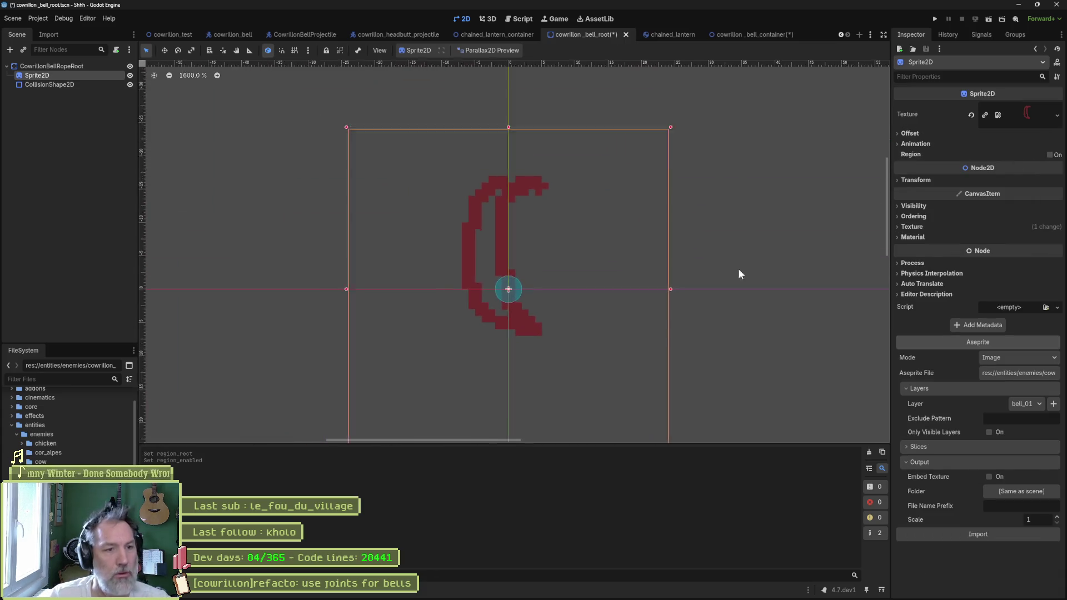
pyautogui.click(924, 180)
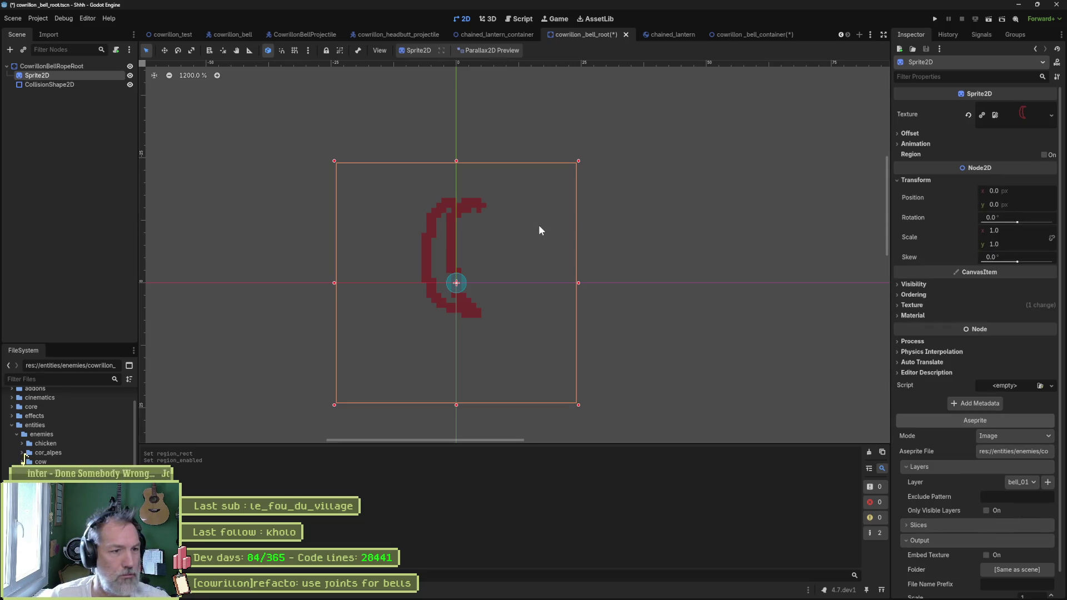
pyautogui.hotkey('ctrl', 's')
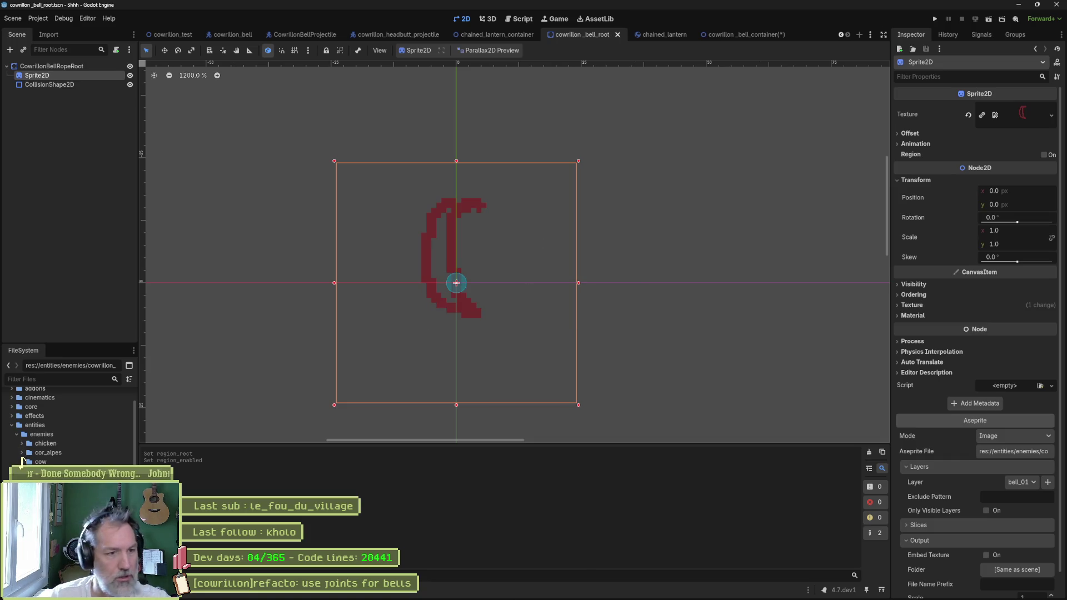
pyautogui.moveTo(522, 599)
pyautogui.click(619, 591)
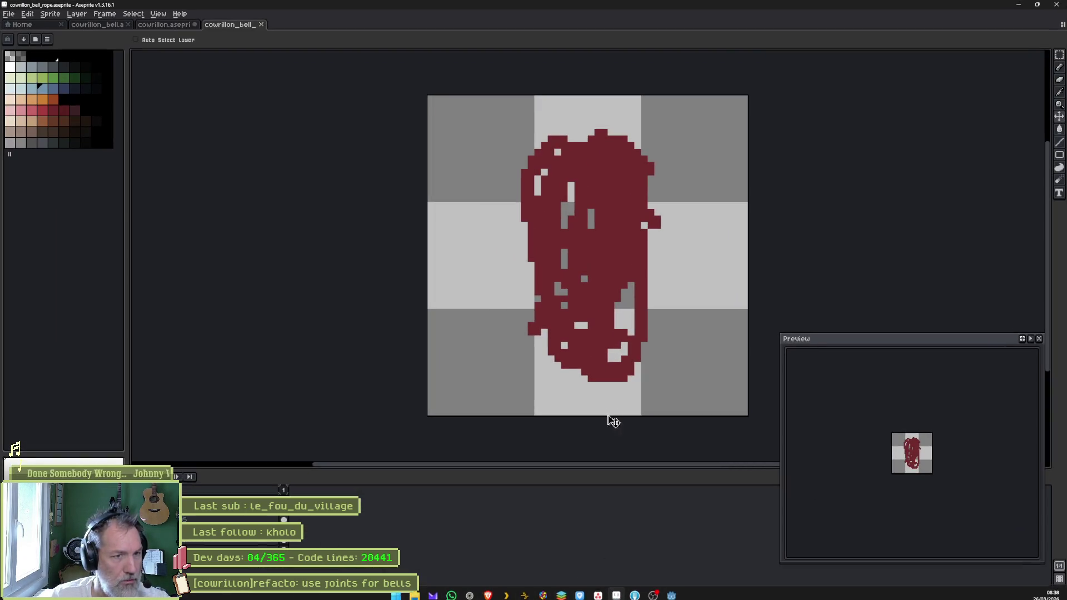
# - Minimise Aseprite to return to Godot's cowrillon_bell_root scene with the red crescent sprite
pyautogui.click(1019, 4)
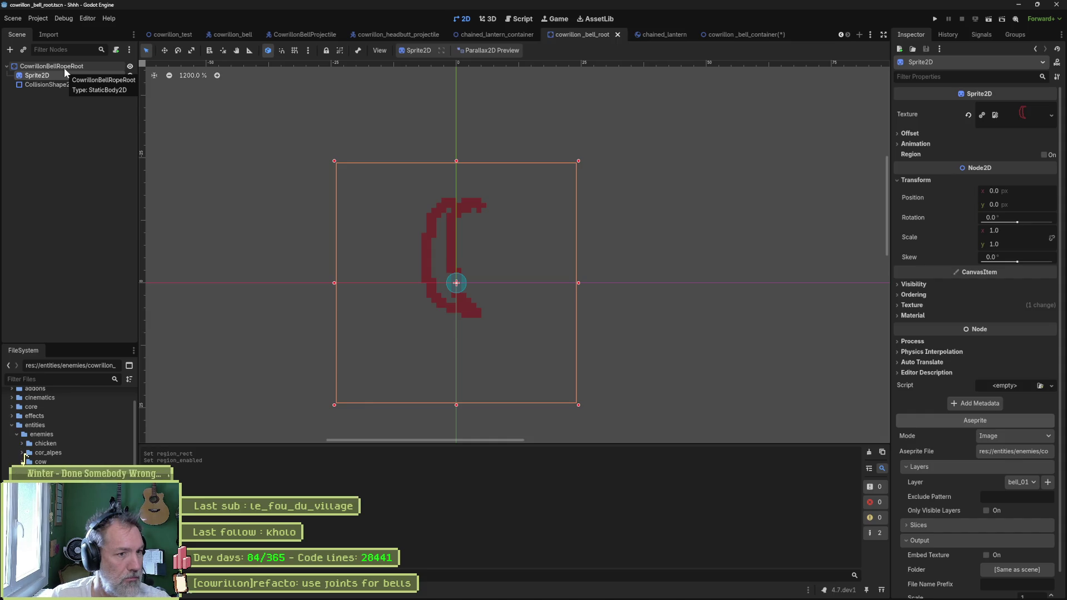
# - Select CowrillonBellRopeRoot, then inspect ChainRoot in the chained_lantern_container scene for reference
pyautogui.click(64, 68)
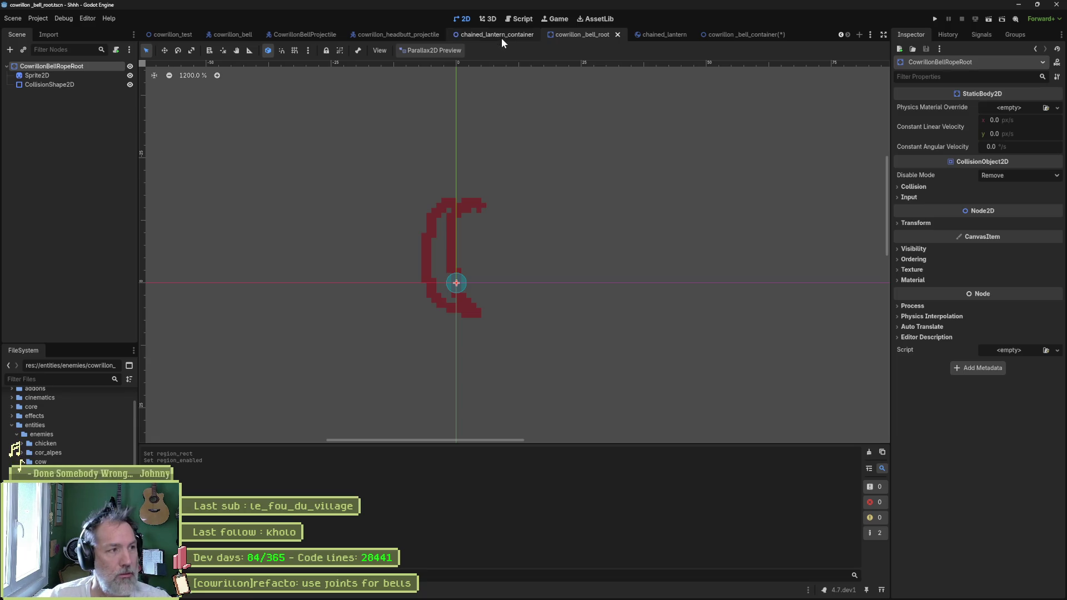
pyautogui.click(504, 36)
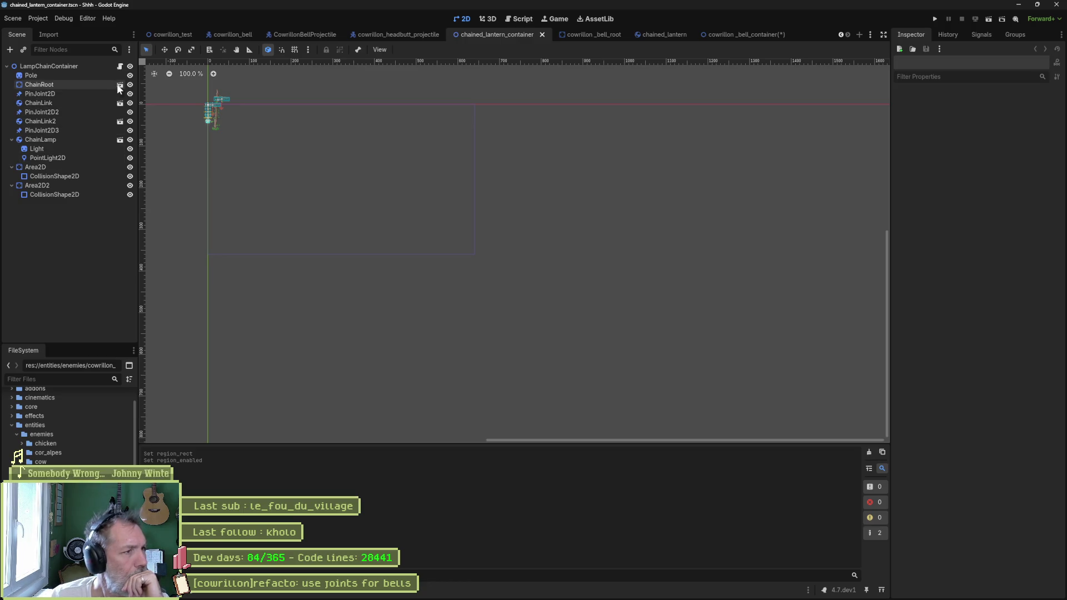
pyautogui.click(99, 84)
pyautogui.scroll(6, 208, 105)
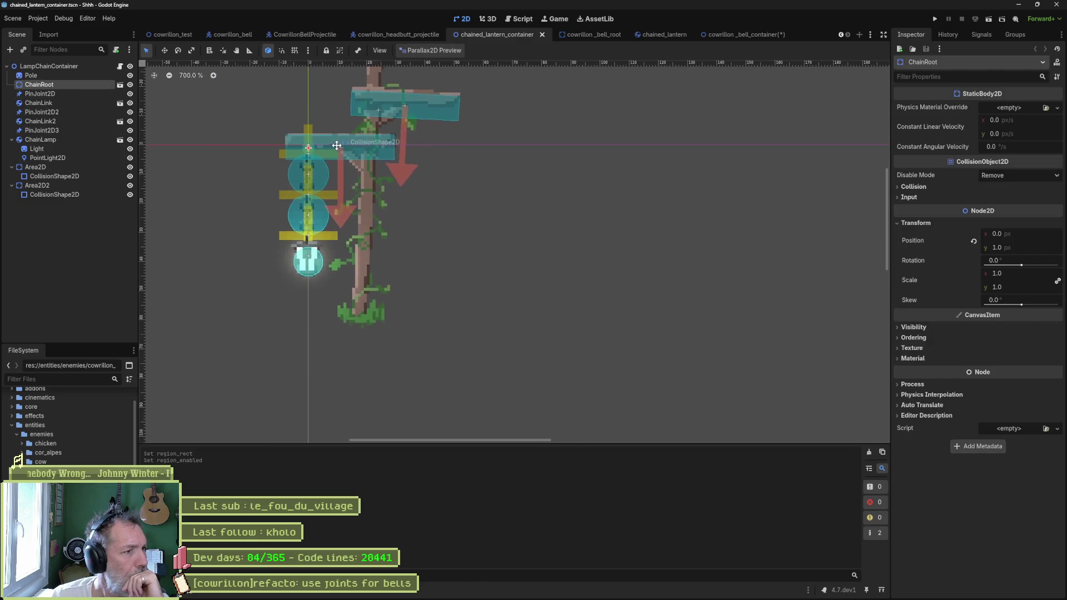
pyautogui.scroll(1, 337, 144)
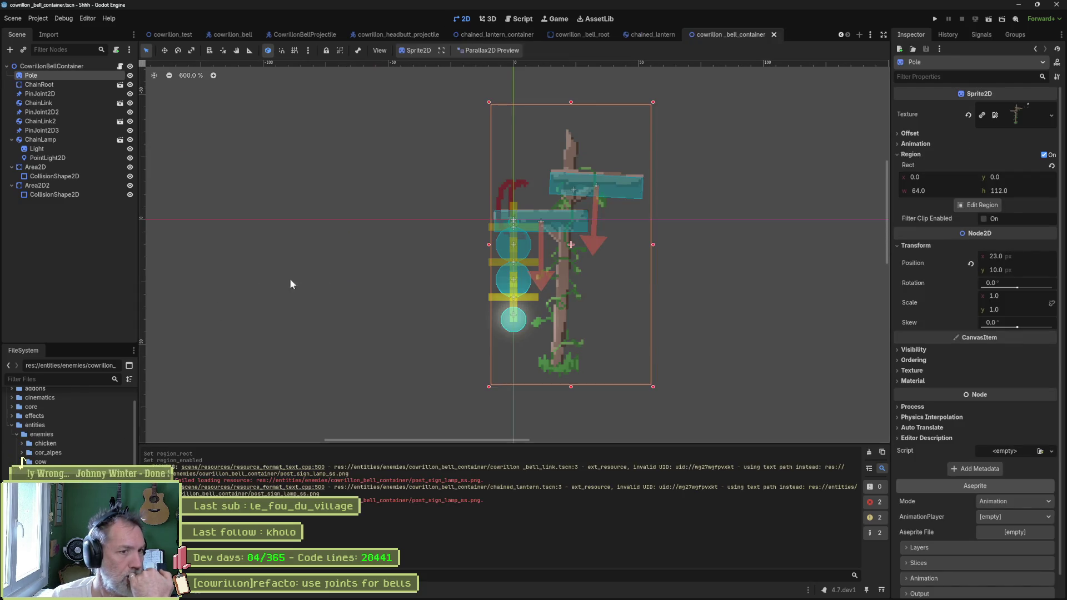
# - View the cowrillon_bell_chain.gd script, then return to the 2D scene view
pyautogui.hscroll(5, 436, 281)
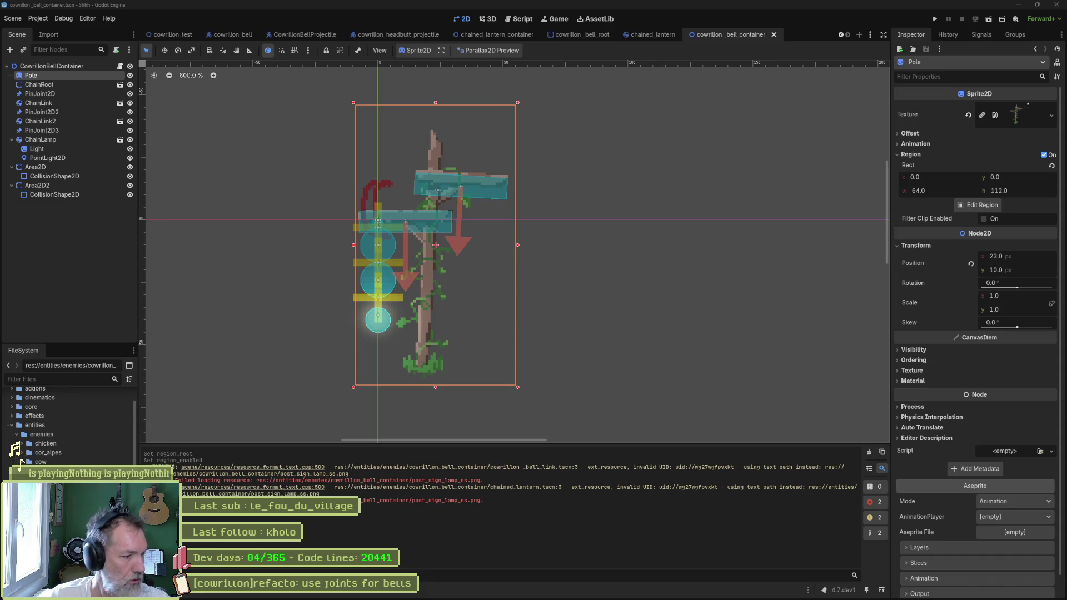
pyautogui.hotkey('ctrl', 'F3')
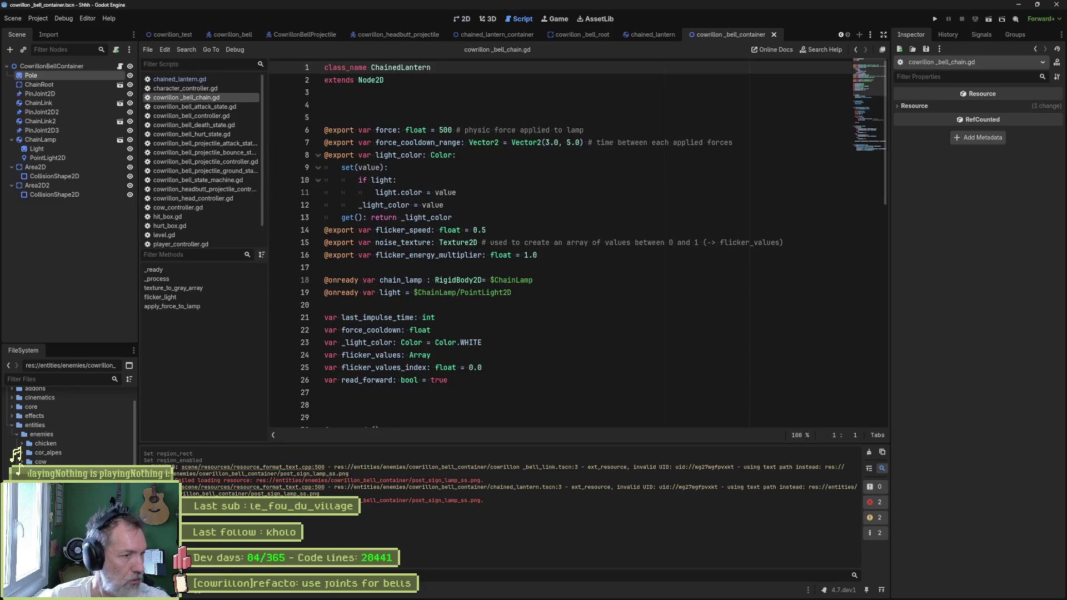
pyautogui.click(466, 20)
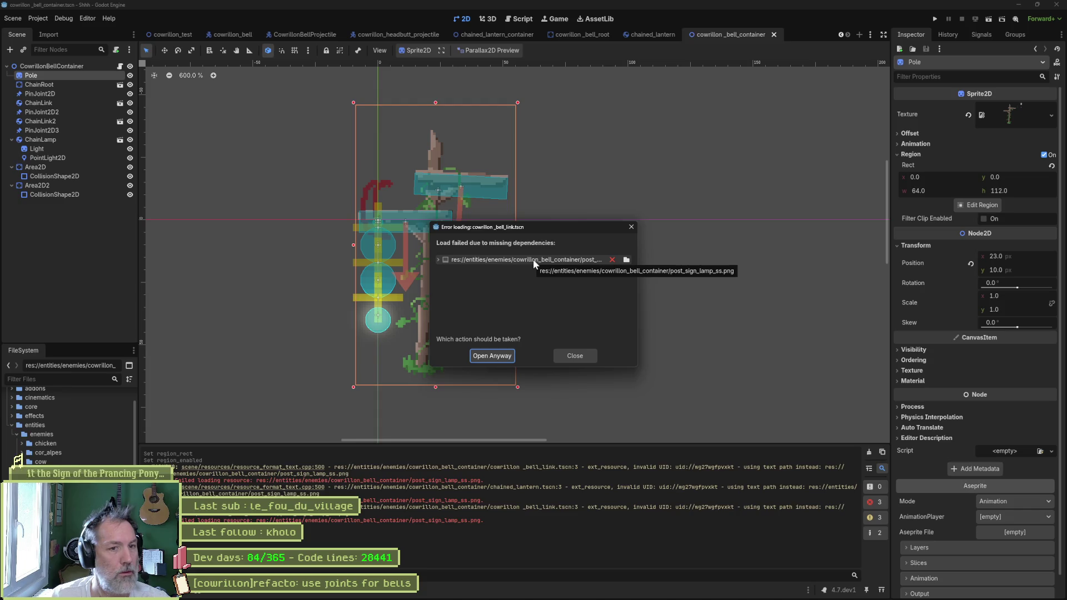
# - Open cowrillon_bell_link despite the missing dependency and rename its ChainLink root to CowrillonBellLink
pyautogui.click(494, 356)
pyautogui.click(67, 66)
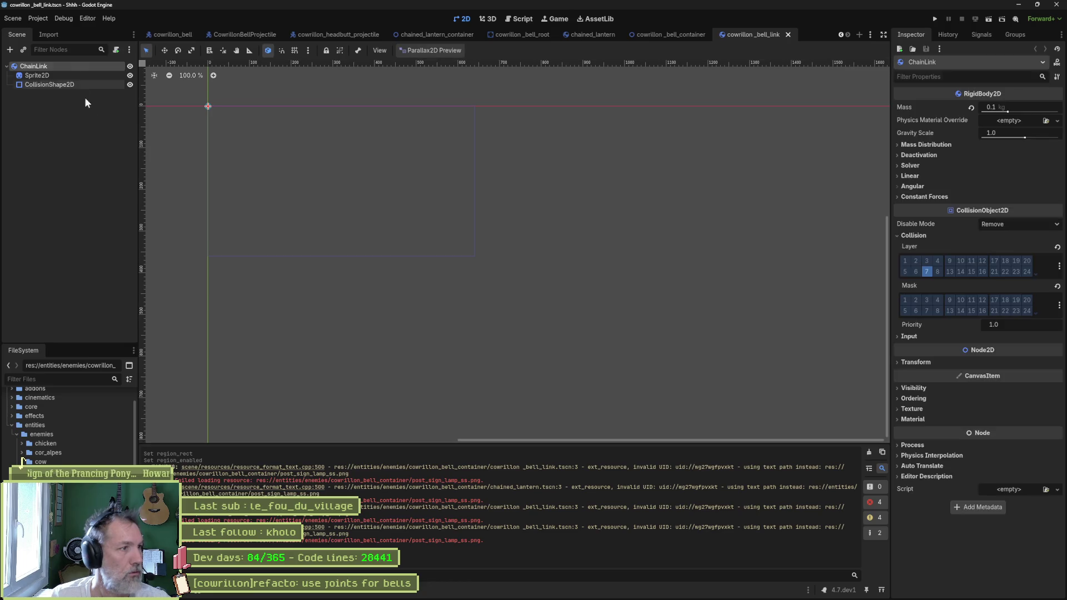
pyautogui.press('F2')
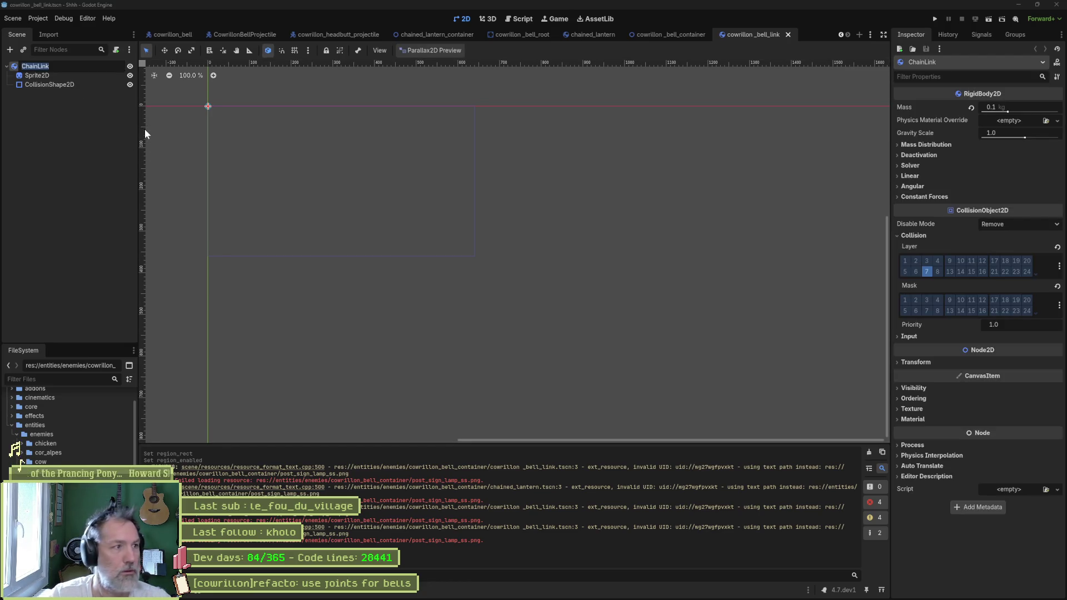
pyautogui.write('CowrillonBellLink')
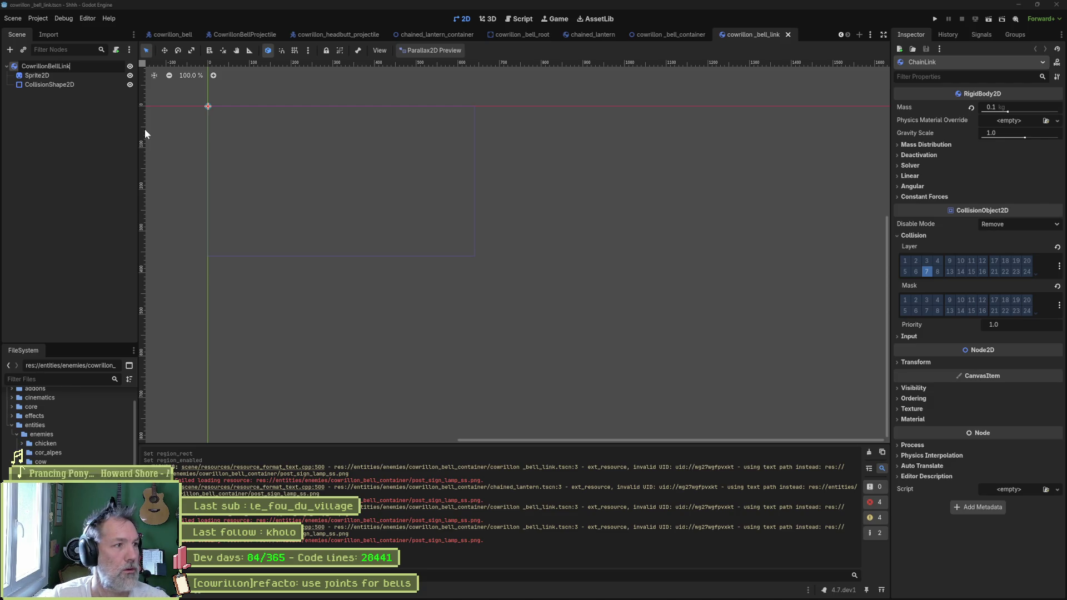
pyautogui.press('Return')
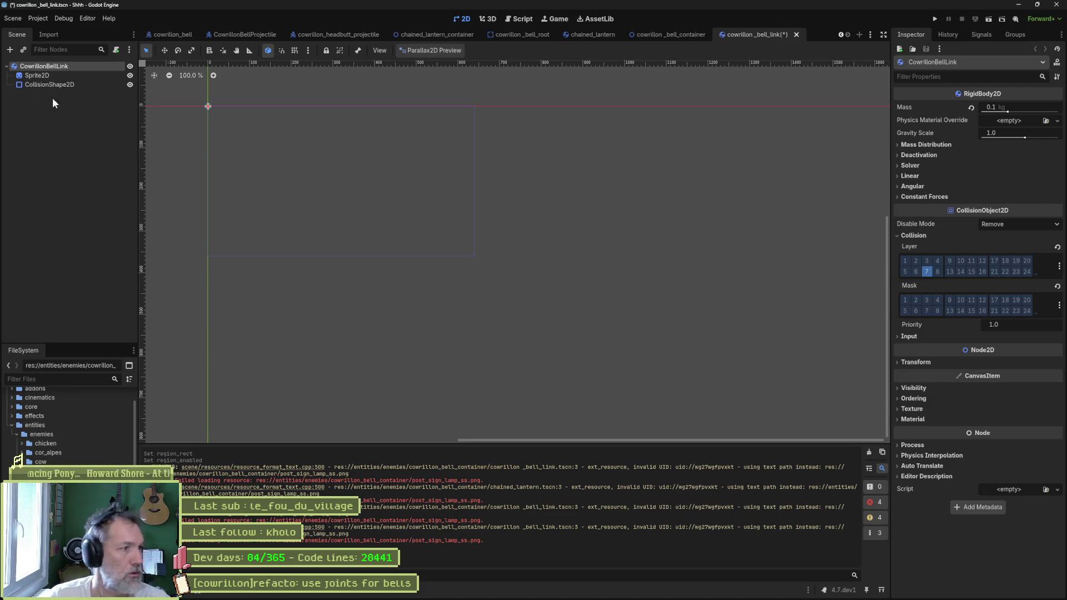
# - Set the Sprite2D's Aseprite import mode to Image
pyautogui.click(78, 75)
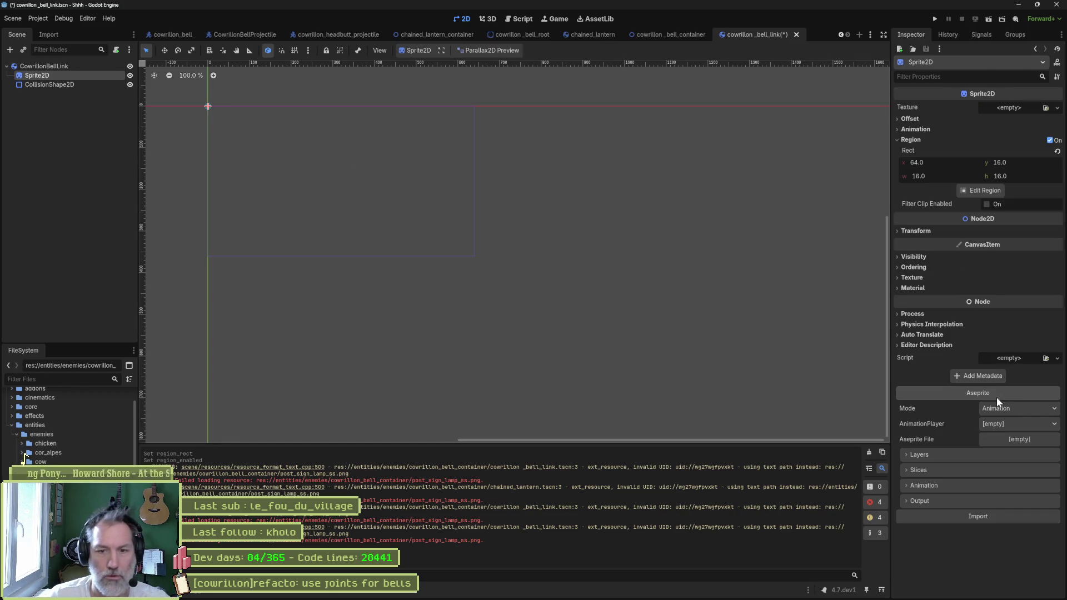
pyautogui.click(1023, 409)
pyautogui.click(1020, 432)
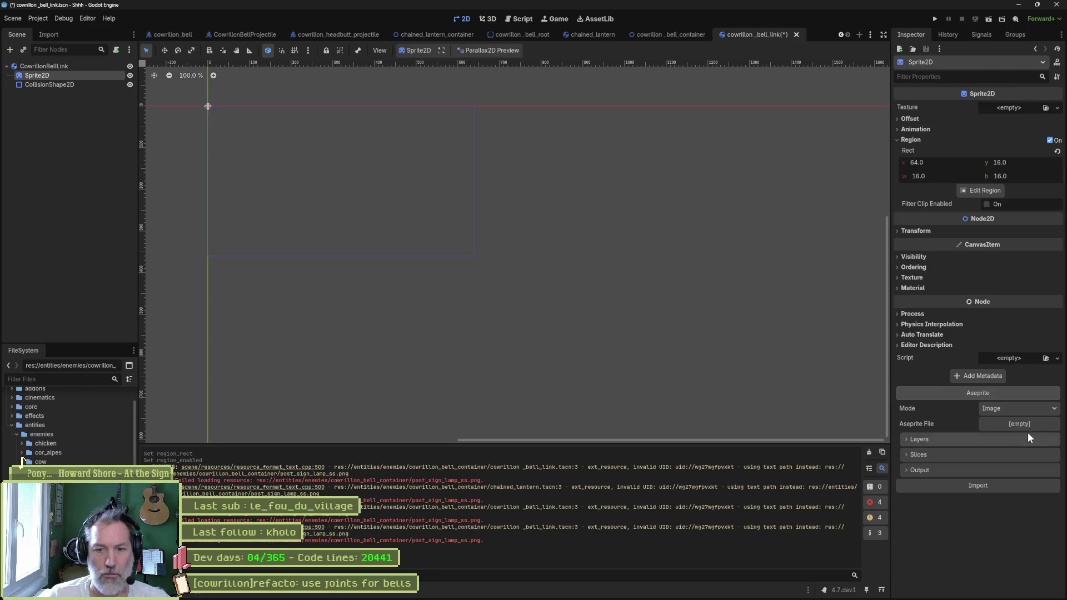
# - Set the sprite's Aseprite File to entities/enemies/cowrillon_bell_container/cowrillon_bell_rope.aseprite
pyautogui.click(1029, 424)
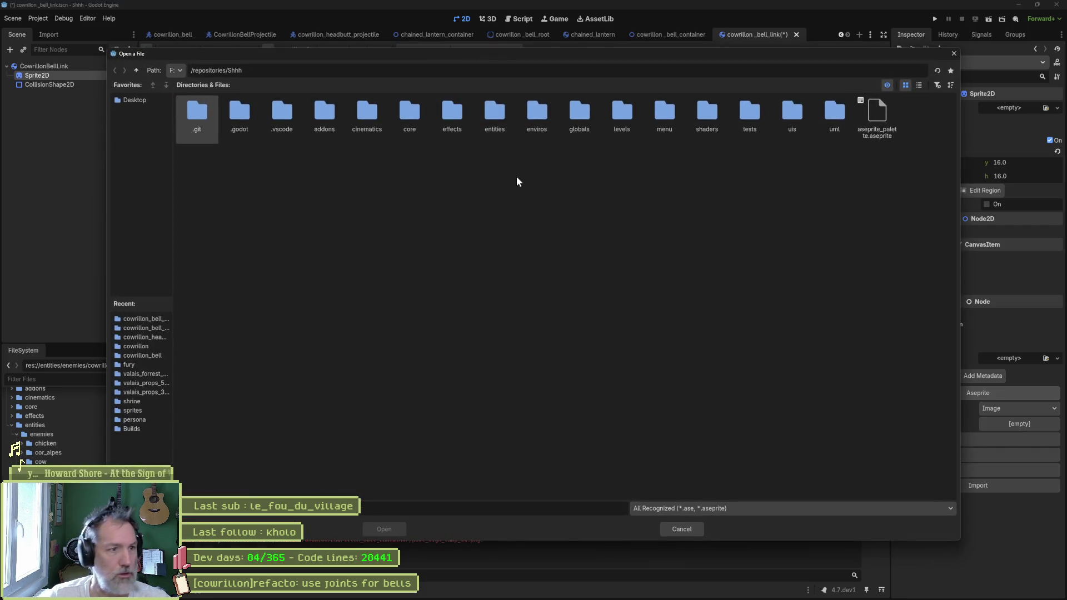
pyautogui.doubleClick(478, 125)
pyautogui.doubleClick(205, 124)
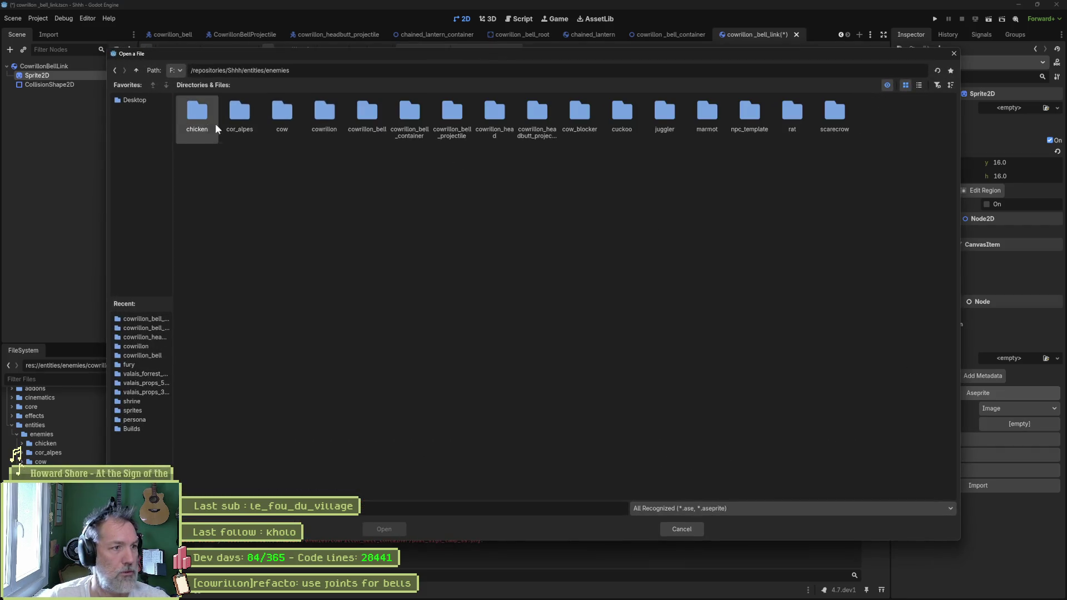
pyautogui.doubleClick(418, 119)
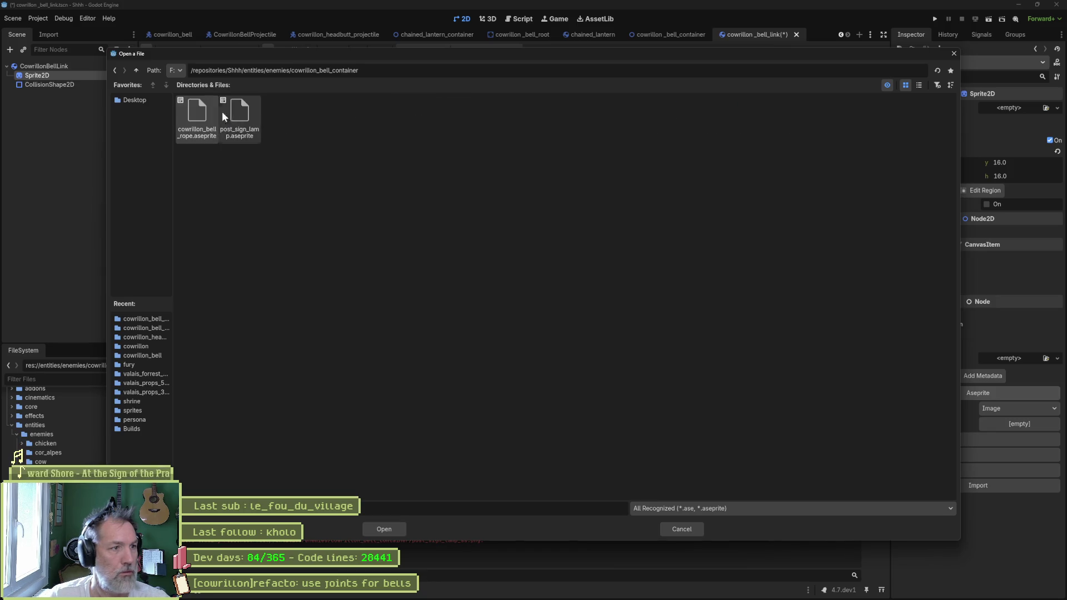
pyautogui.doubleClick(194, 105)
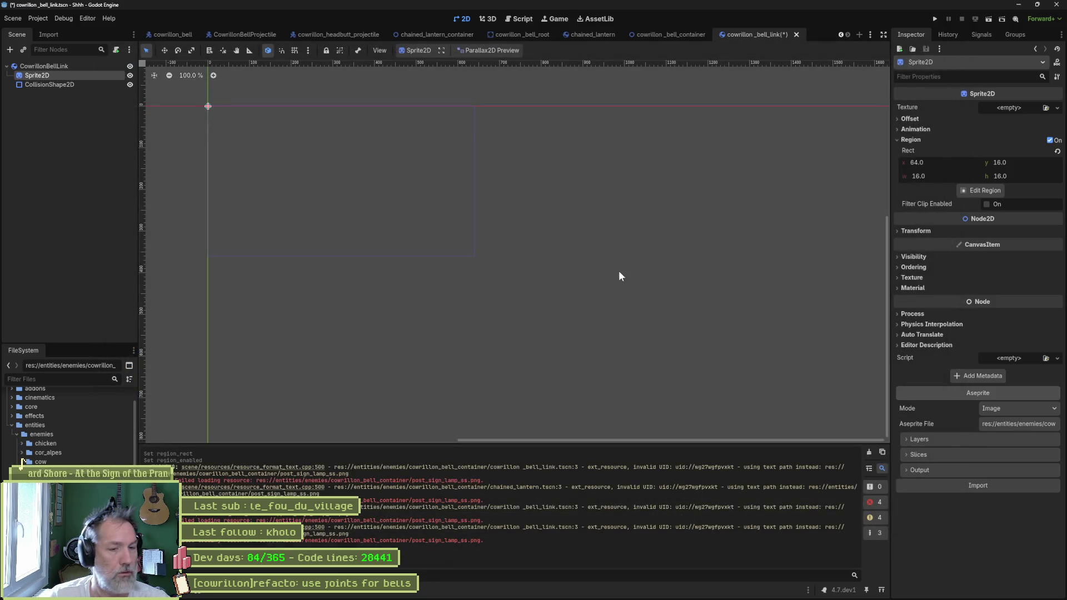
# - Import the Aseprite file using only the 'rope' layer
pyautogui.click(972, 441)
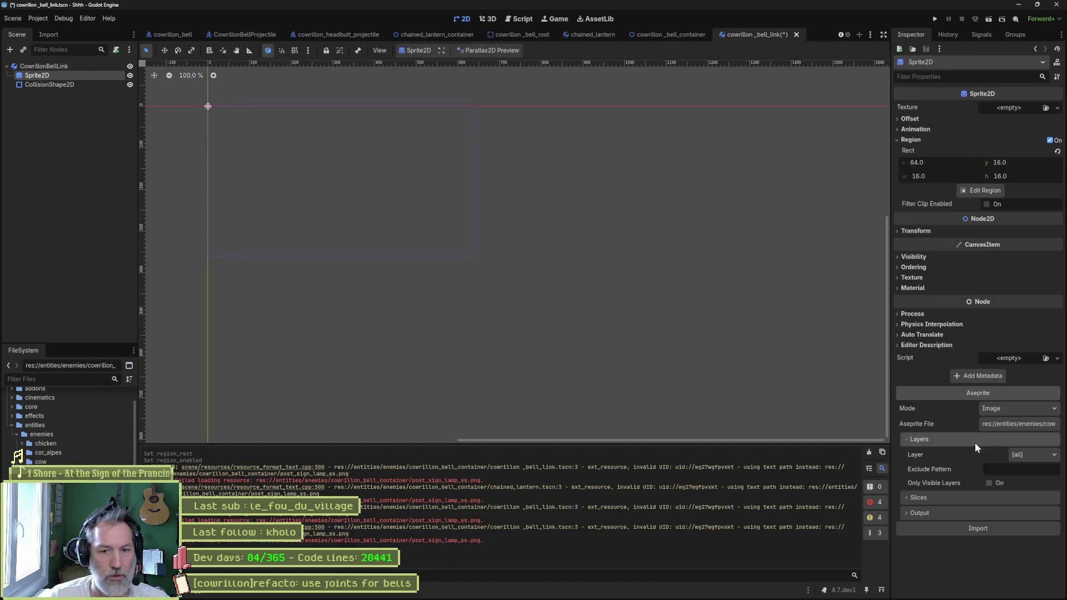
pyautogui.click(994, 529)
pyautogui.click(1026, 470)
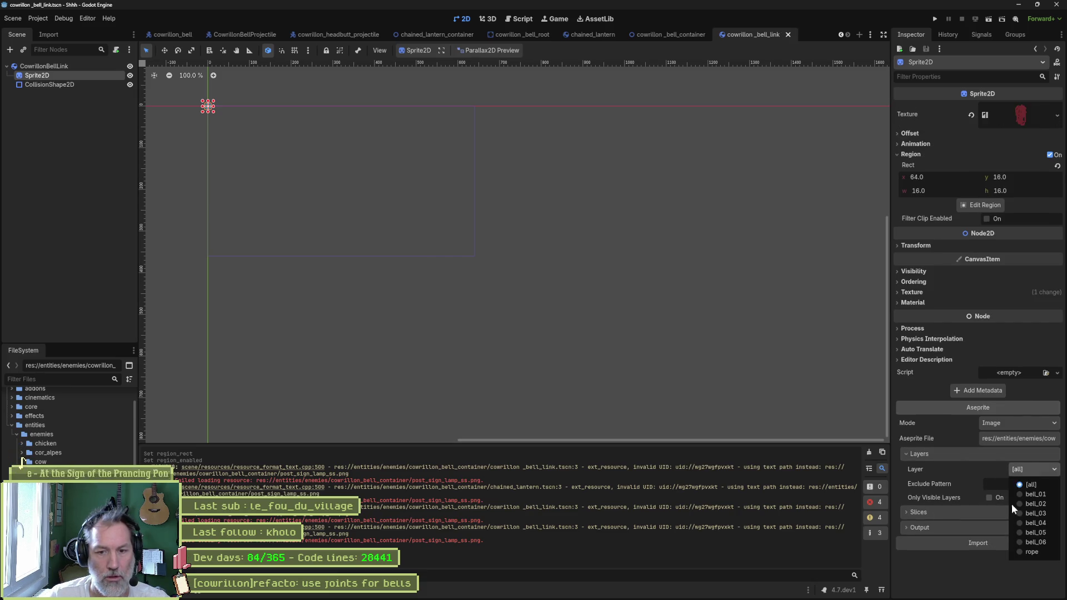
pyautogui.click(1035, 549)
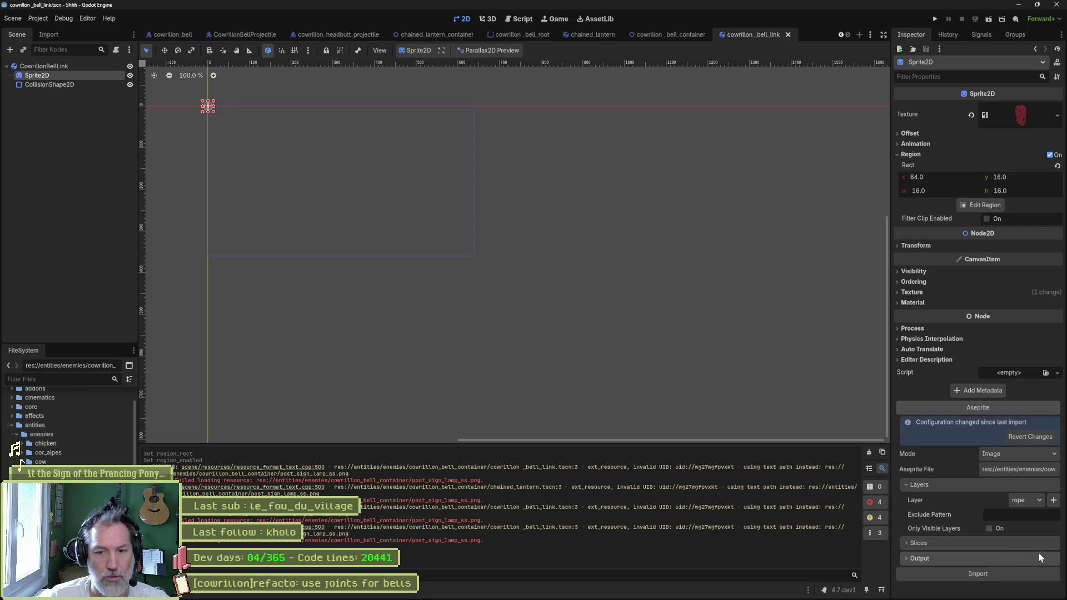
pyautogui.click(1005, 578)
# - Turn off the sprite's Region, re-import, and go back to the cowrillon_bell_root scene
pyautogui.scroll(12, 223, 114)
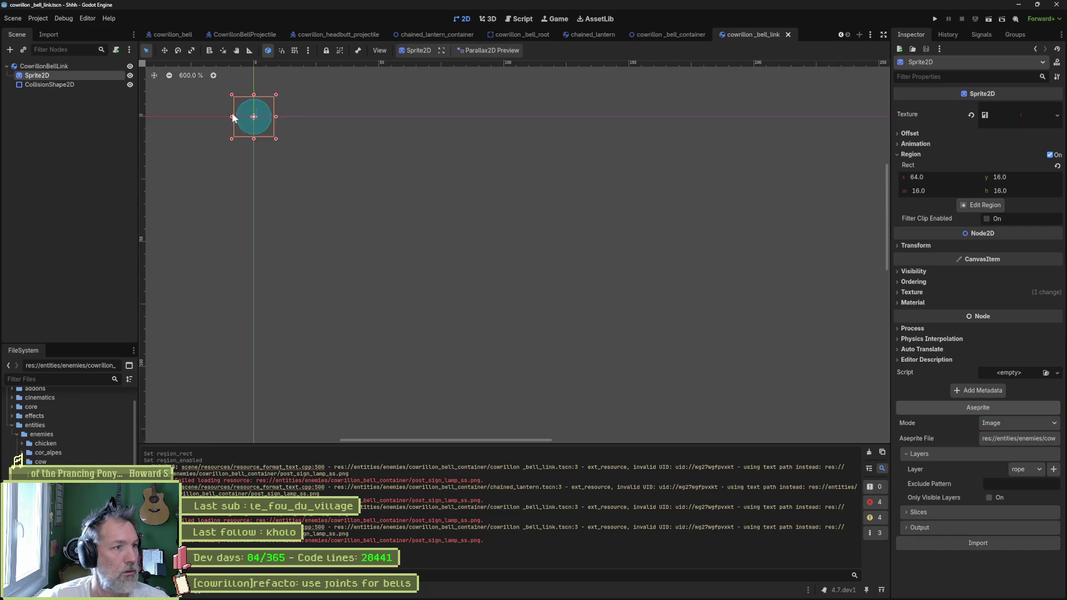
pyautogui.click(1050, 155)
pyautogui.click(934, 183)
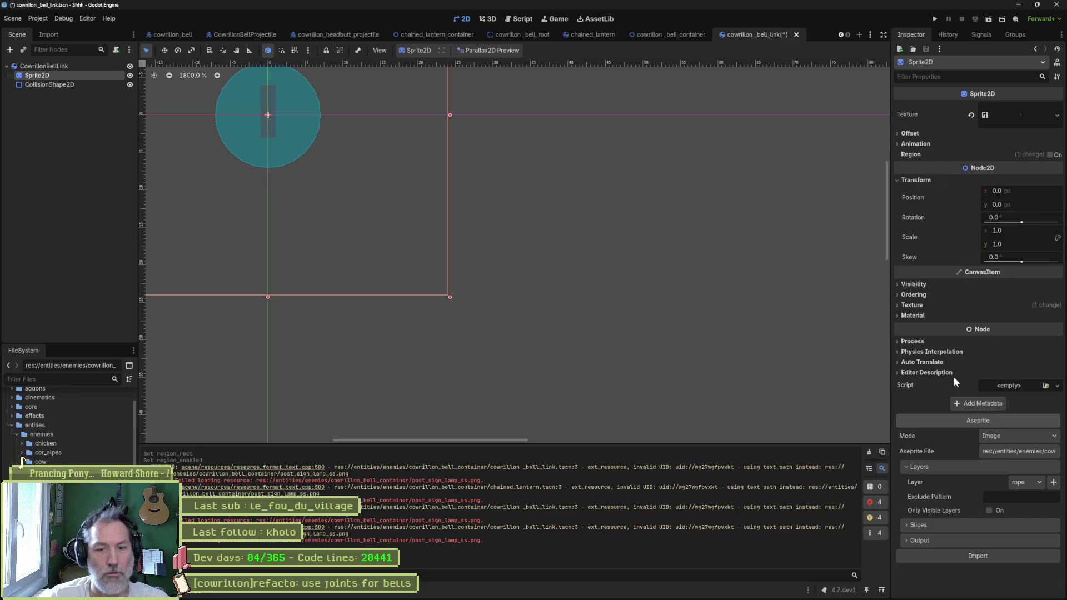
pyautogui.click(976, 556)
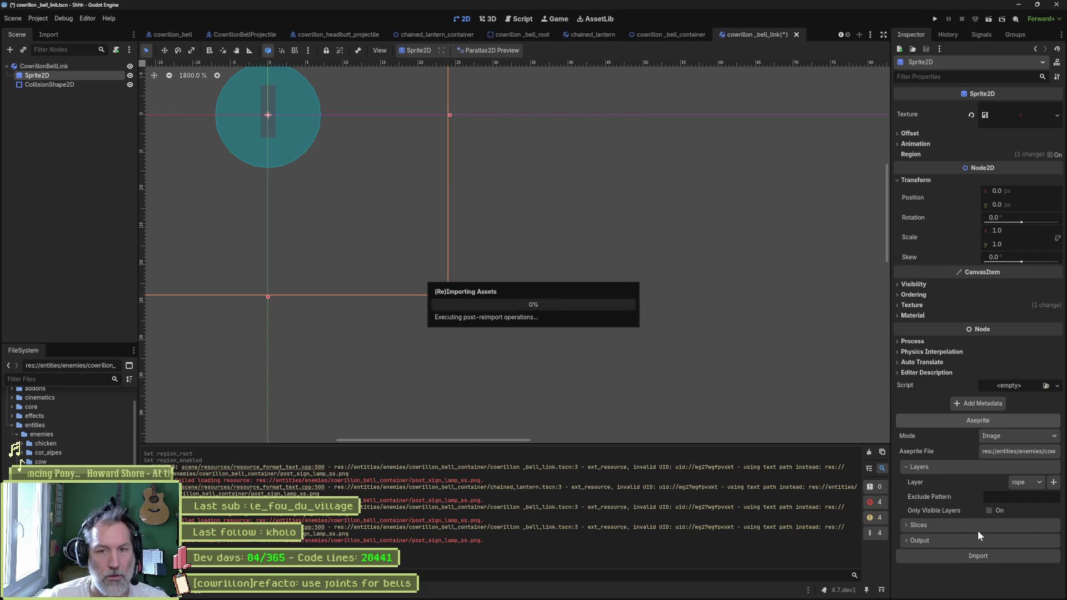
pyautogui.moveTo(274, 119); pyautogui.dragTo(392, 223)
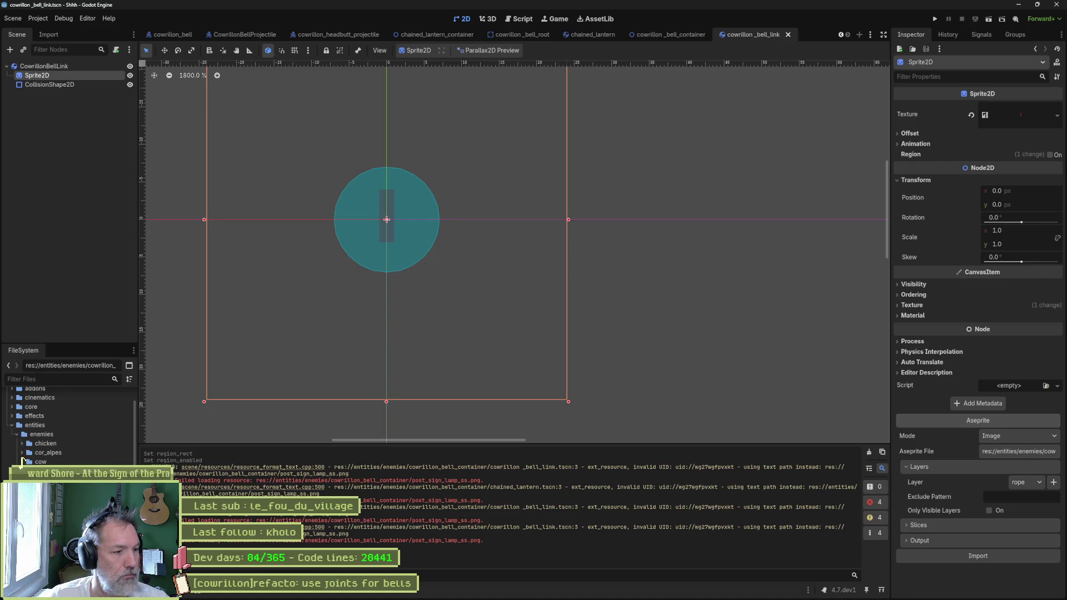
pyautogui.hotkey('ctrl', 'shift', 'Tab')
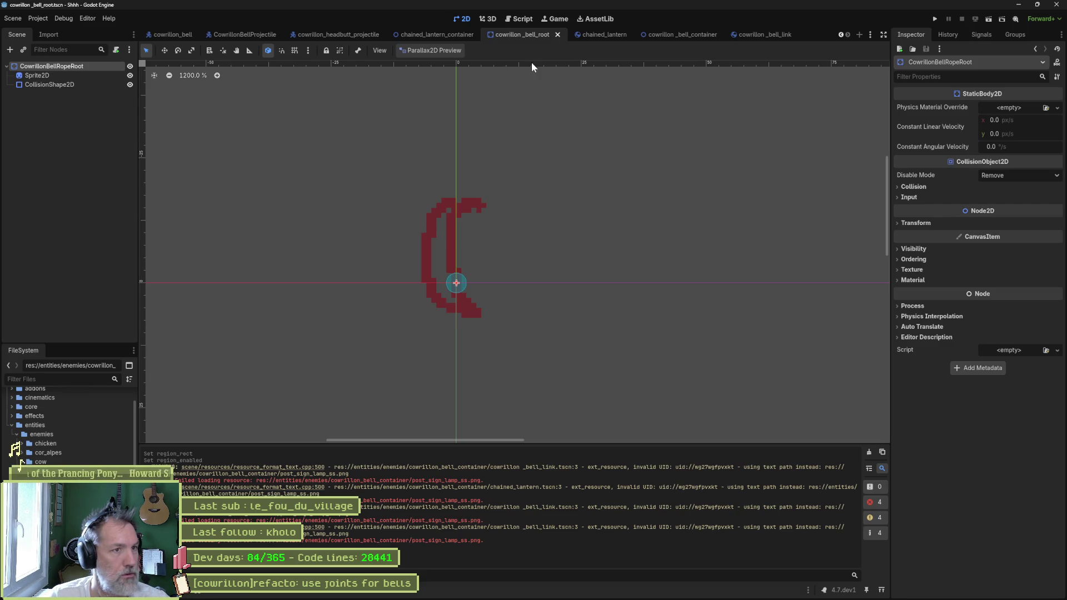
# - Show chained_lantern_container with the ChainLamp, Area2D and Area2D2 nodes collapsed
pyautogui.click(447, 35)
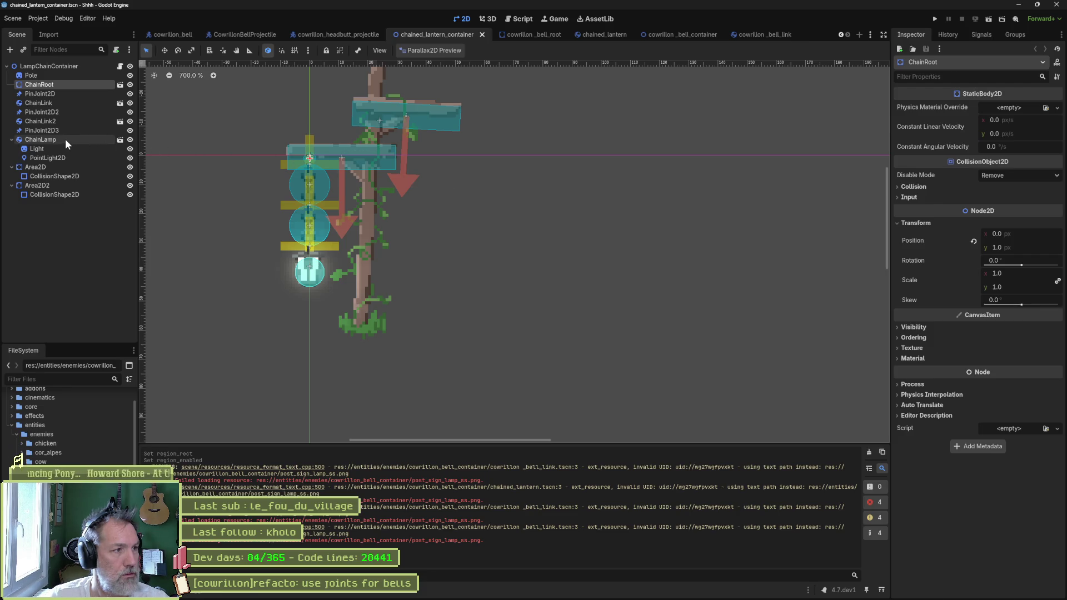
pyautogui.click(12, 140)
pyautogui.click(11, 149)
pyautogui.click(12, 157)
# - Inspect ChainRoot and its pin joints, then close chained_lantern and switch to cowrillon_bell_container
pyautogui.click(23, 130)
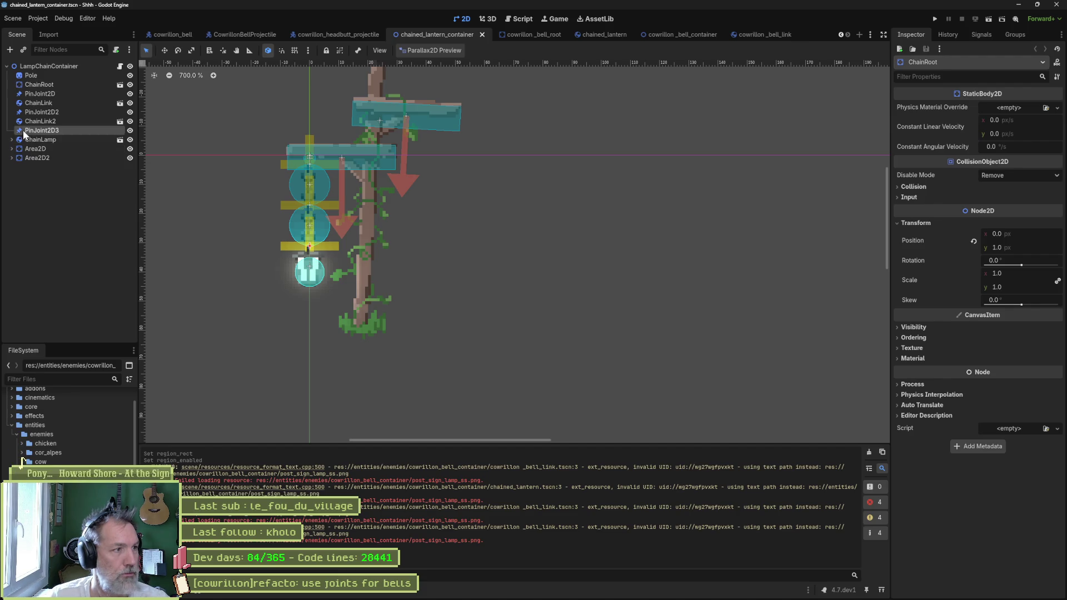
pyautogui.keyDown('shift'); pyautogui.click(39, 86); pyautogui.keyUp('shift')
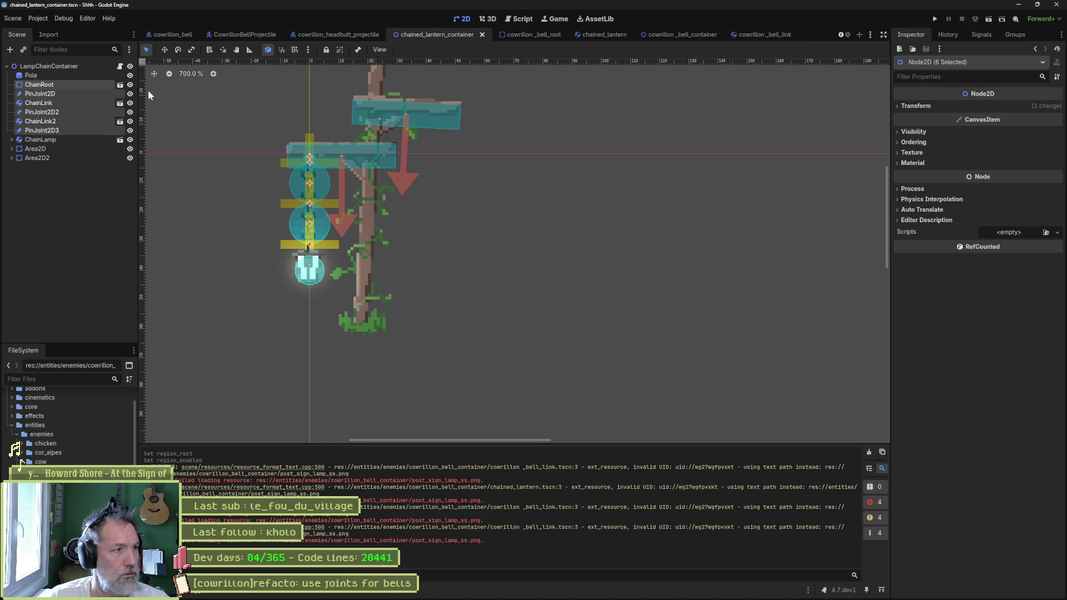
pyautogui.click(61, 85)
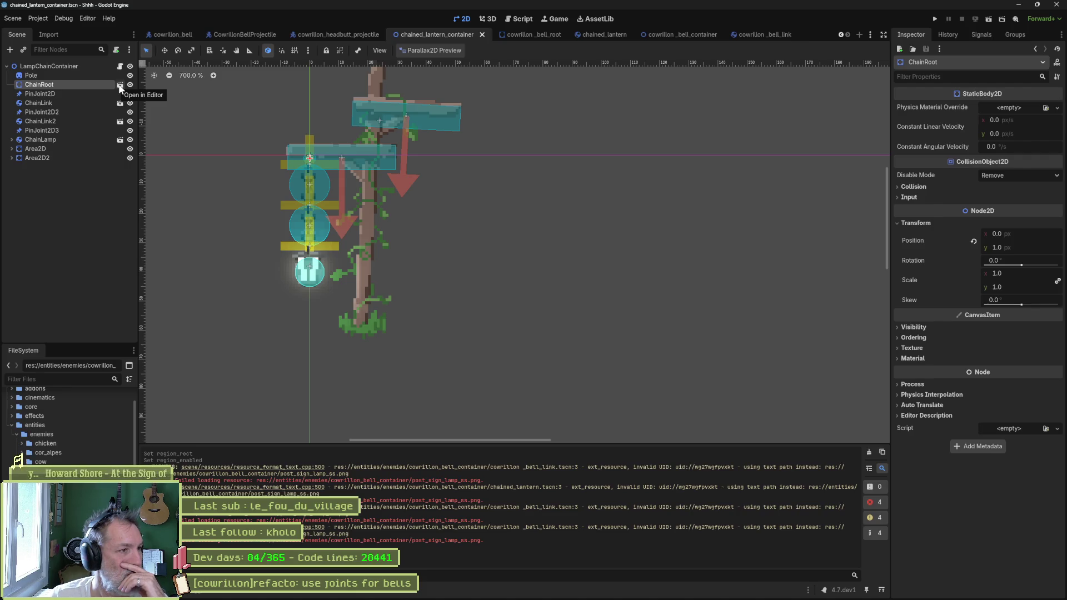
pyautogui.middleClick(599, 34)
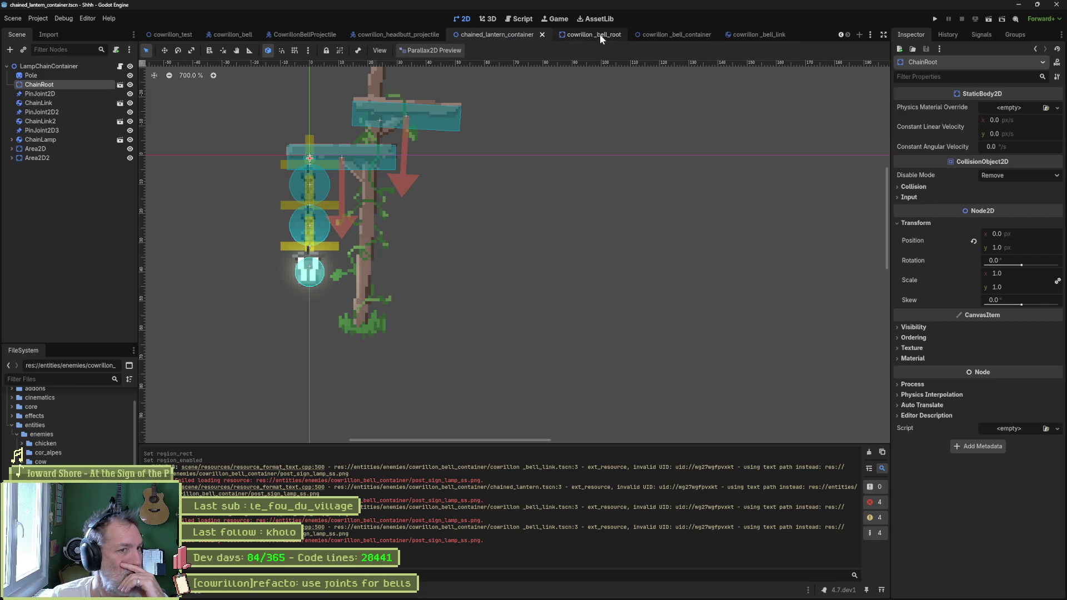
pyautogui.click(673, 36)
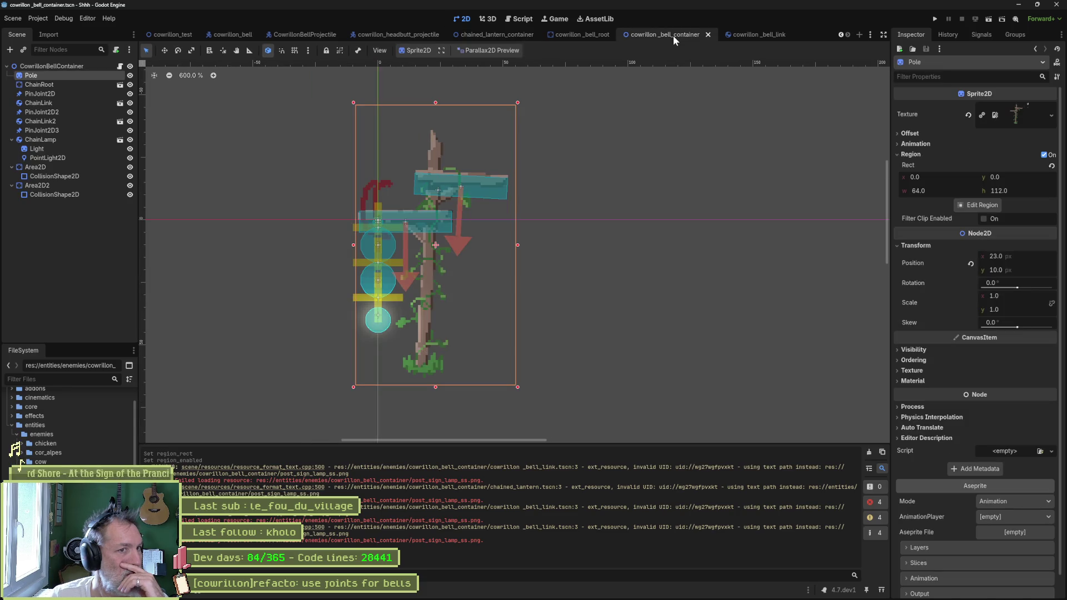
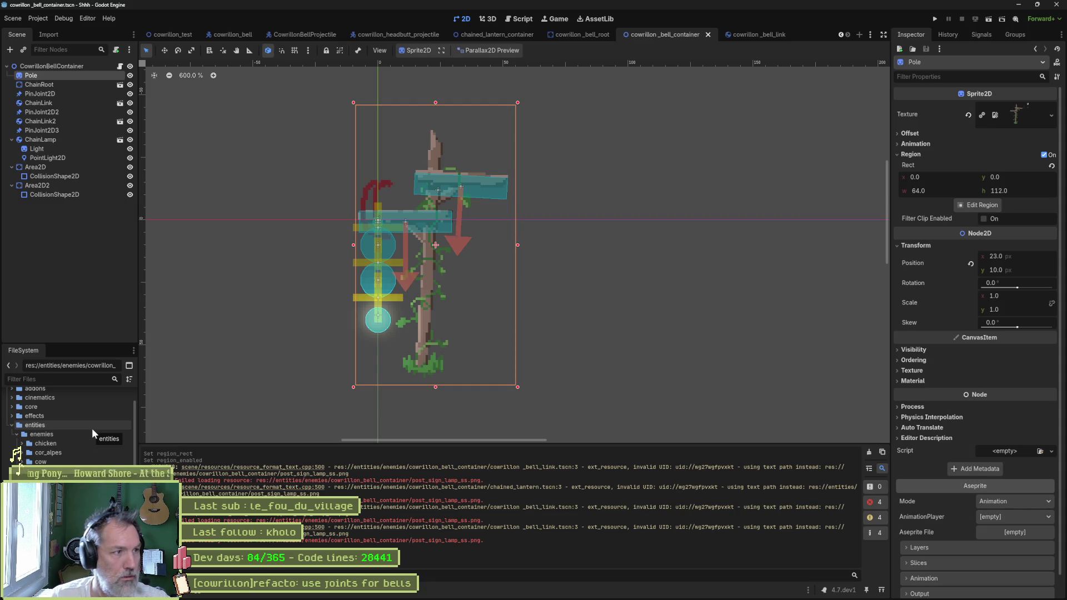
# - Add a StaticBody2D under the bell container root and drag it above ChainRoot
pyautogui.click(91, 67)
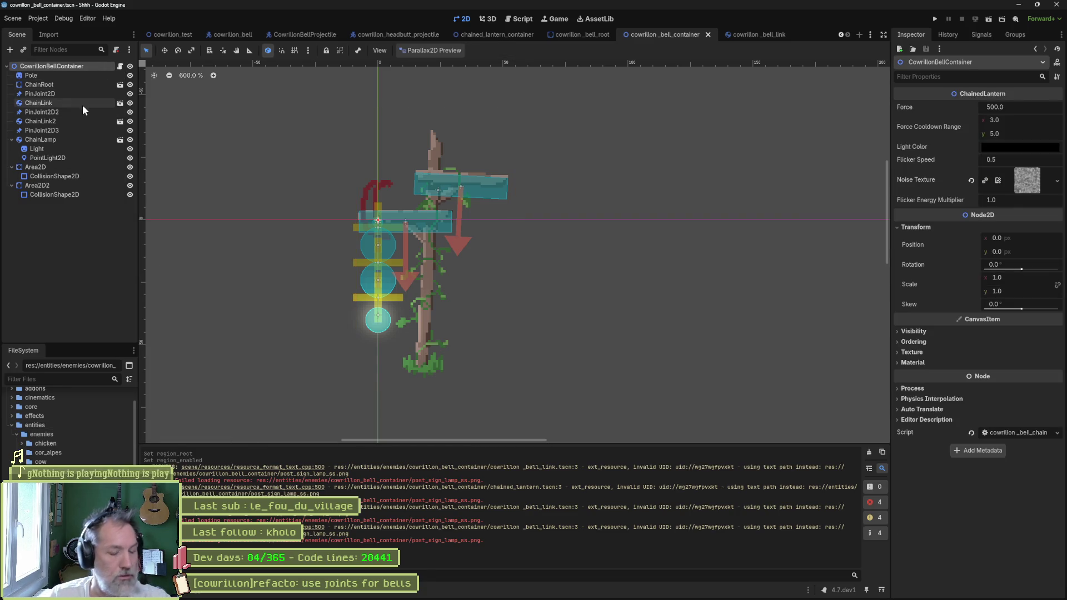
pyautogui.hotkey('ctrl', 'a')
pyautogui.write('static')
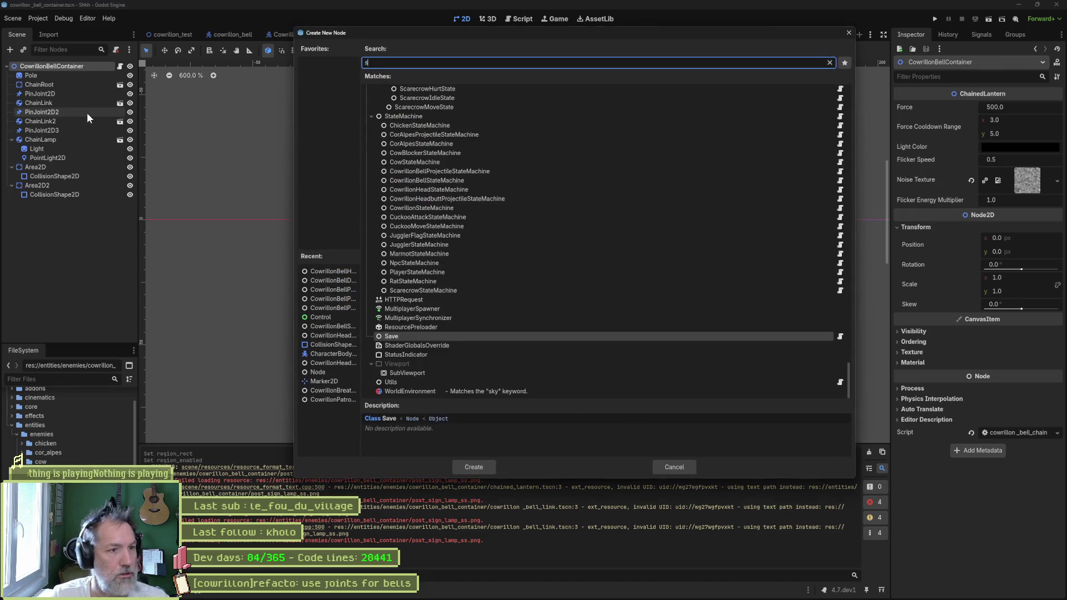
pyautogui.press('Return')
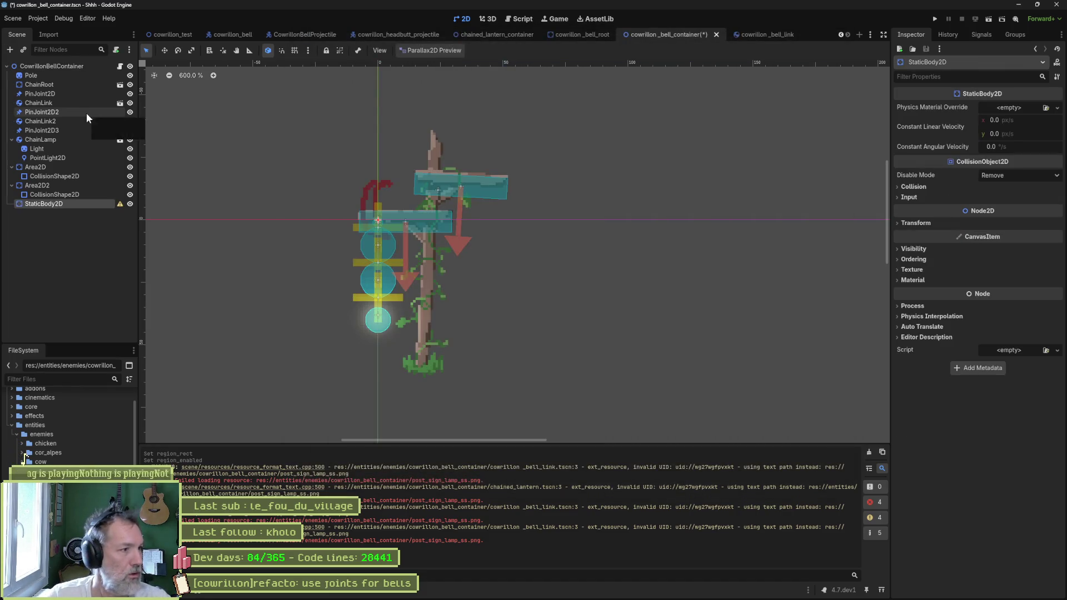
pyautogui.moveTo(44, 204); pyautogui.dragTo(45, 79)
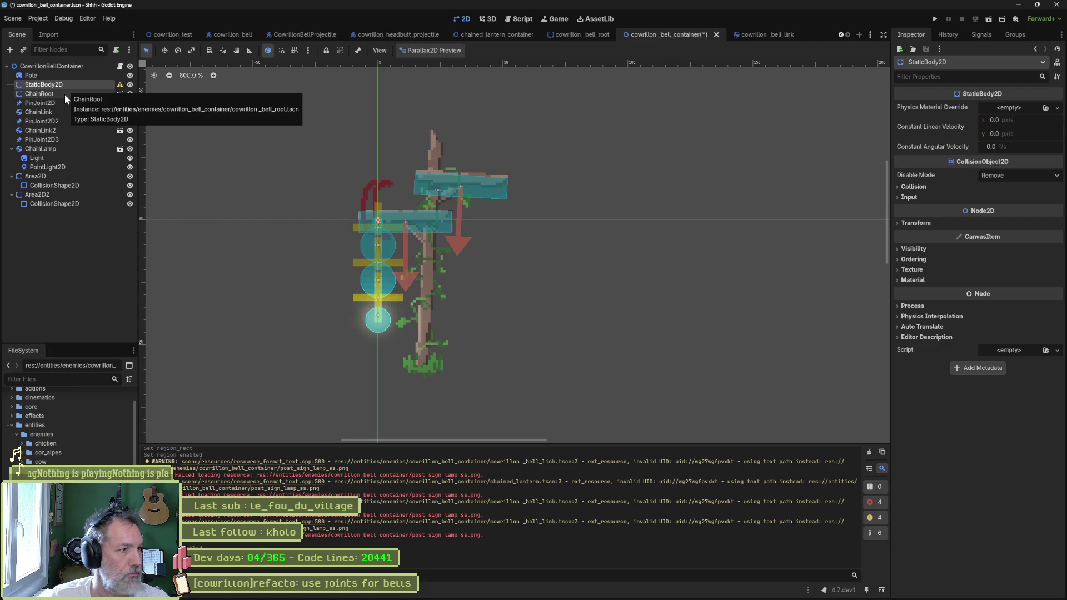
pyautogui.click(65, 95)
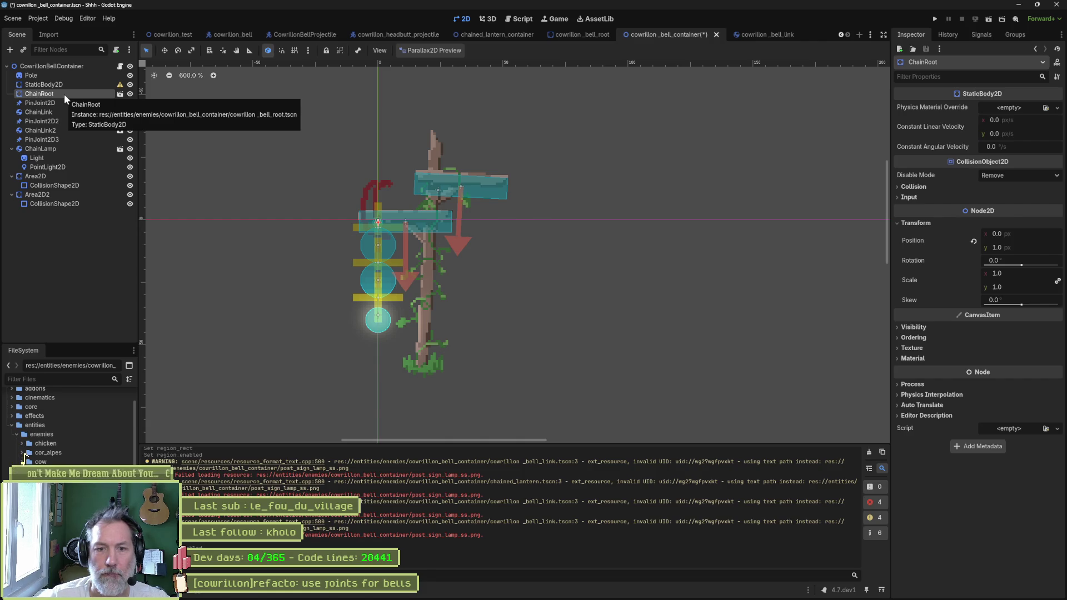
pyautogui.click(87, 83)
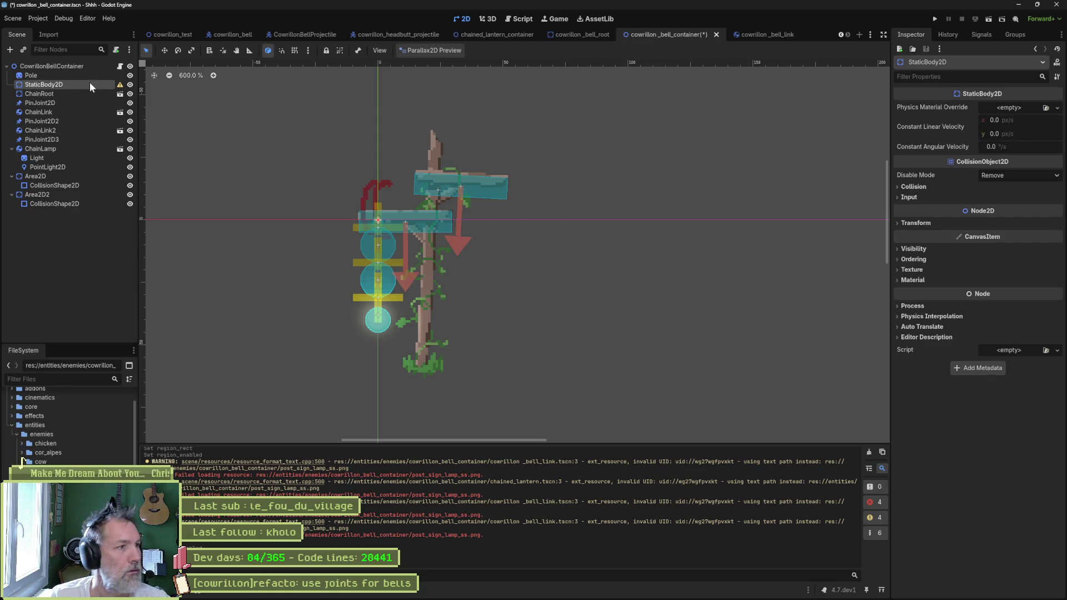
pyautogui.moveTo(119, 89)
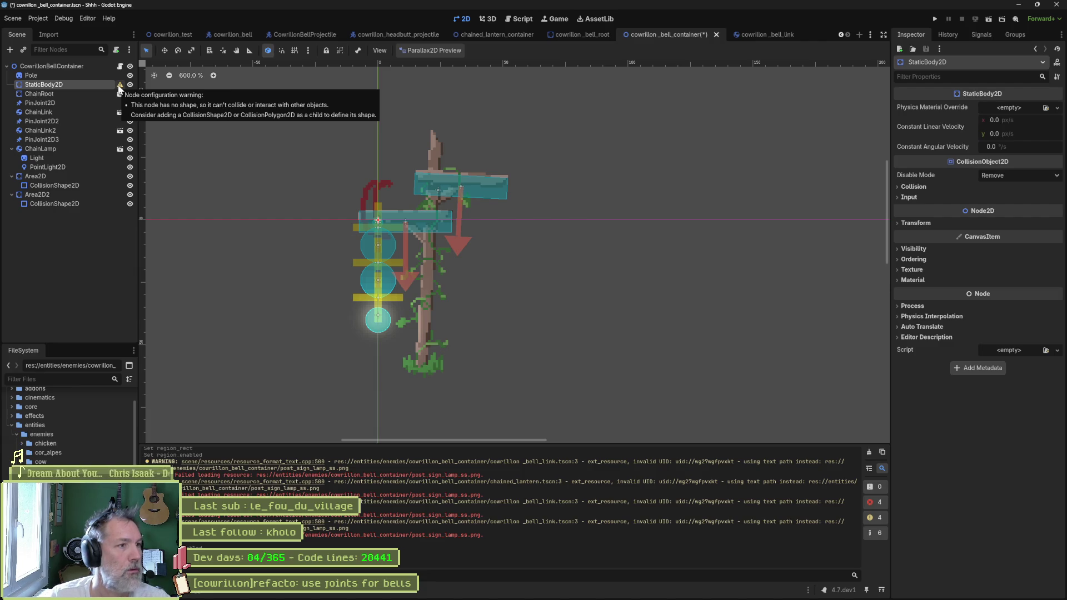
# - Add a CollisionShape2D with a CircleShape2D shape under the StaticBody2D
pyautogui.hotkey('ctrl', 'a')
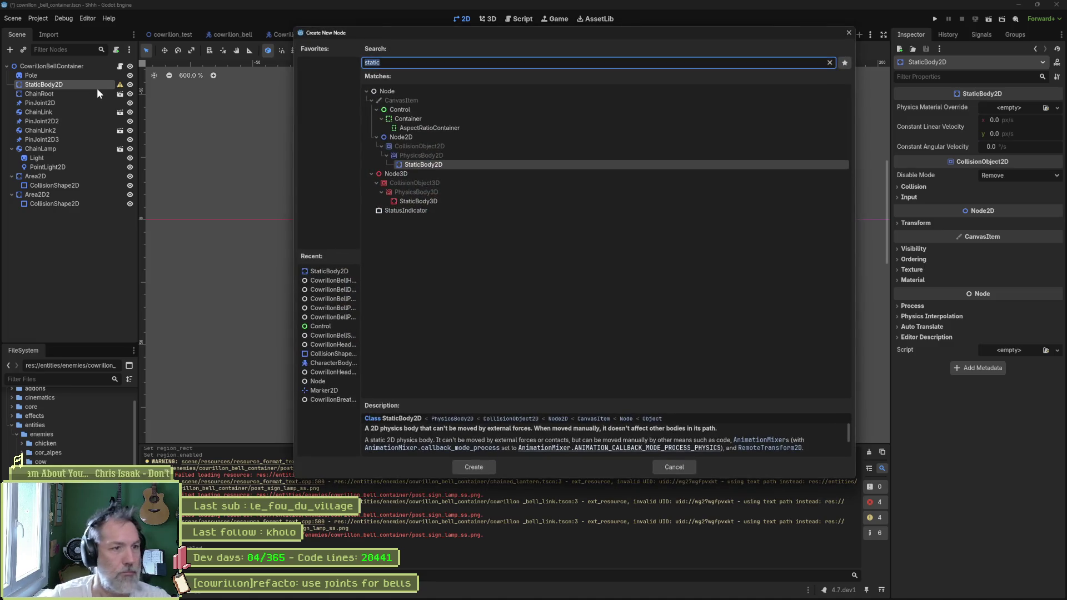
pyautogui.write('shape')
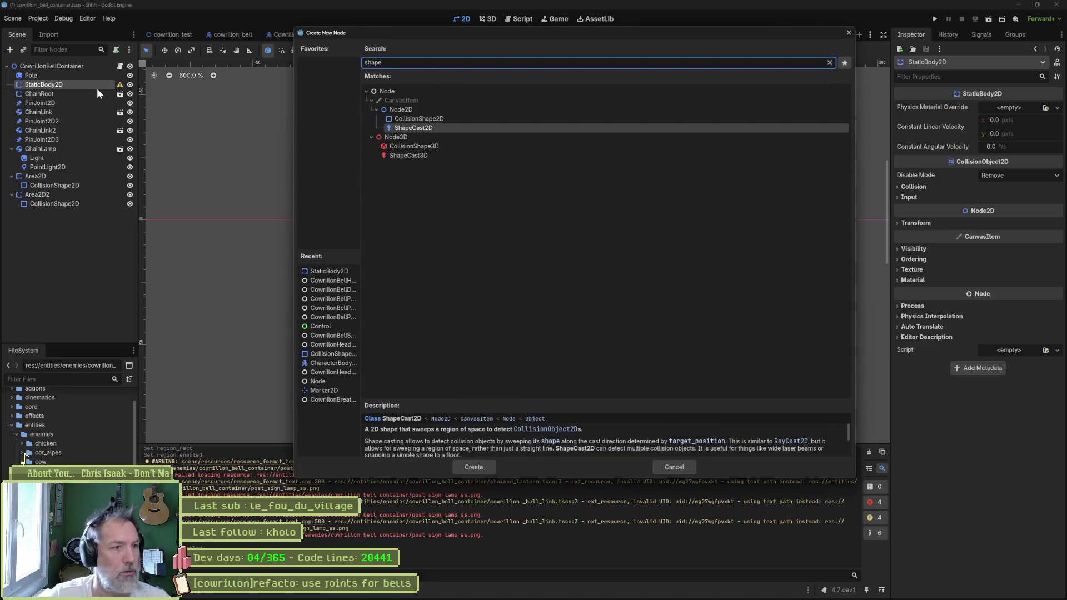
pyautogui.press('Up')
pyautogui.press('Return')
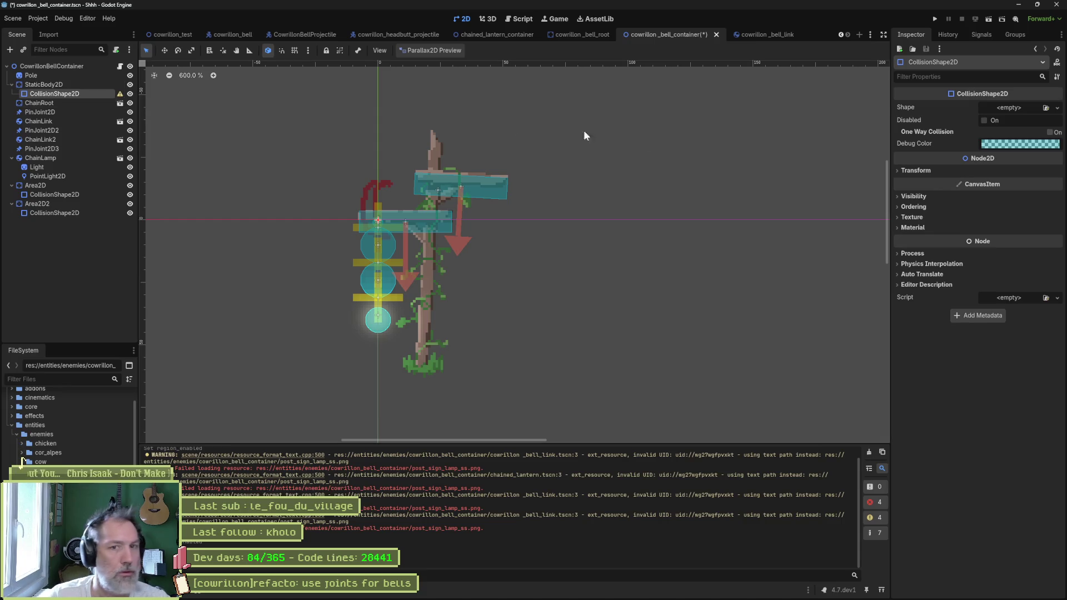
pyautogui.click(1012, 111)
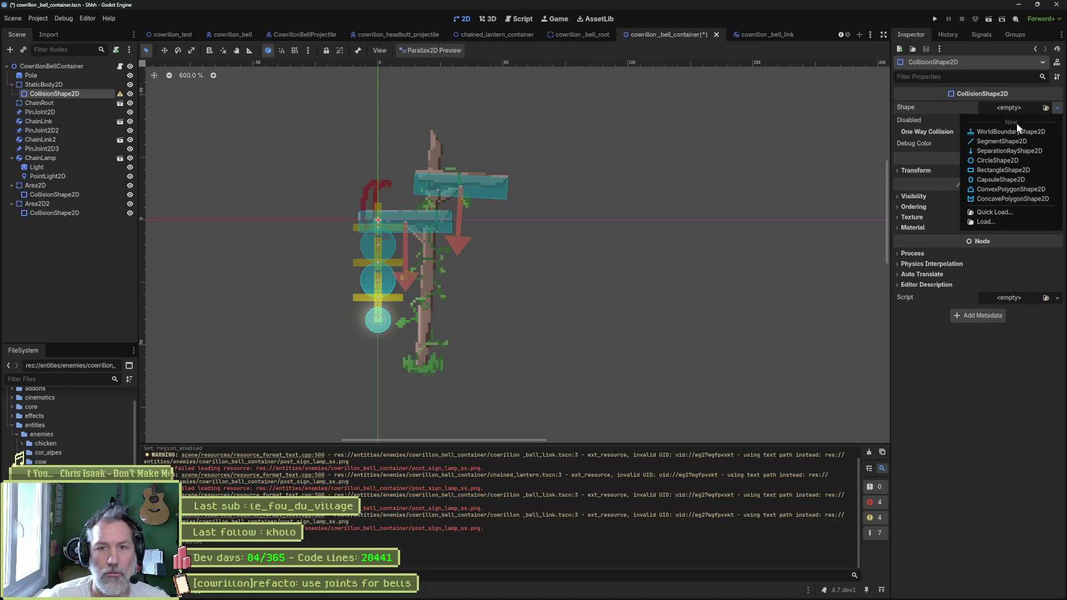
pyautogui.click(1001, 159)
# - Delete the old ChainRoot node from the scene
pyautogui.click(81, 104)
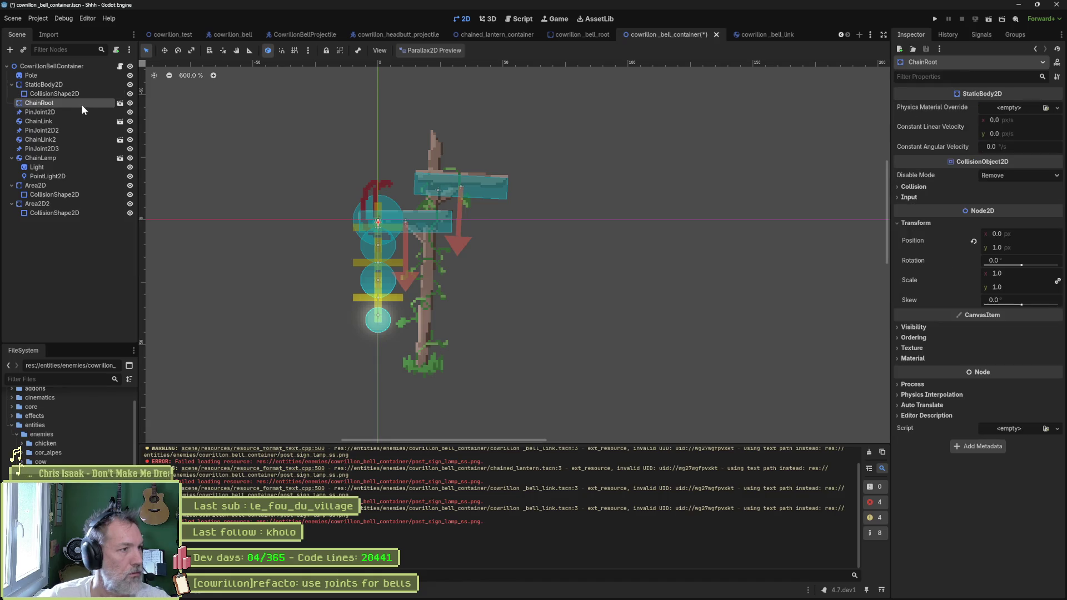
pyautogui.press('Delete')
pyautogui.press('Return')
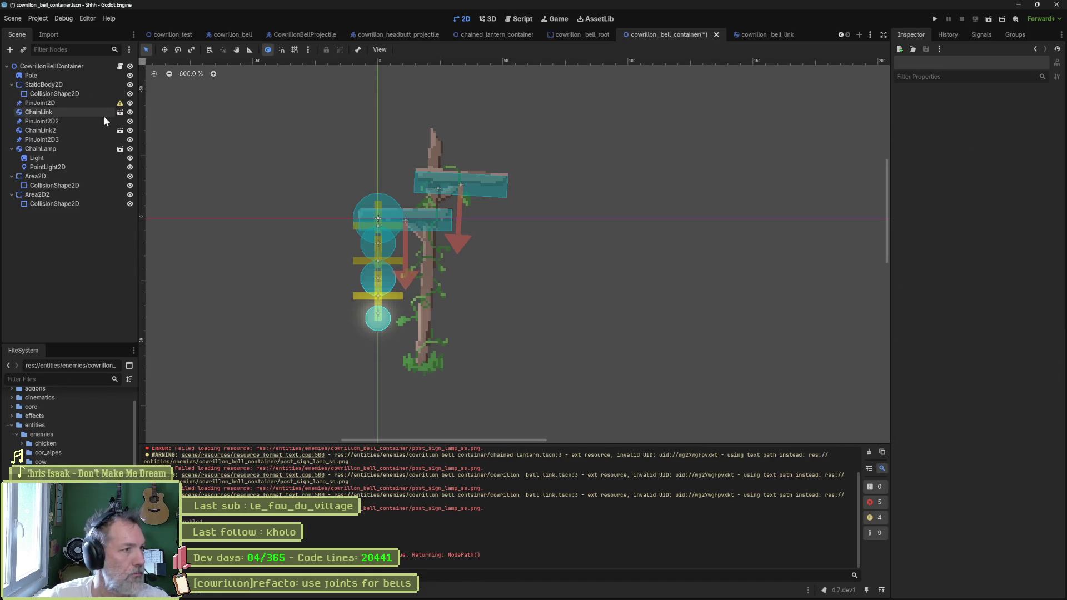
# - Set the collision shape's debug colour to pink and shrink its circle radius
pyautogui.click(82, 86)
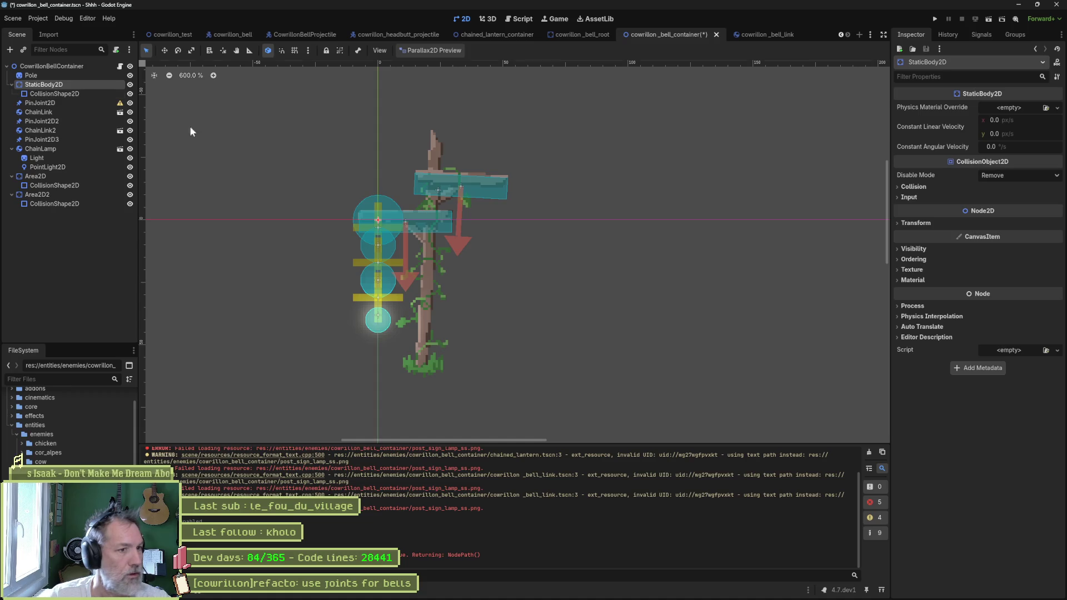
pyautogui.click(52, 93)
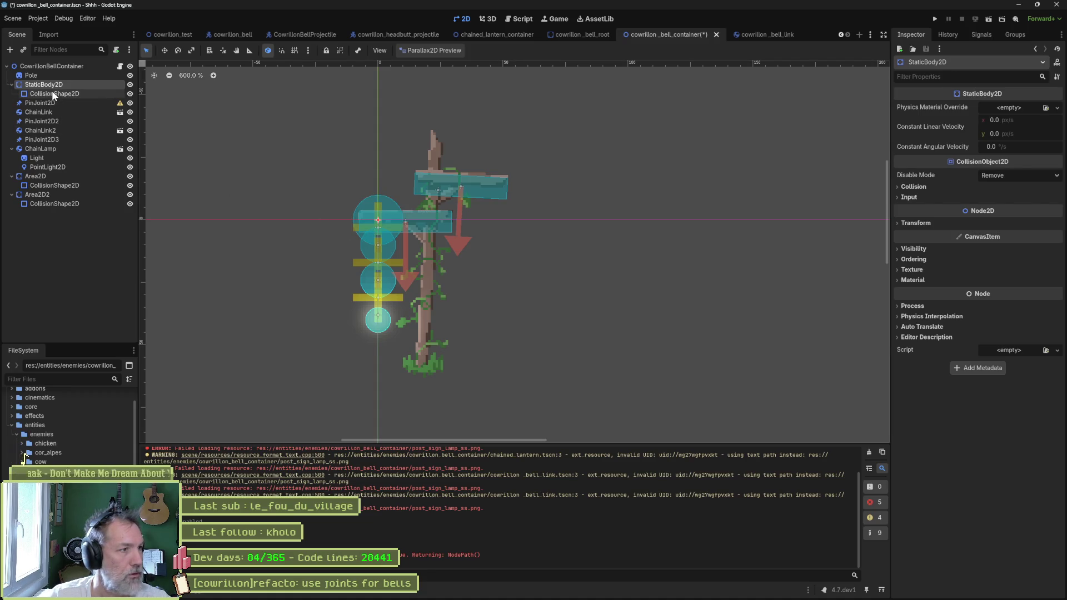
pyautogui.click(1033, 144)
pyautogui.click(1022, 191)
pyautogui.click(86, 254)
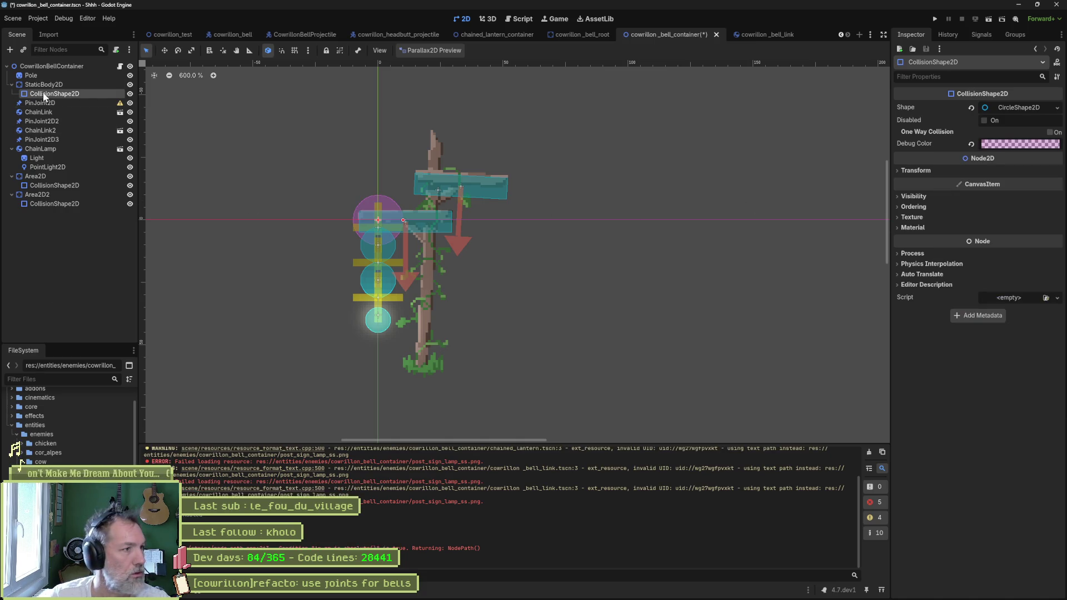
pyautogui.scroll(3, 381, 215)
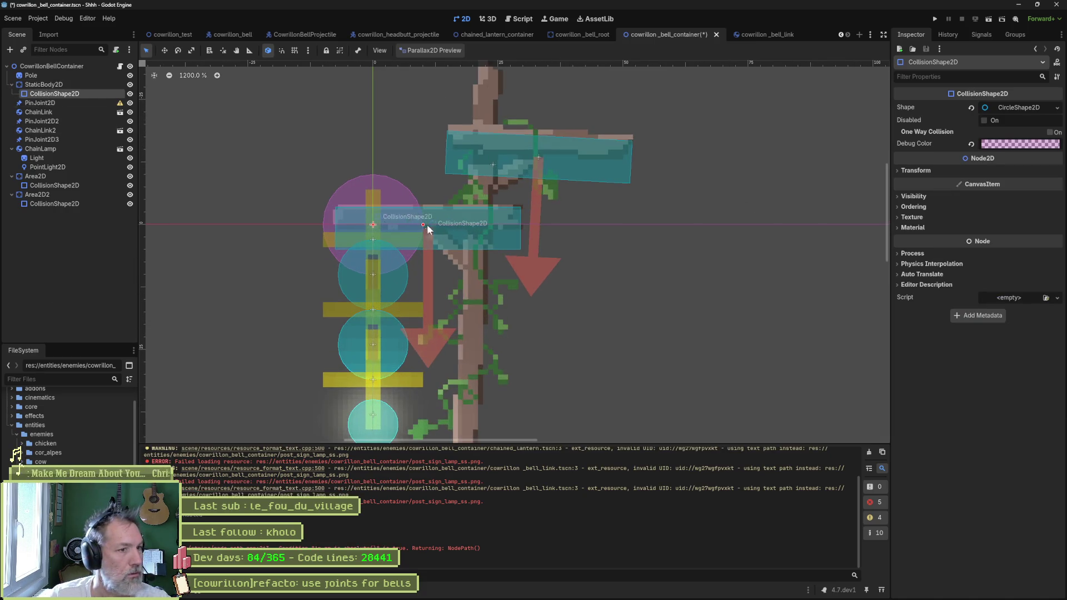
pyautogui.moveTo(421, 225); pyautogui.dragTo(397, 224)
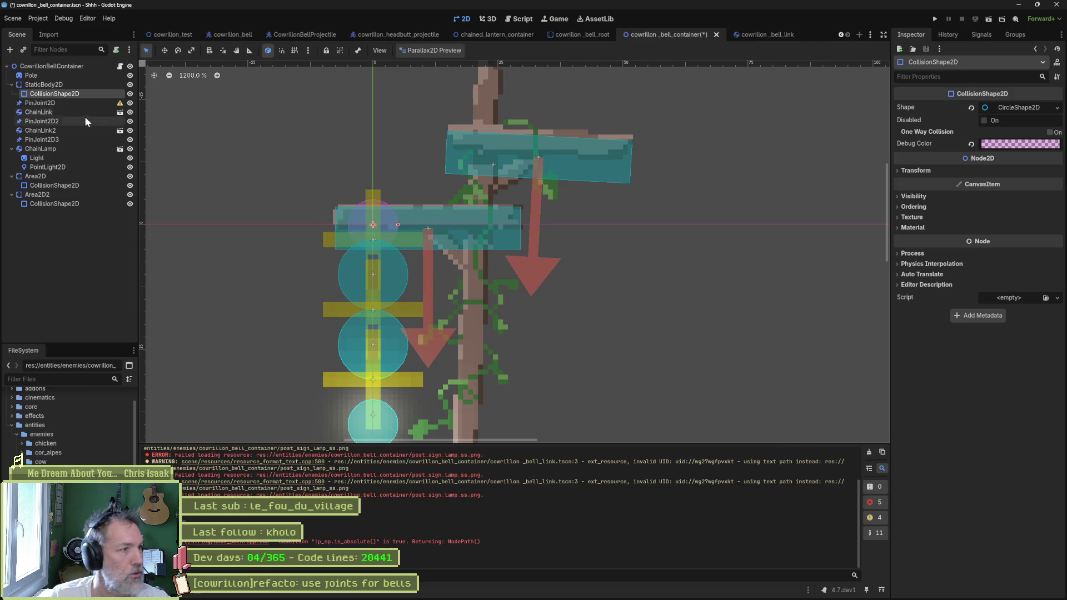
# - Rename the Pole sprite to Root
pyautogui.click(34, 75)
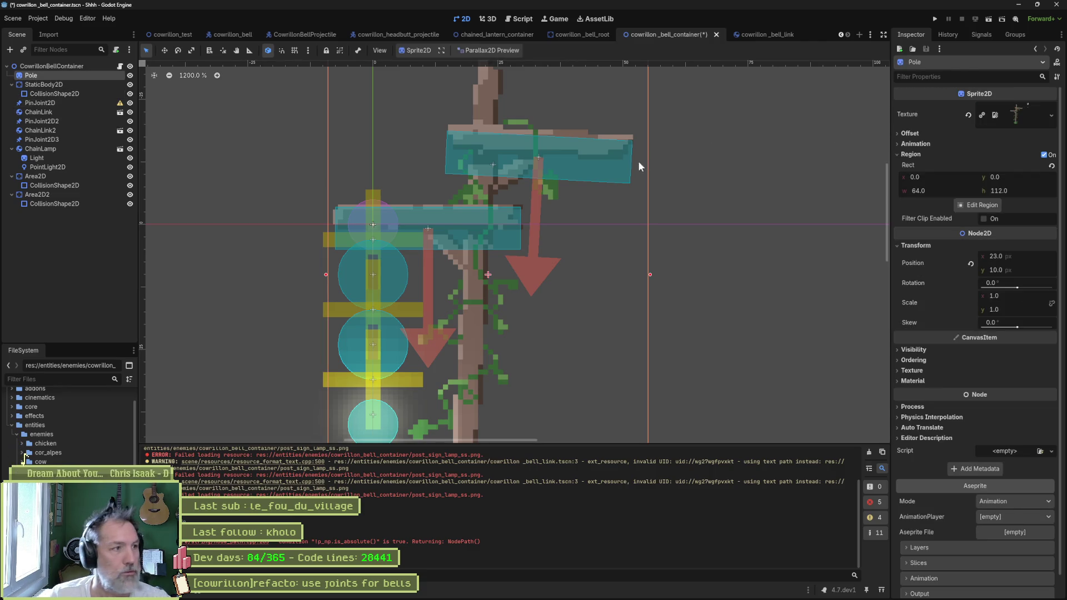
pyautogui.press('F2')
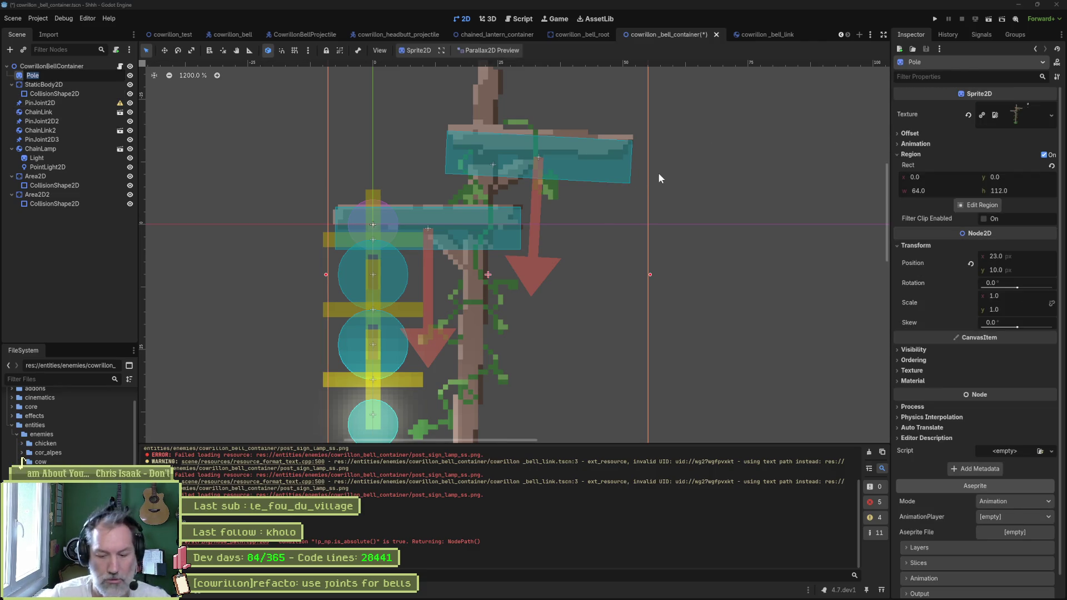
pyautogui.write('Poot')
pyautogui.press('Return')
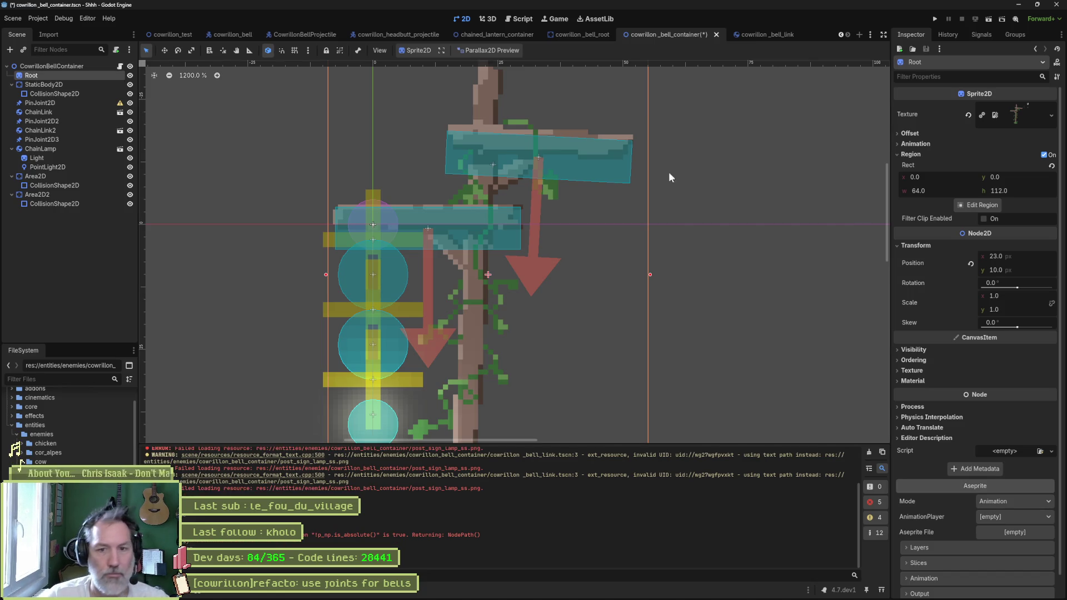
# - Set the sprite's Aseprite File to cowrillon_bell_rope.aseprite, import it, and dismiss the alert
pyautogui.scroll(-1, 1025, 305)
pyautogui.click(1002, 508)
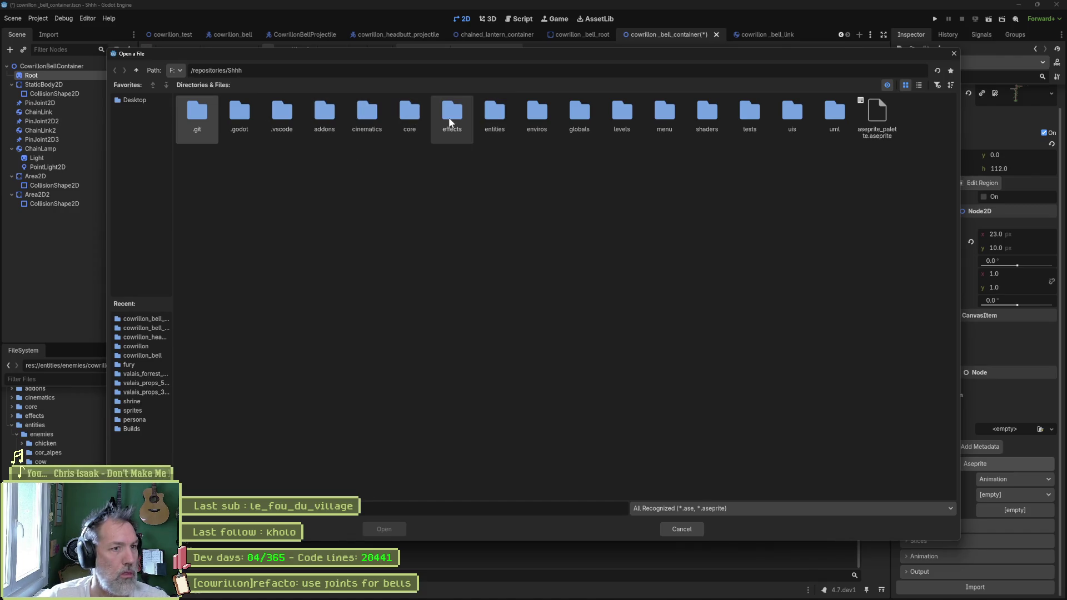
pyautogui.doubleClick(485, 117)
pyautogui.doubleClick(210, 117)
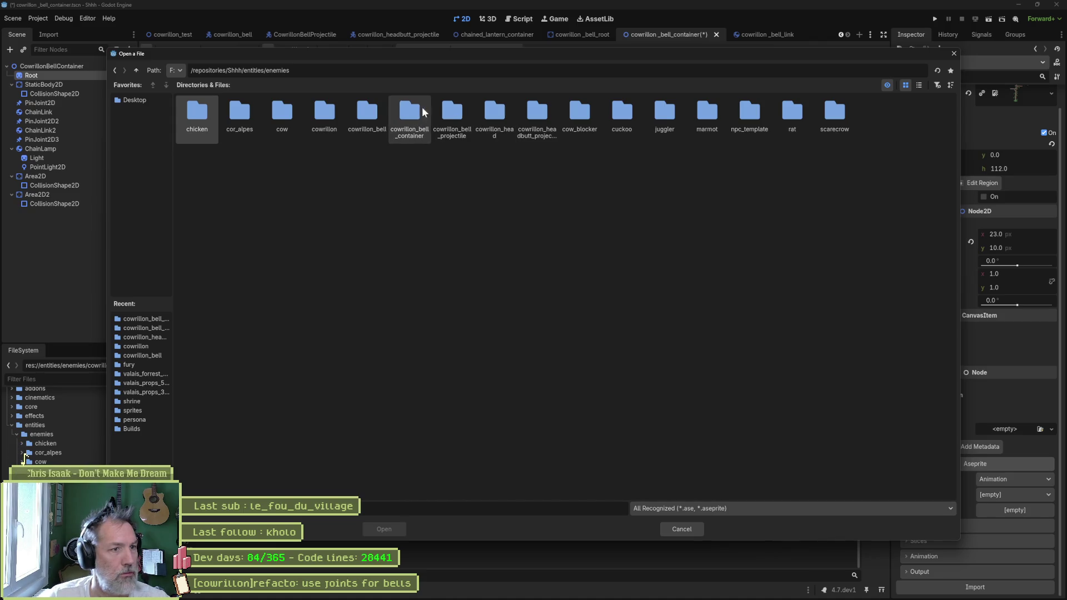
pyautogui.doubleClick(424, 113)
pyautogui.doubleClick(212, 118)
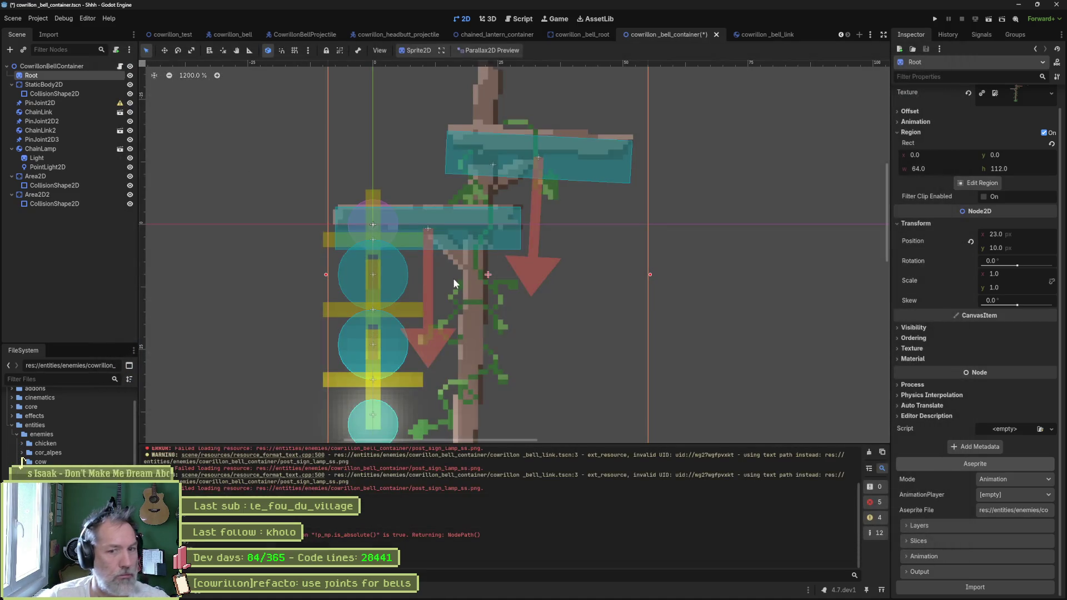
pyautogui.click(1026, 588)
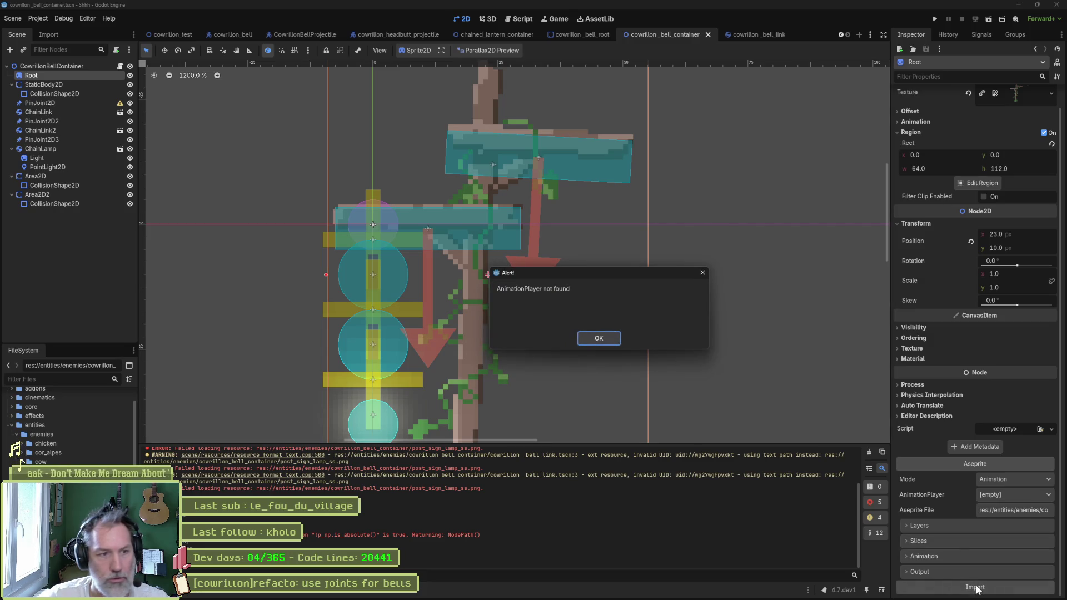
pyautogui.click(588, 336)
# - Switch the Aseprite import mode to Image and re-import
pyautogui.click(1010, 482)
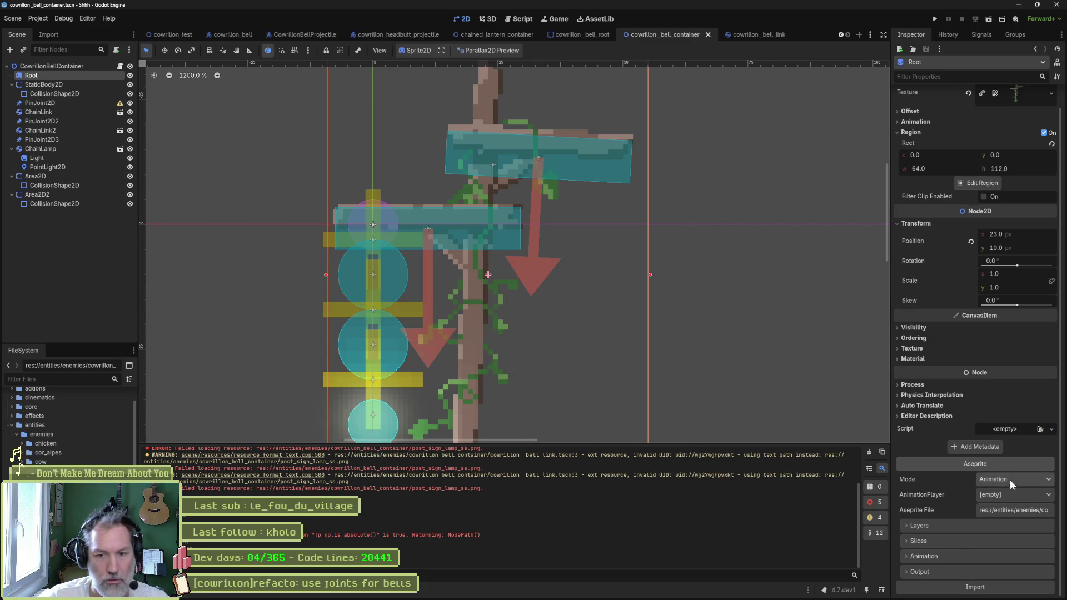
pyautogui.click(1013, 506)
pyautogui.click(984, 576)
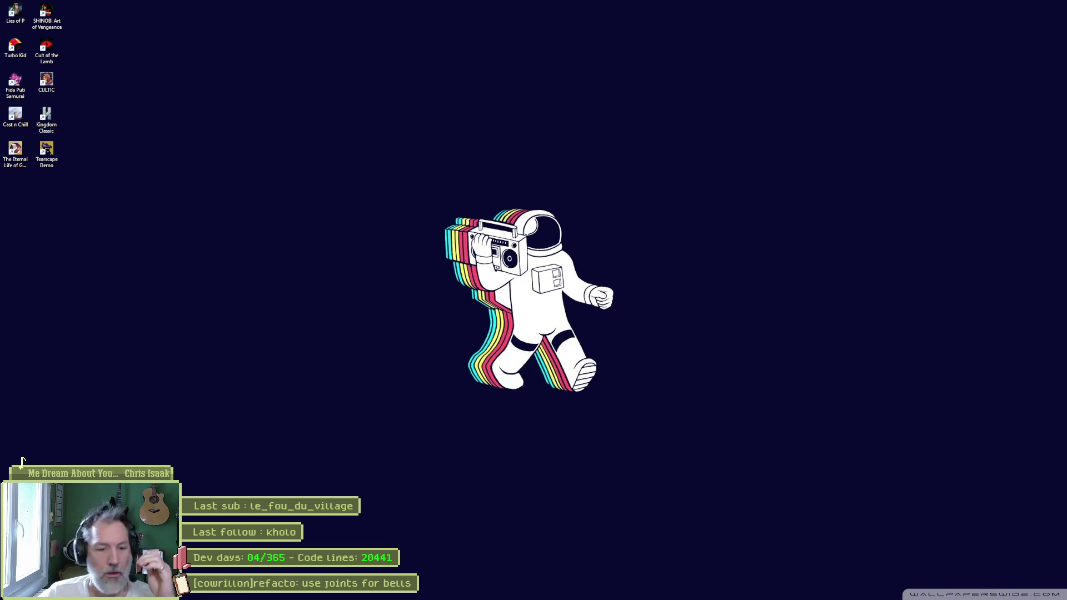
# - Relaunch the Shhh project from the Project Manager
pyautogui.moveTo(655, 589)
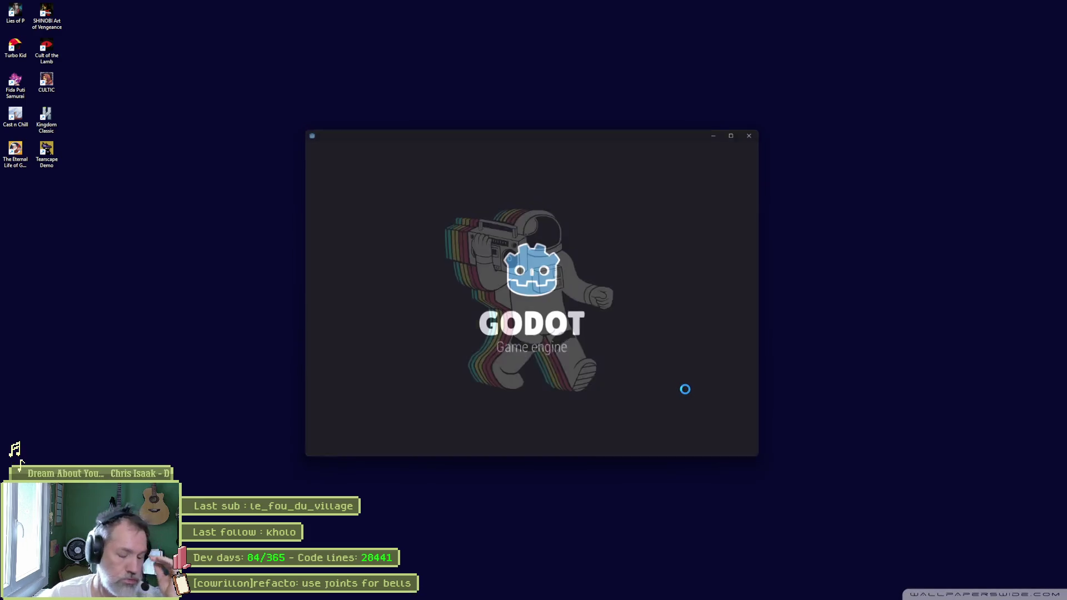
pyautogui.doubleClick(429, 193)
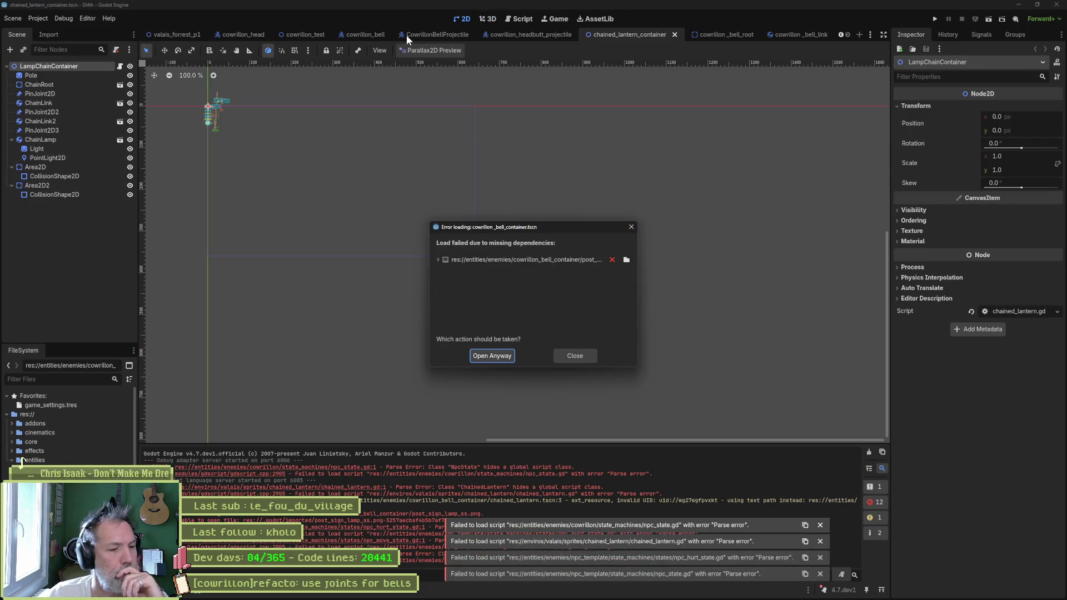
# - Open the bell container scene despite missing dependencies and import the Aseprite file as Image
pyautogui.click(492, 356)
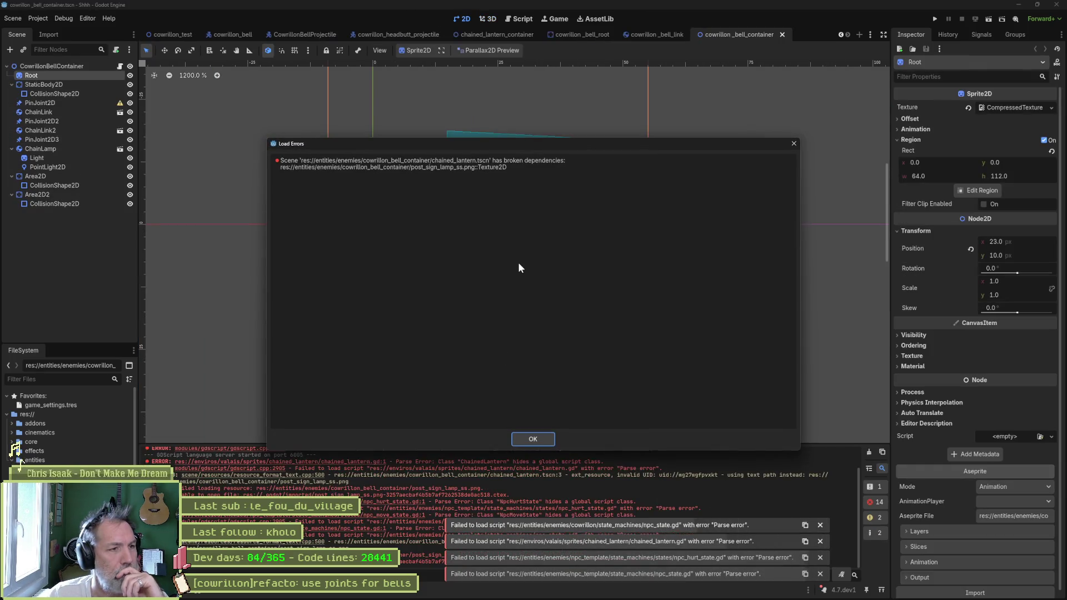
pyautogui.click(539, 439)
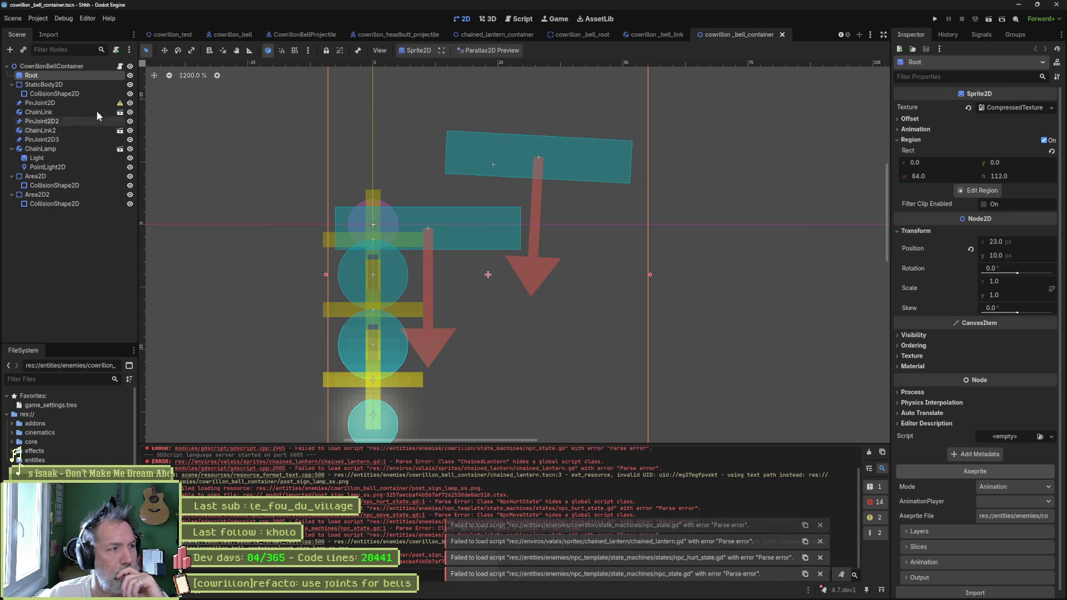
pyautogui.scroll(-1, 919, 412)
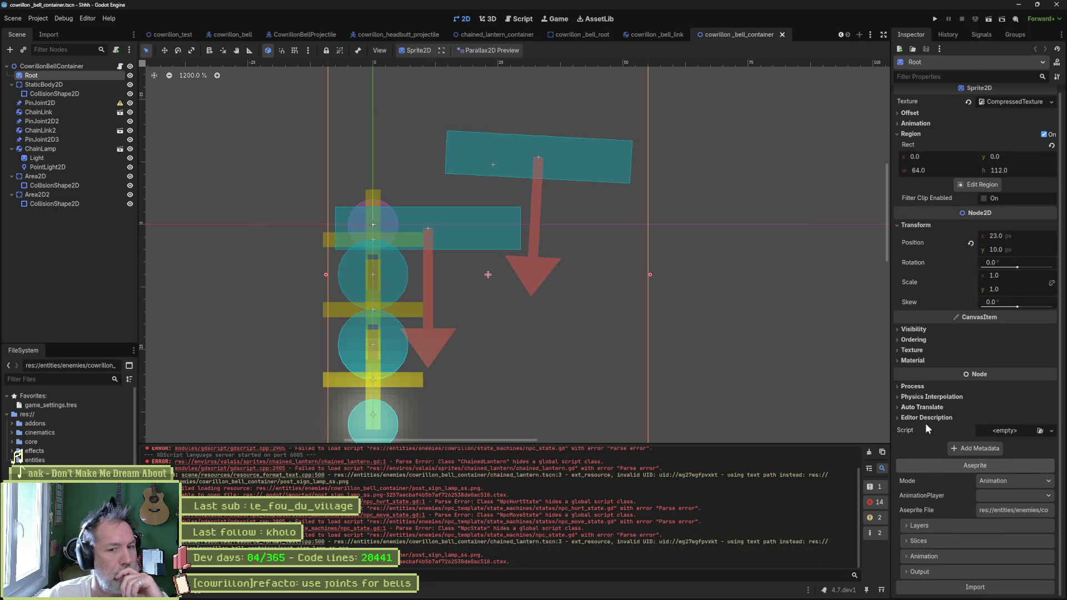
pyautogui.click(996, 480)
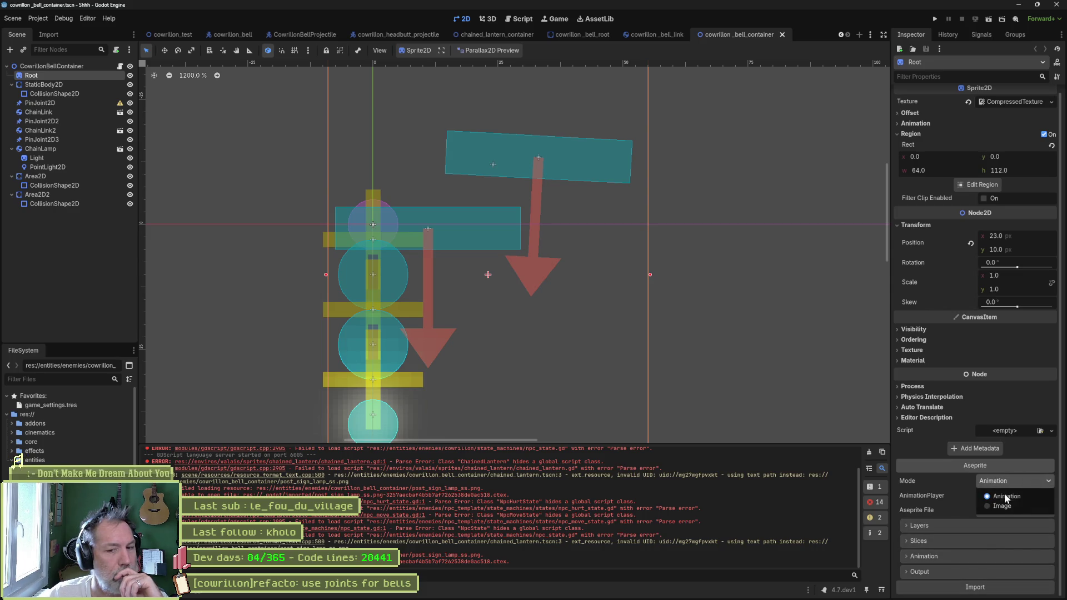
pyautogui.click(1008, 506)
pyautogui.click(1005, 564)
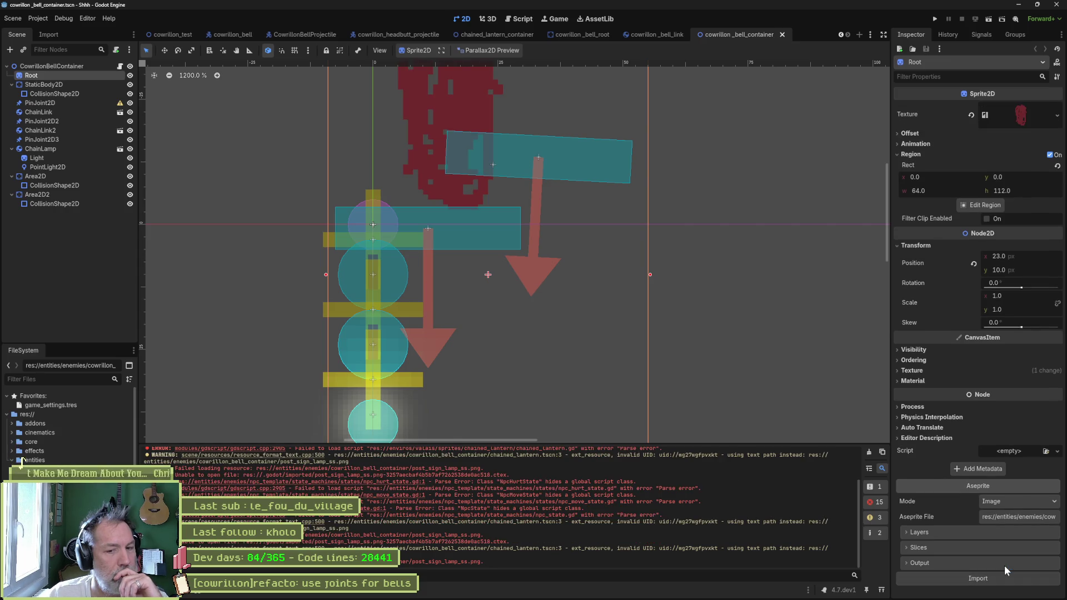
# - Choose the bell_01 layer and reimport the sprite
pyautogui.click(990, 534)
pyautogui.click(1021, 549)
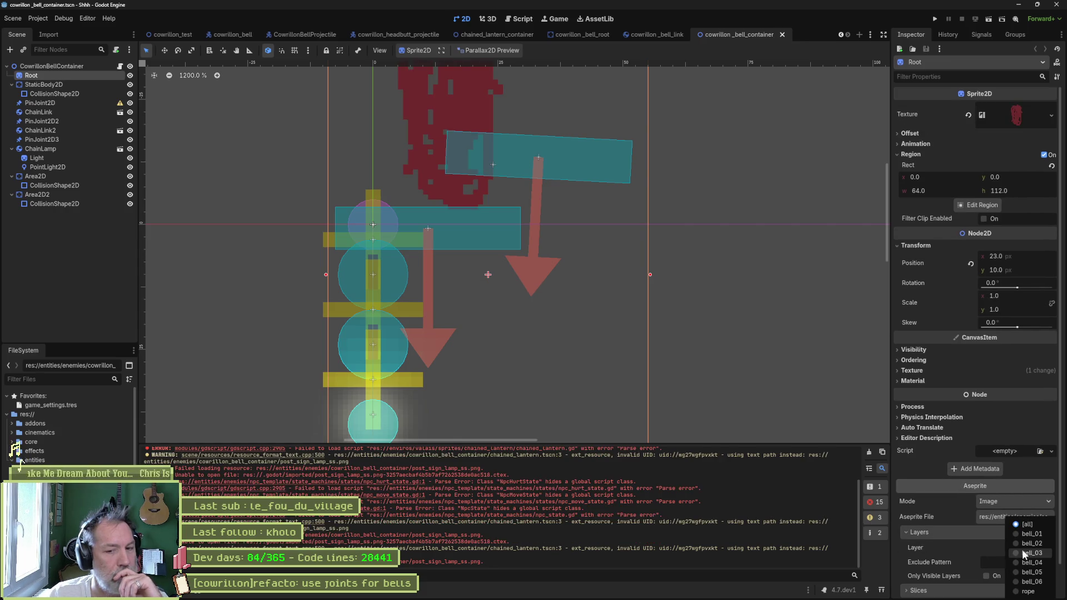
pyautogui.click(1019, 536)
pyautogui.scroll(-2, 996, 555)
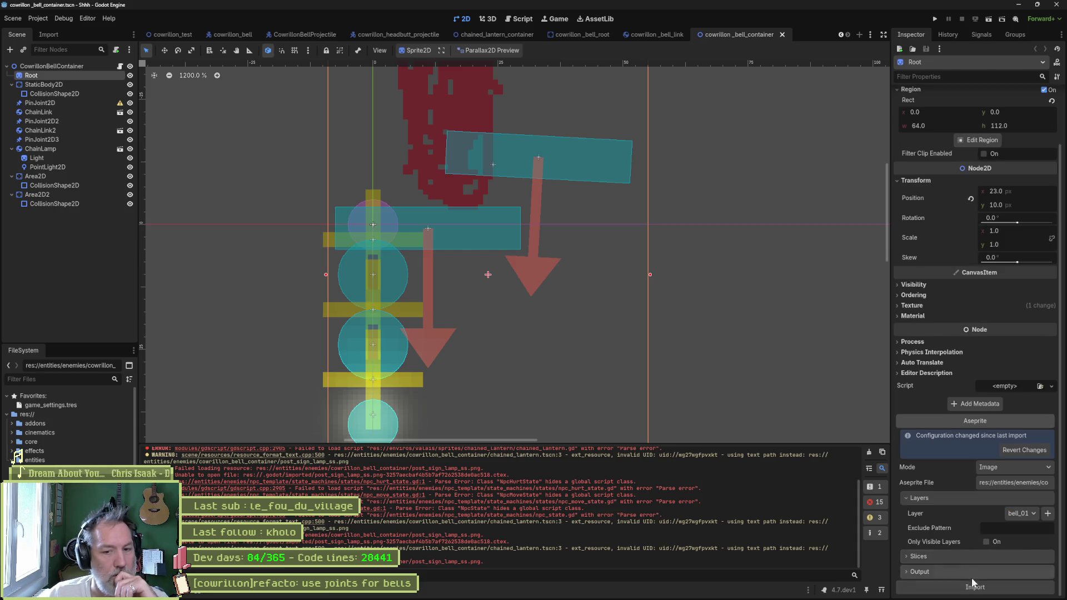
pyautogui.click(975, 588)
# - Reset the Root sprite's position to 0, 0, turn off Region, and save
pyautogui.scroll(-3, 652, 225)
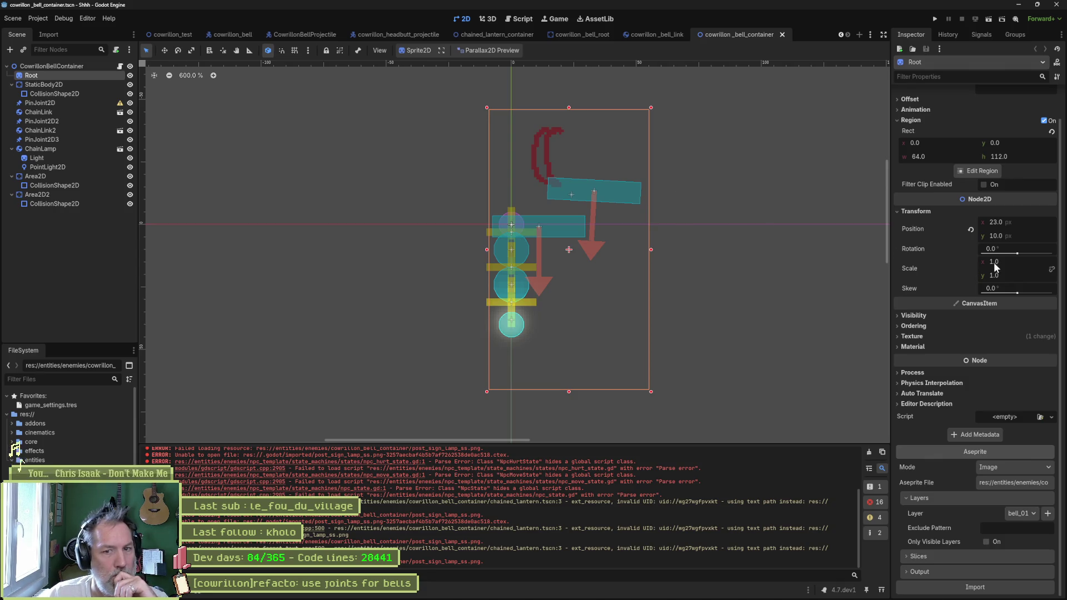
pyautogui.click(972, 228)
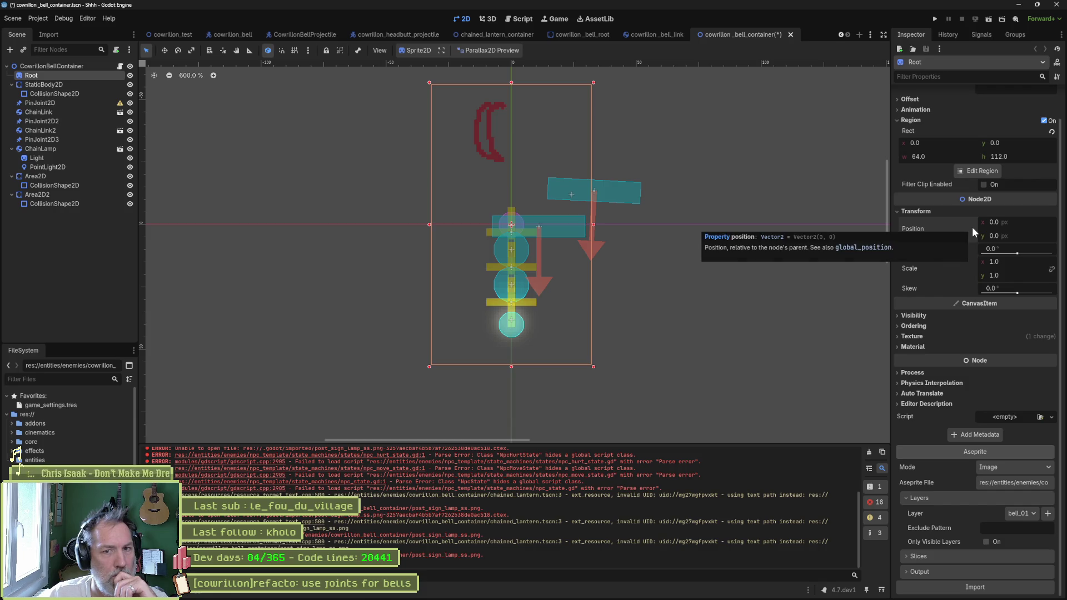
pyautogui.click(1050, 131)
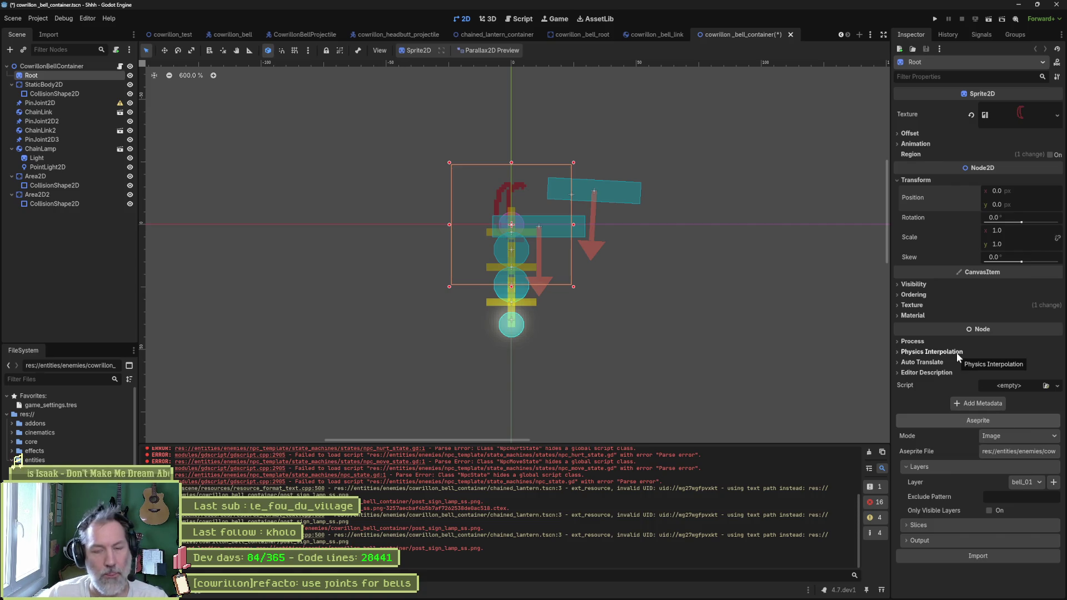
pyautogui.hotkey('ctrl', 's')
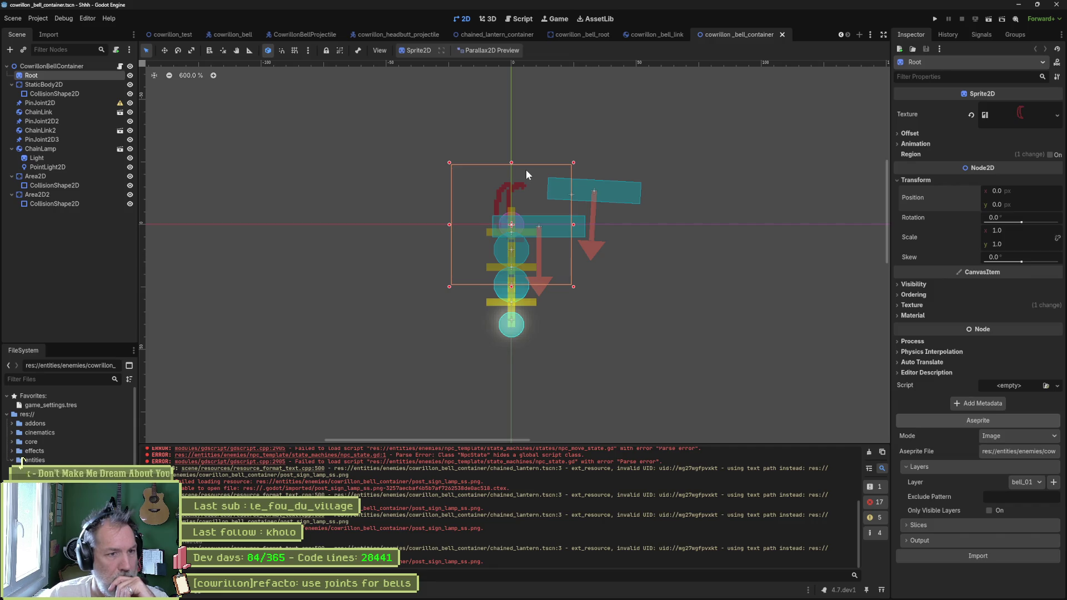
# - Move the Root hook sprite to (-3, -7), save, and set the first PinJoint2D's Node A to StaticBody2D
pyautogui.press('w')
pyautogui.moveTo(526, 173)
pyautogui.mouseDown()
pyautogui.moveTo(510, 136)
pyautogui.moveTo(517, 158)
pyautogui.mouseUp()
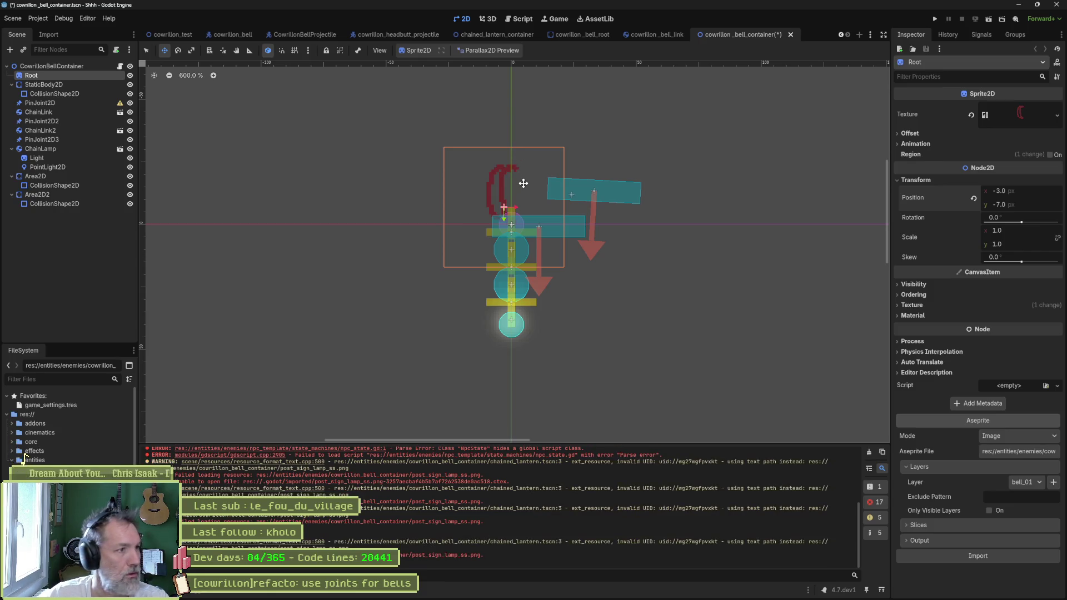
pyautogui.hotkey('ctrl', 's')
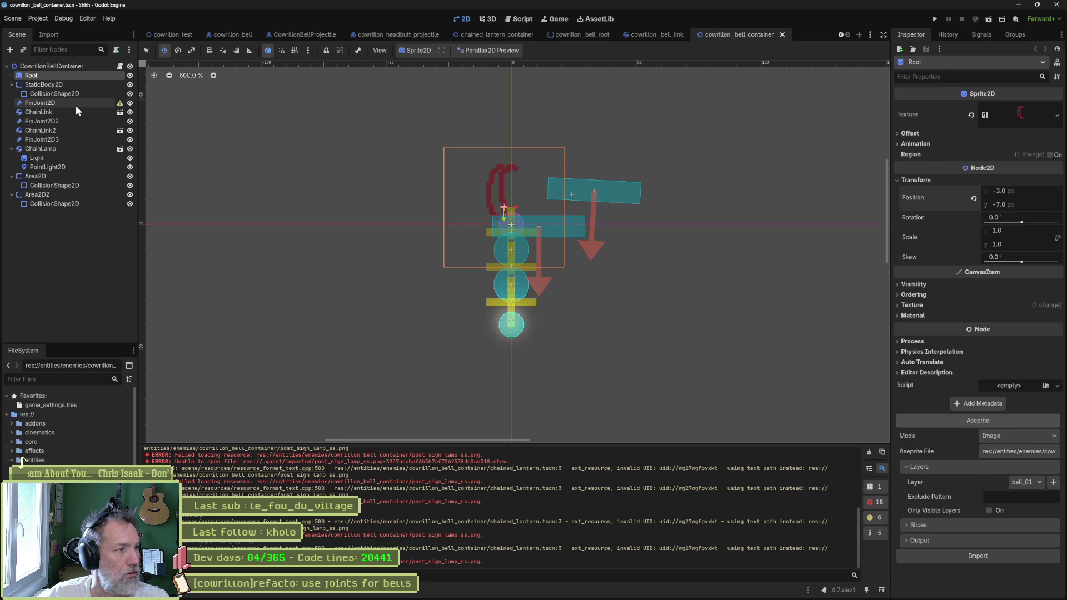
pyautogui.click(76, 104)
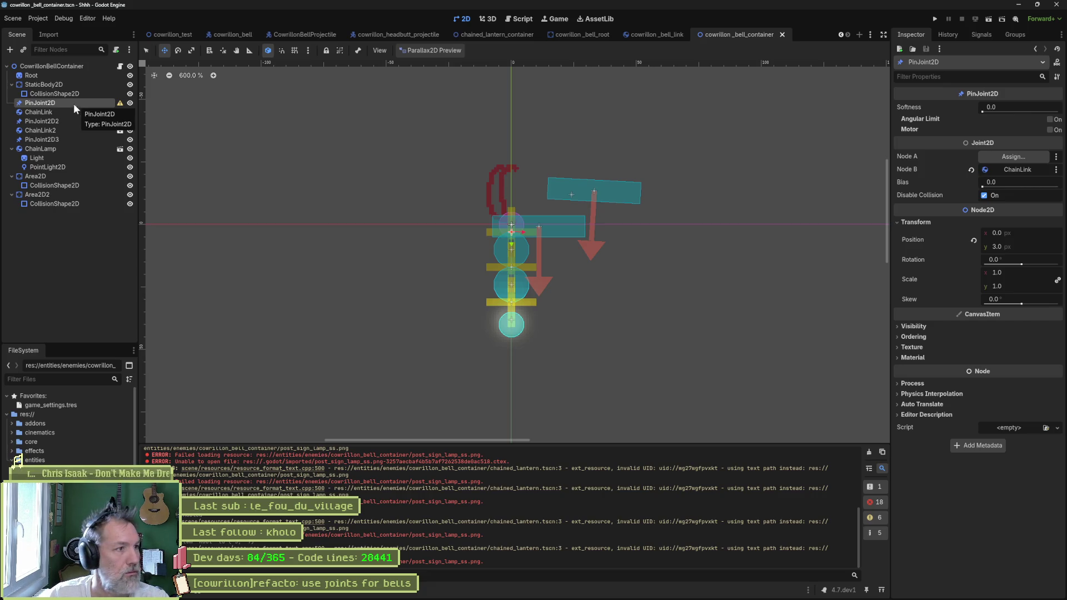
pyautogui.moveTo(53, 84); pyautogui.dragTo(1014, 156)
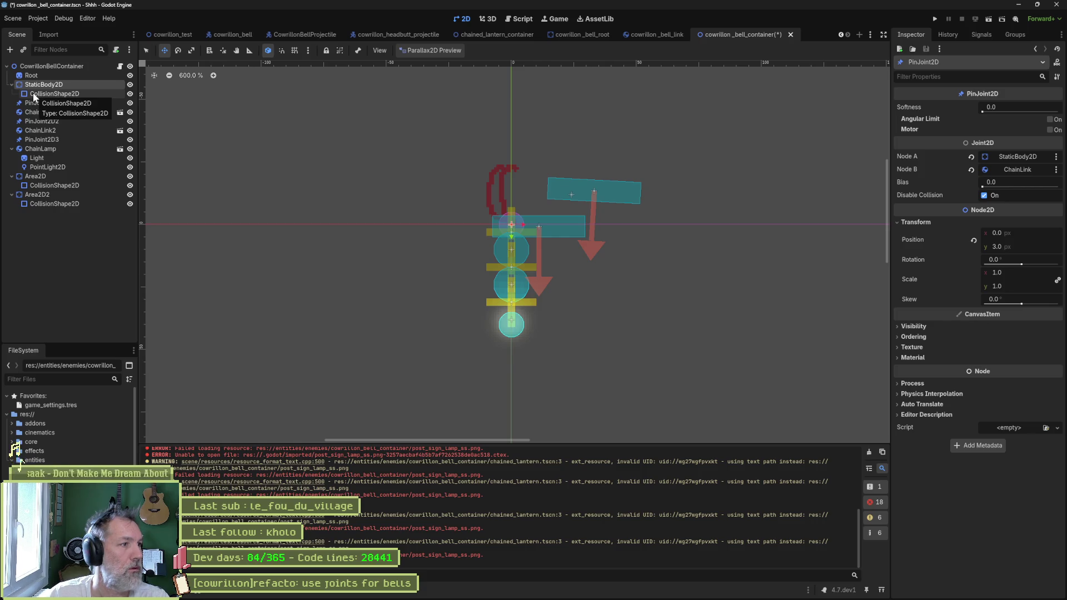
# - Collapse the StaticBody2D branch and select the ChainLink node
pyautogui.click(11, 86)
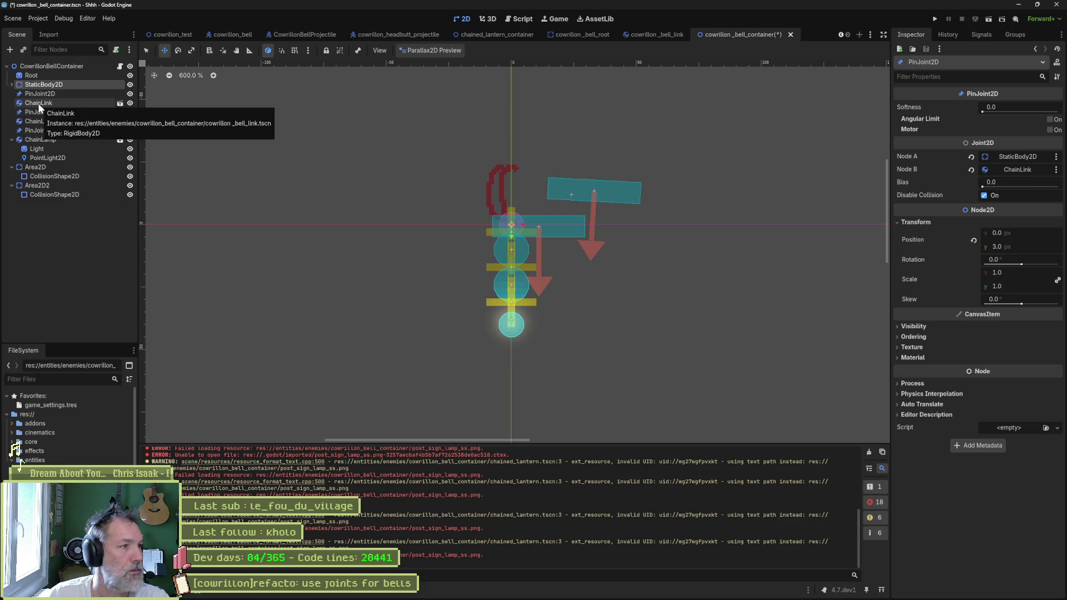
pyautogui.click(39, 105)
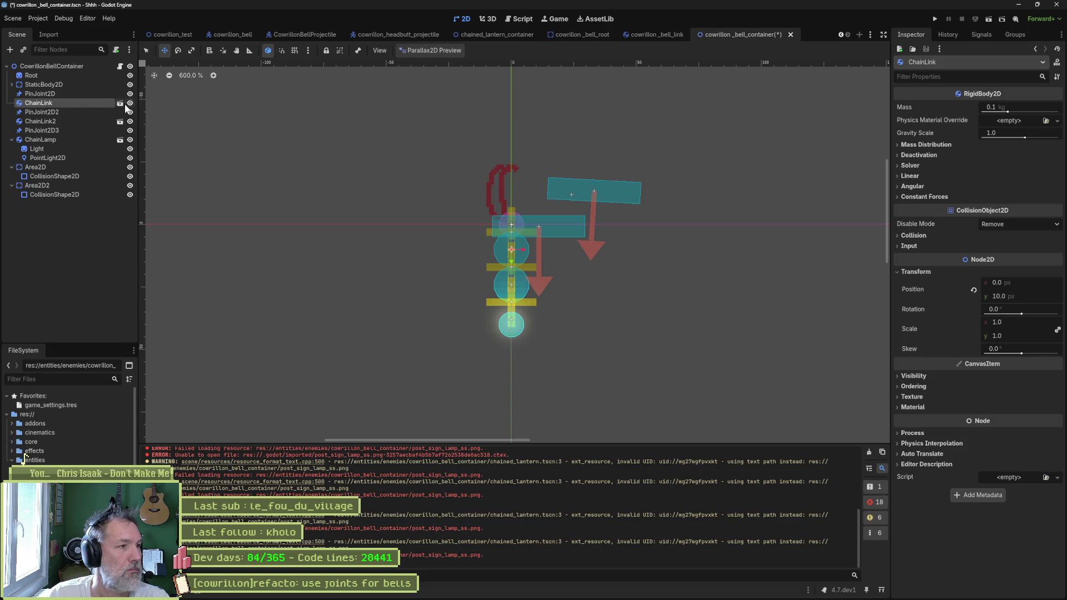
# - Open ChainLink's cowrillon_bell_link scene in the editor
pyautogui.click(120, 104)
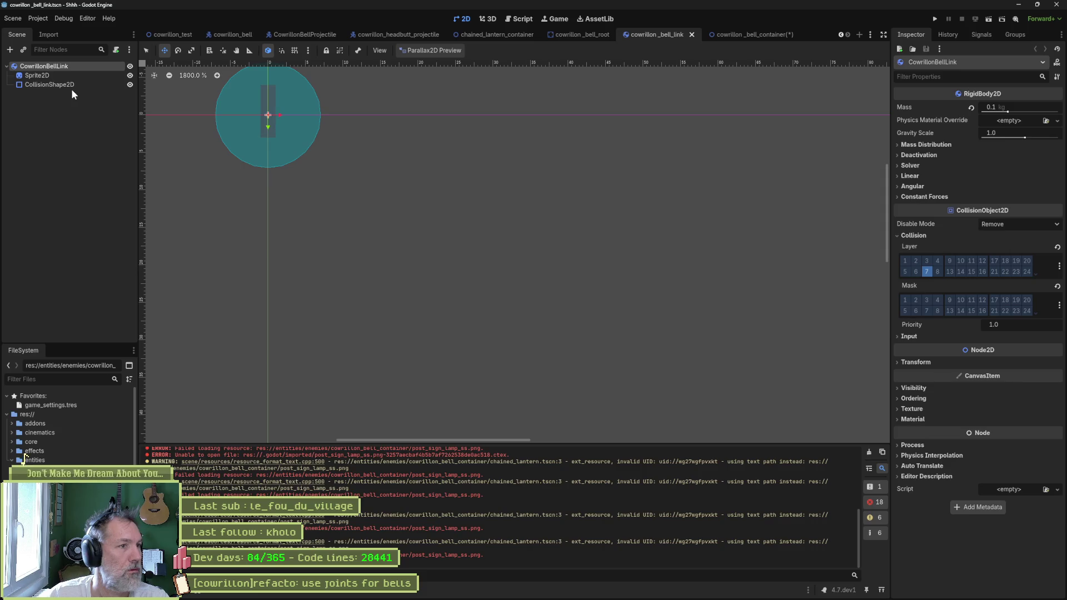
# - Close the bell_link, bell_root, chained_lantern_container, headbutt_projectile, BellProjectile and bell tabs, returning to bell_container
pyautogui.middleClick(662, 32)
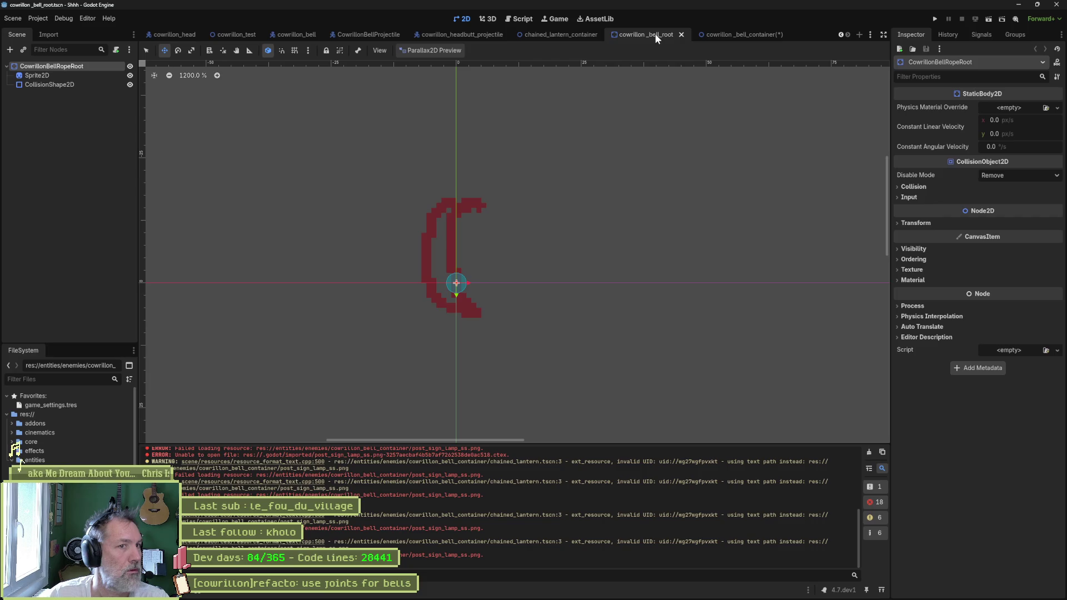
pyautogui.middleClick(655, 33)
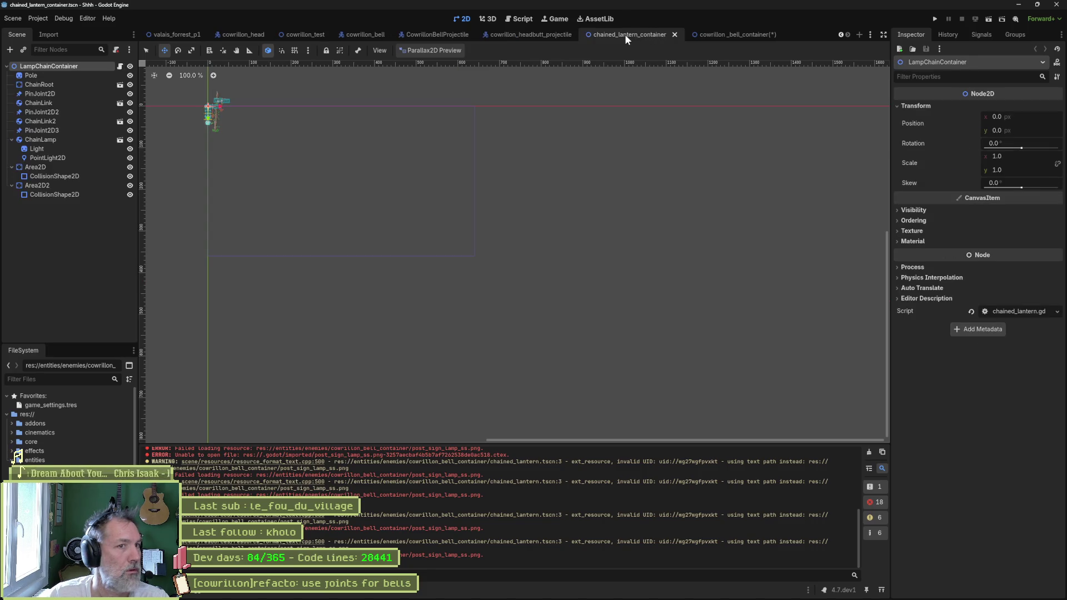
pyautogui.middleClick(624, 35)
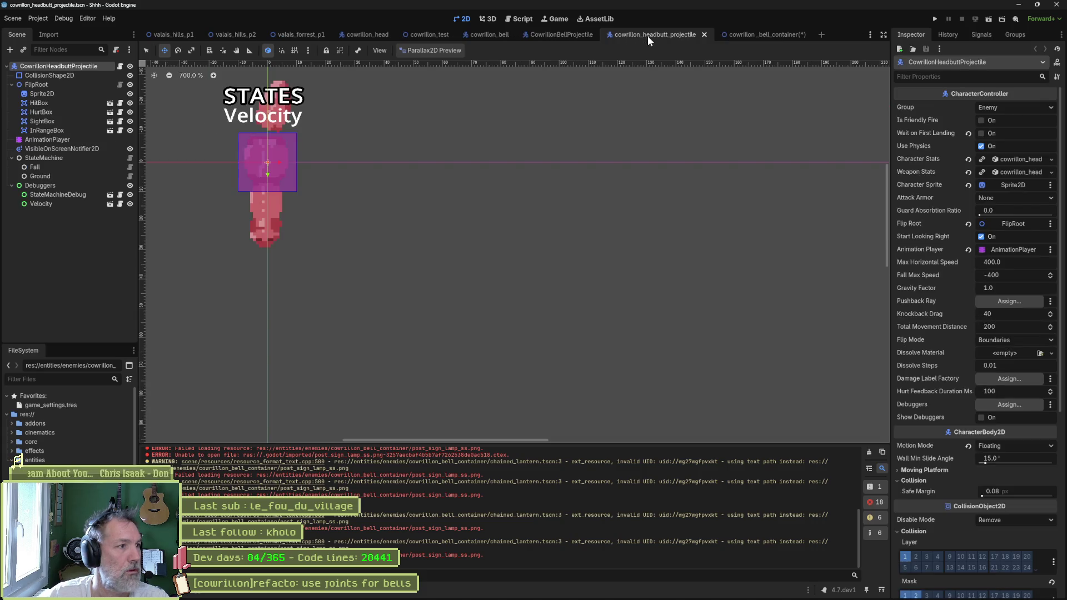
pyautogui.middleClick(645, 36)
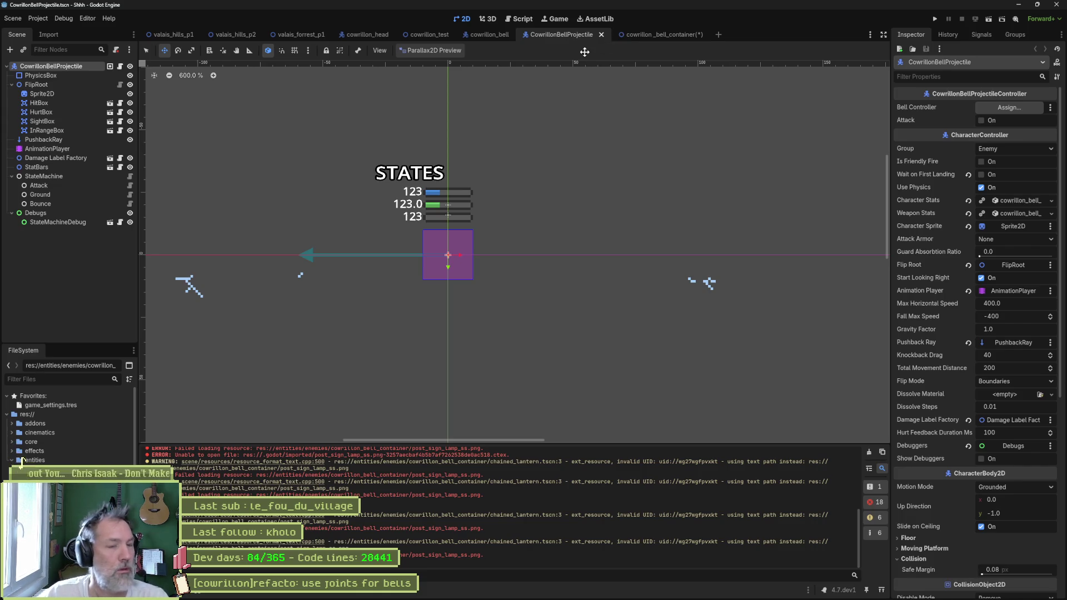
pyautogui.middleClick(555, 32)
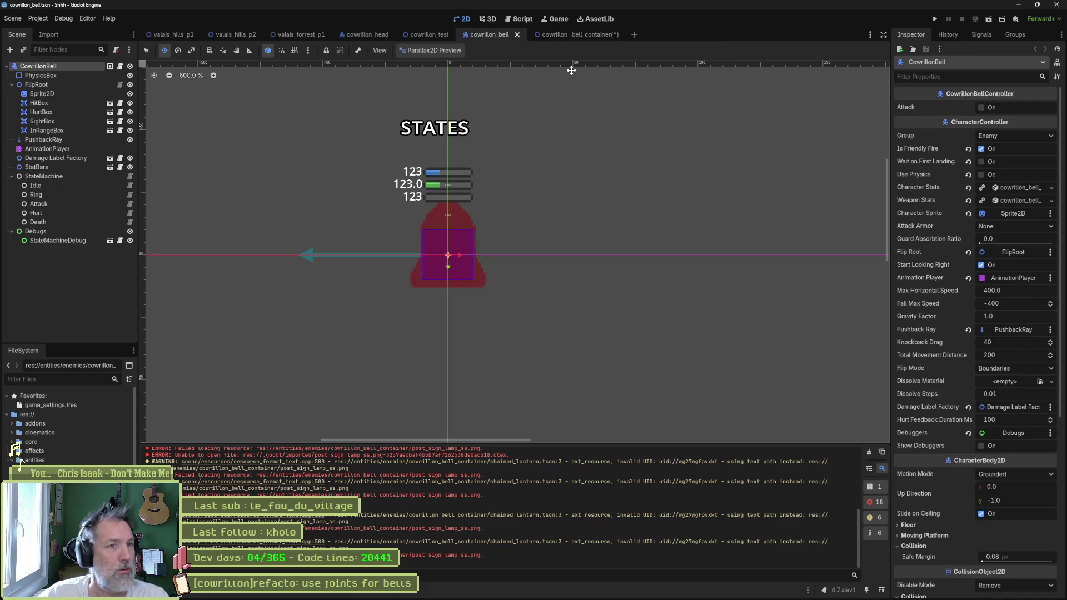
pyautogui.middleClick(485, 35)
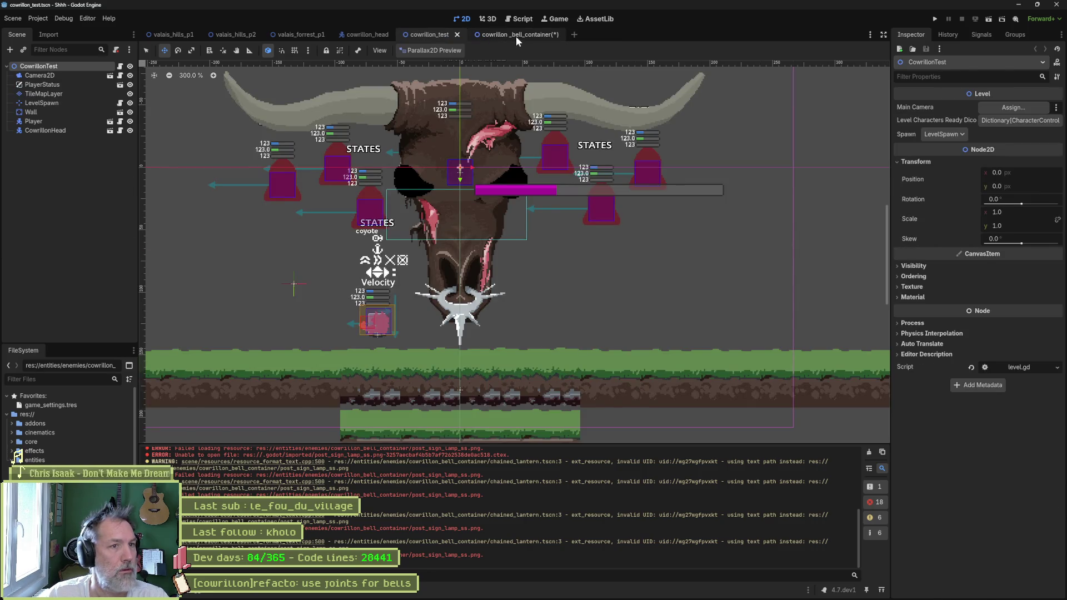
pyautogui.click(516, 36)
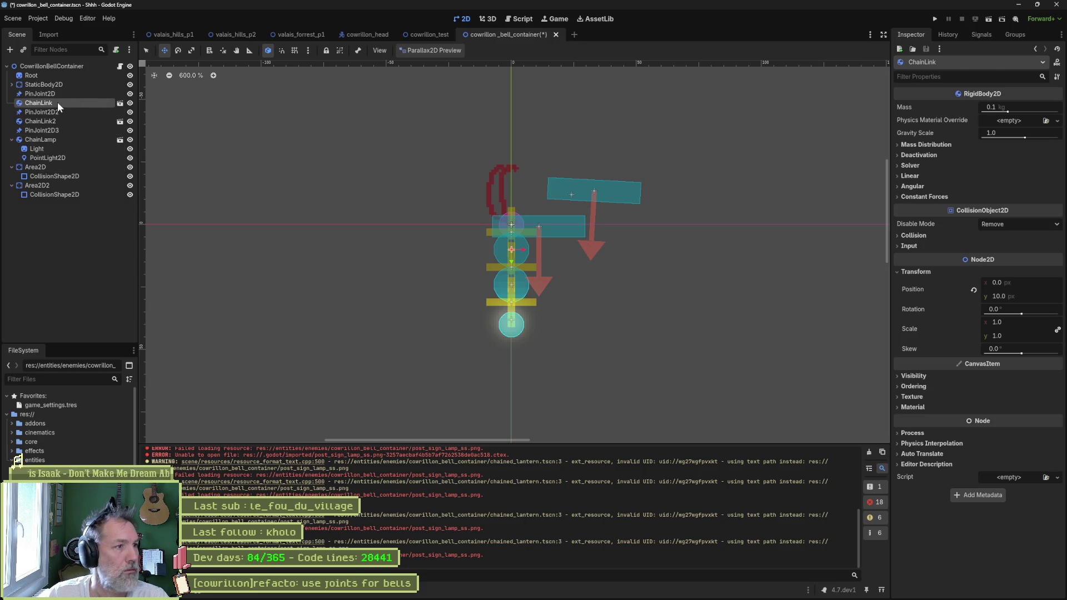
# - Rename ChainLink to CowrillonBellLink, then switch to the valais_hills_p1 level scene
pyautogui.click(108, 102)
pyautogui.write('CowrillonBellLink')
pyautogui.press('Return')
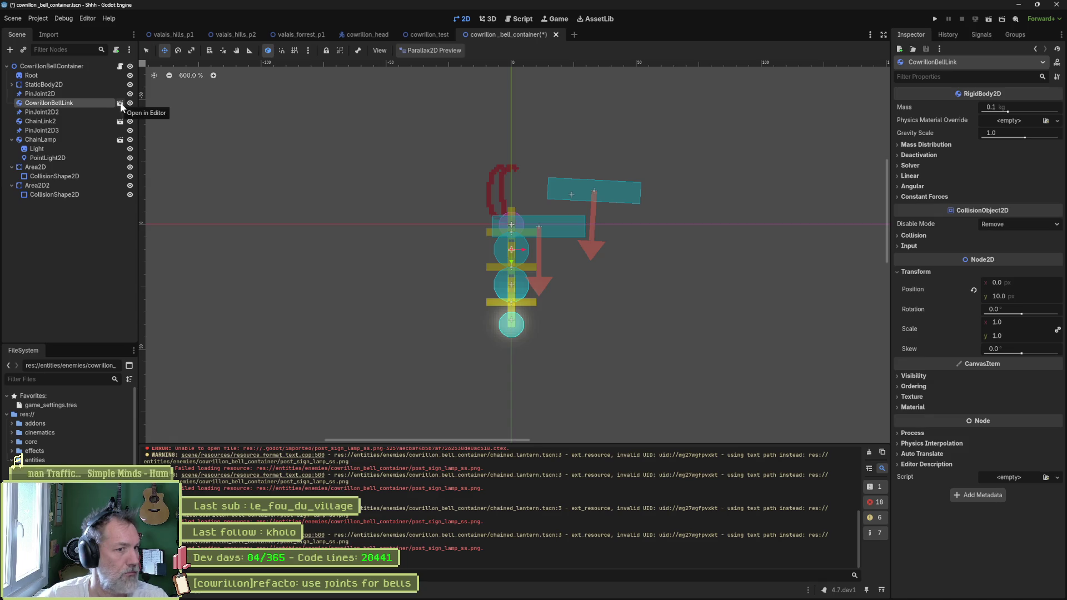
pyautogui.moveTo(424, 248); pyautogui.dragTo(370, 249)
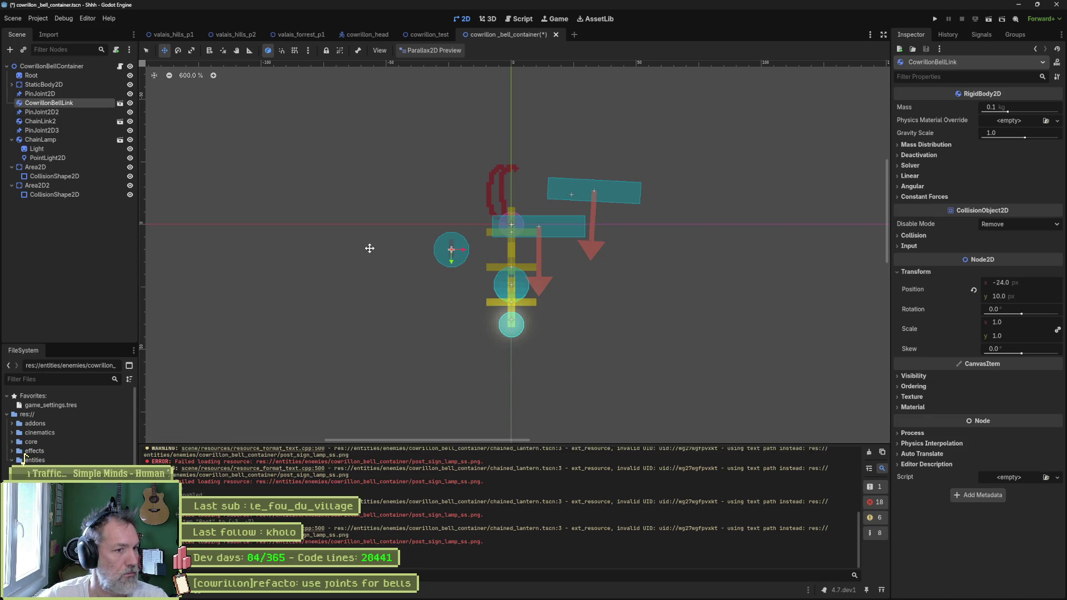
pyautogui.hotkey('ctrl', 'z')
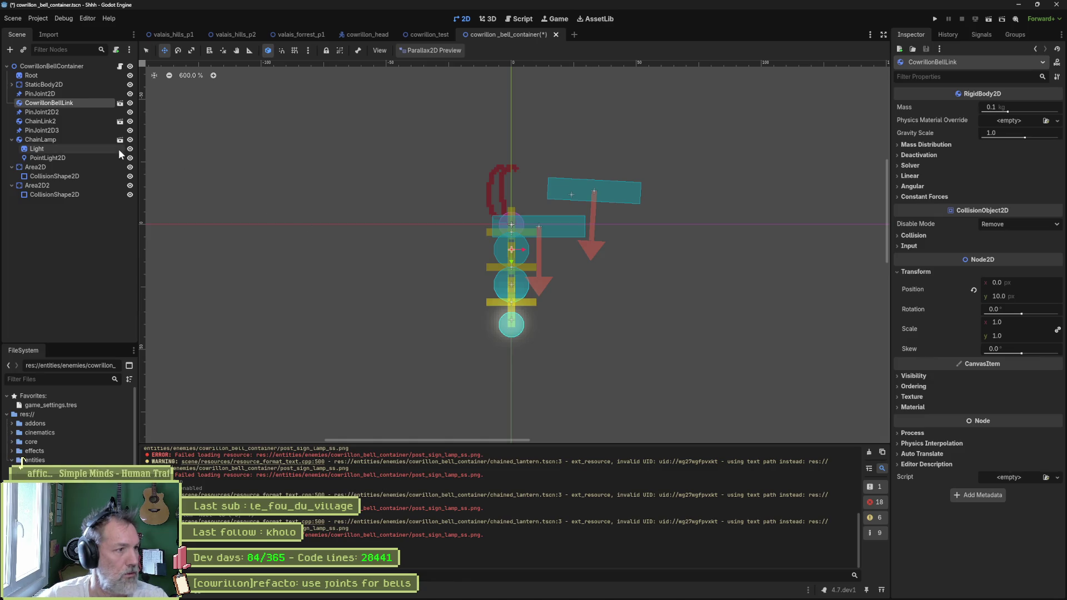
pyautogui.click(75, 123)
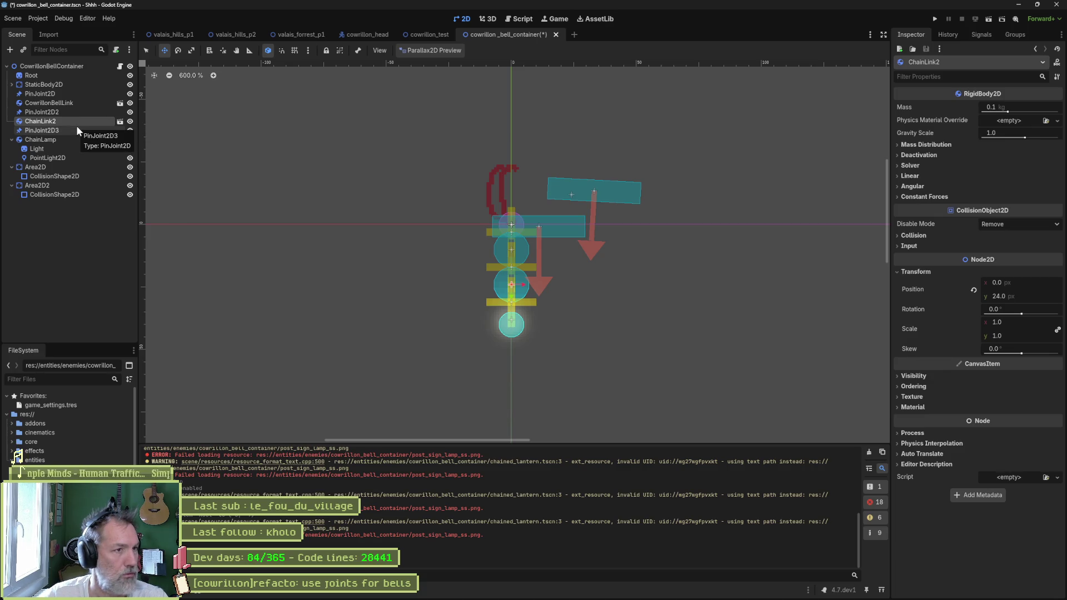
pyautogui.click(177, 35)
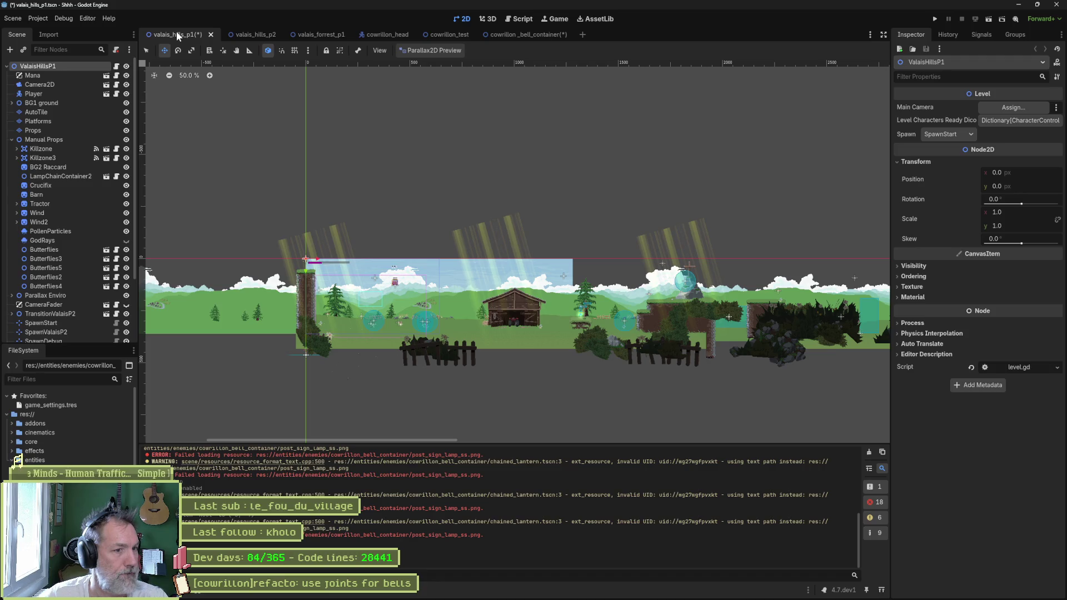
# - Save the valais_hills_p1 scene and test-run the project with F5
pyautogui.scroll(8, 451, 243)
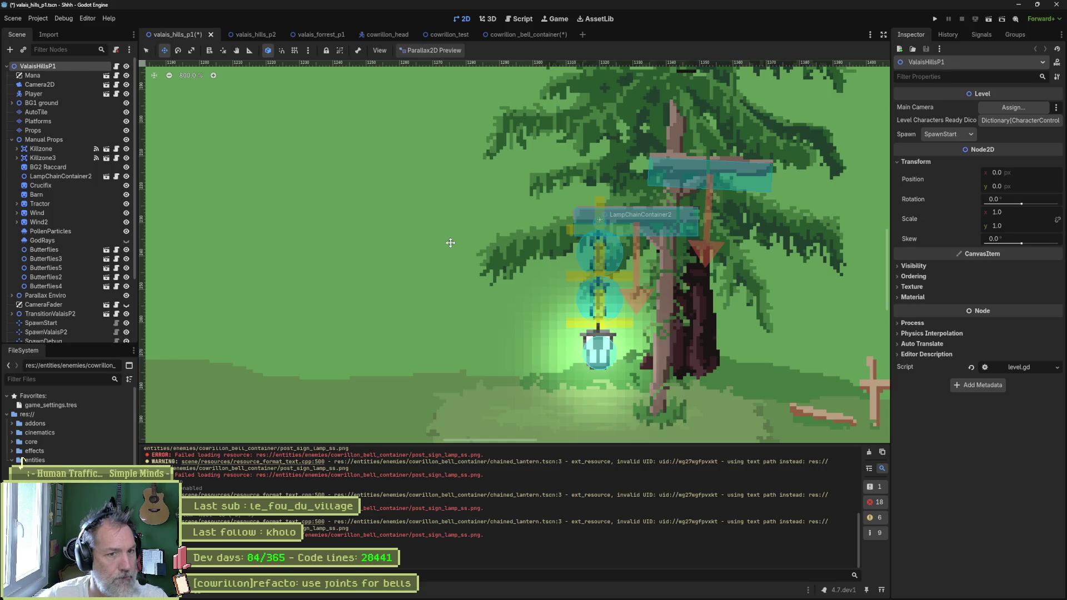
pyautogui.scroll(-8, 450, 243)
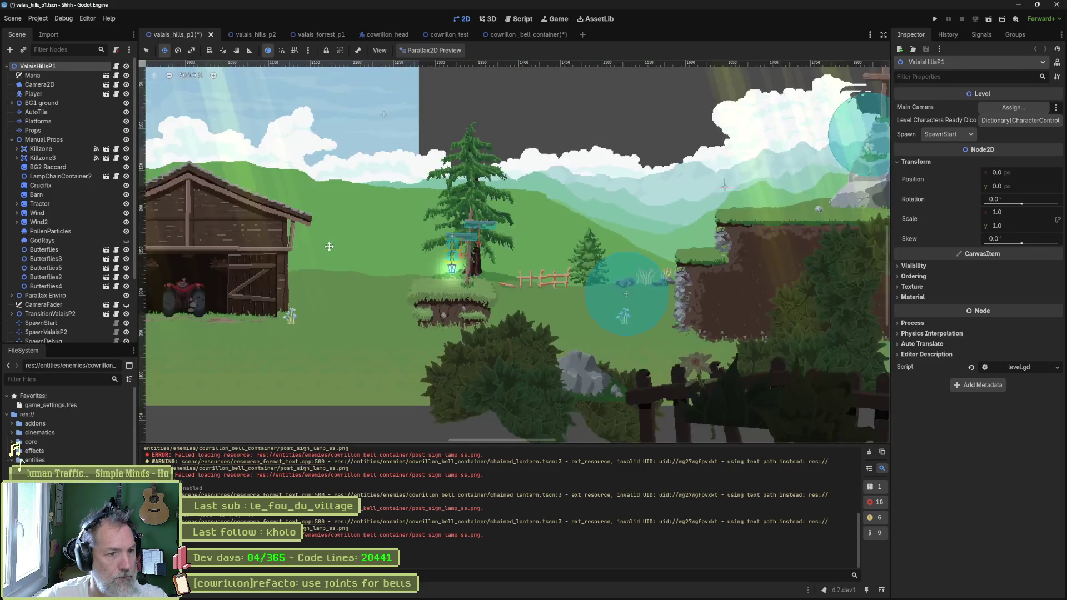
pyautogui.press('F5')
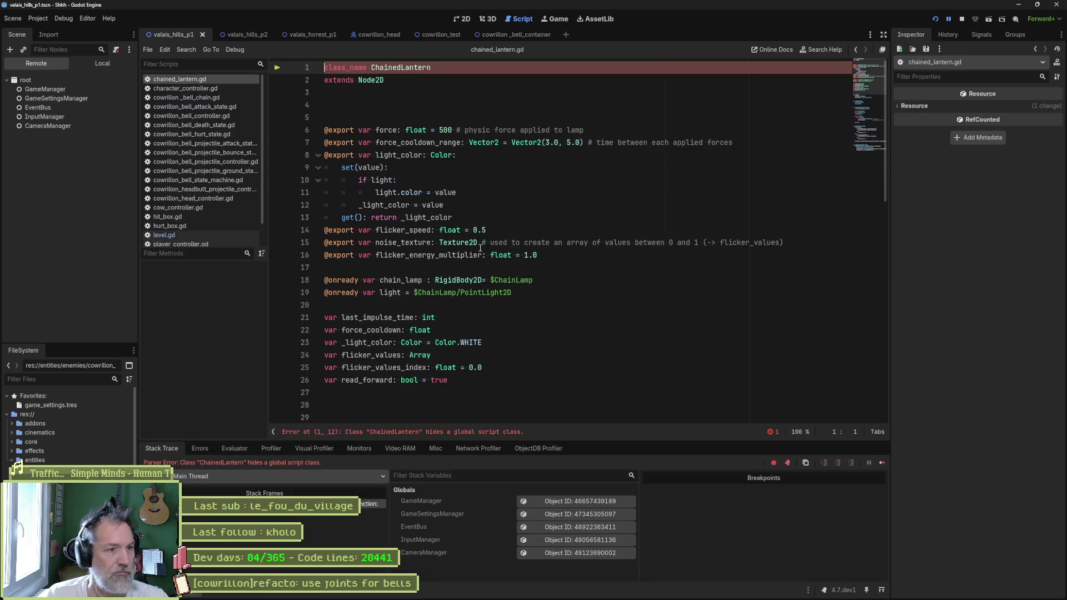
pyautogui.moveTo(479, 246)
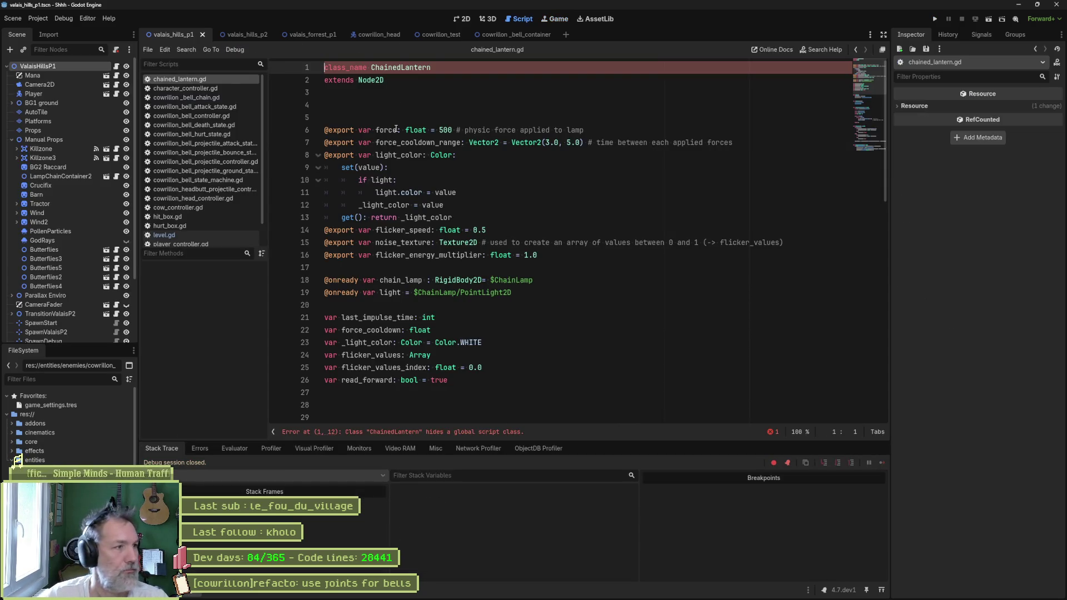
# - Check the debugger's misc info and remove a stray letter typed into chained_lantern.gd
pyautogui.click(439, 446)
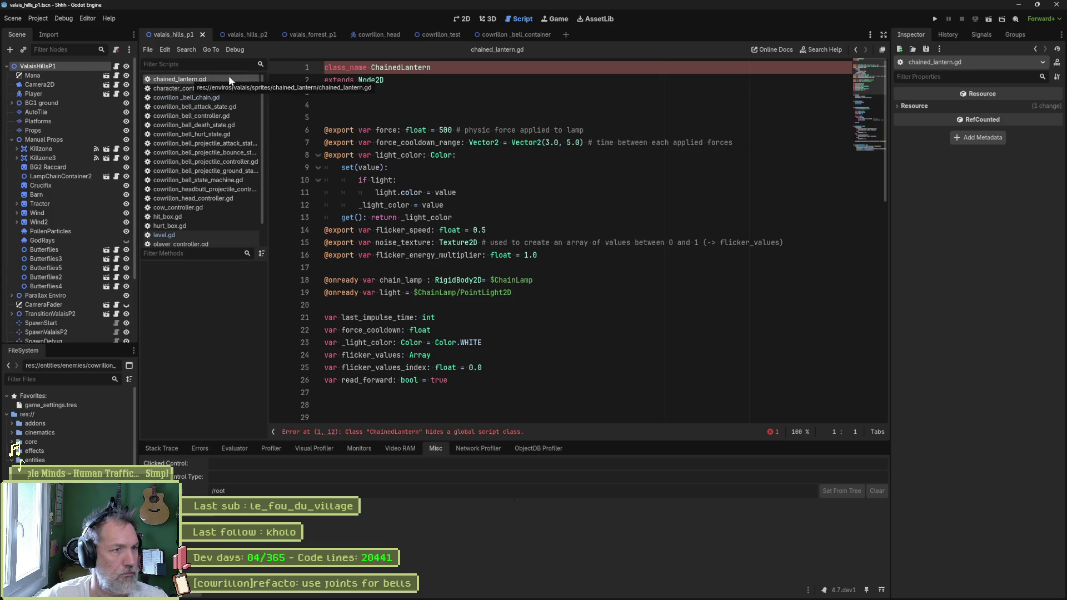
pyautogui.click(557, 117)
pyautogui.write('q')
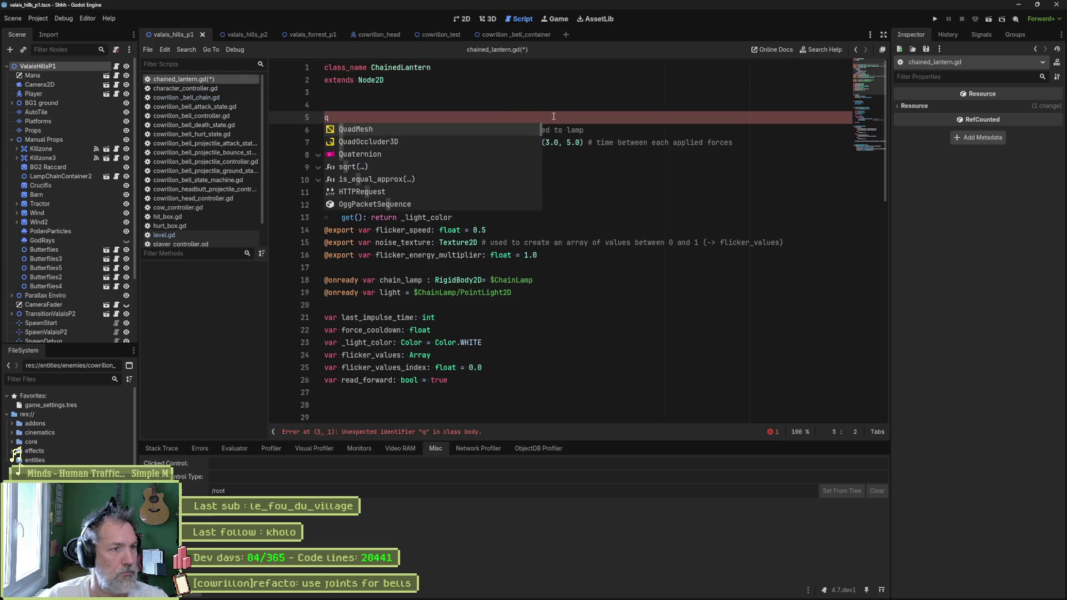
pyautogui.press('BackSpace')
# - Close chained_lantern.gd without saving and the other open scripts, then switch to cowrillon_bell_container
pyautogui.hotkey('ctrl', 'w')
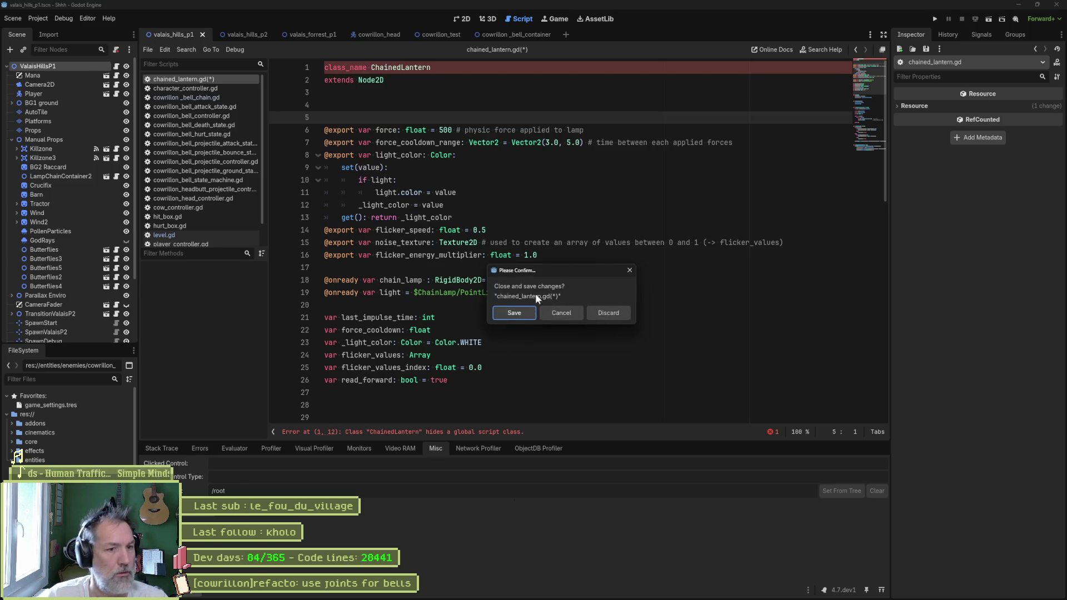
pyautogui.click(606, 314)
pyautogui.hotkey('ctrl', 'w')
pyautogui.hotkey('ctrl', 'w')
pyautogui.hotkey('ctrl', 'w')
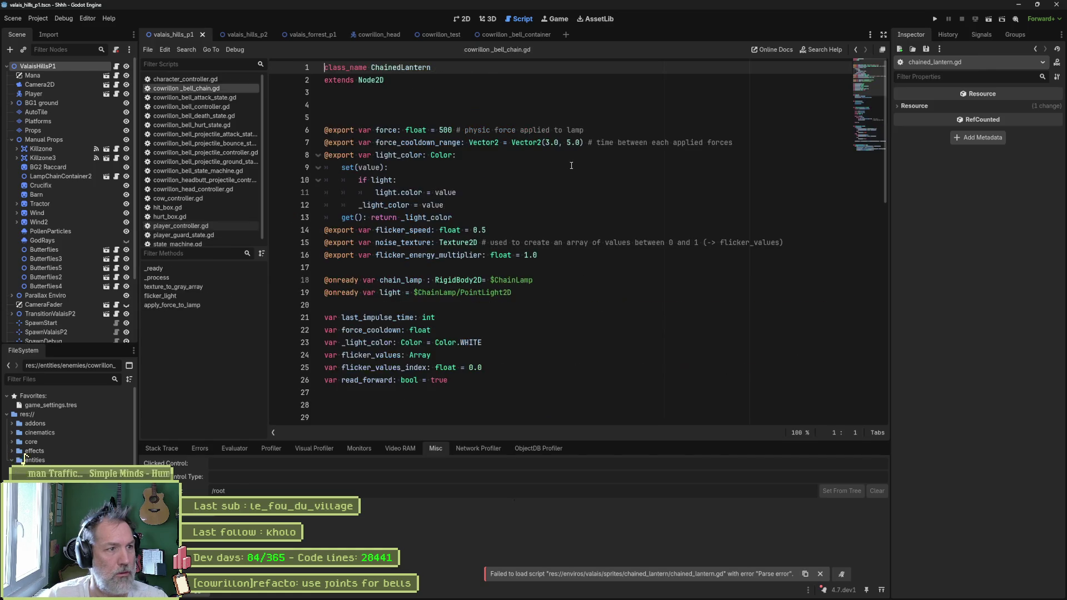
pyautogui.hotkey('ctrl', 'w')
pyautogui.hotkey('ctrl', 'w')
pyautogui.hotkey('ctrl', 'w')
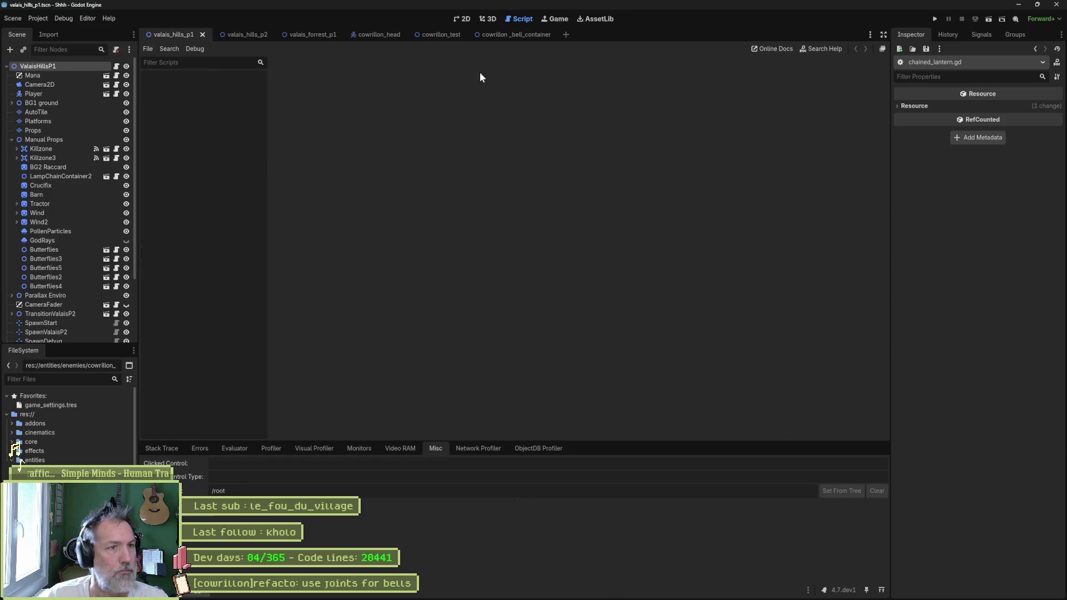
pyautogui.click(512, 34)
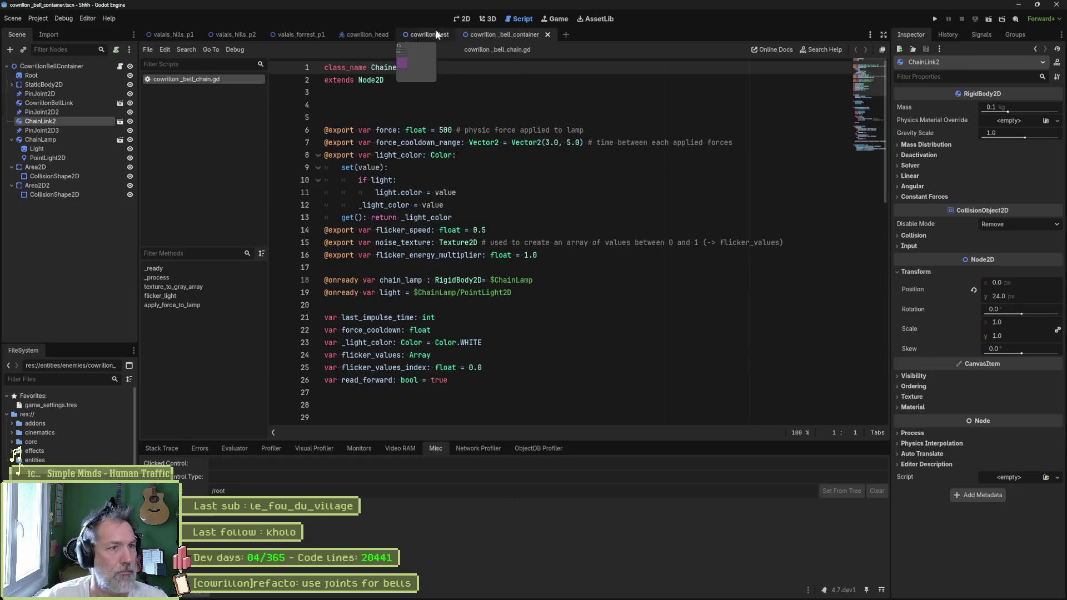
# - In the 2D view, delete the Area2D and Area2D2 nodes from the bell container
pyautogui.click(461, 20)
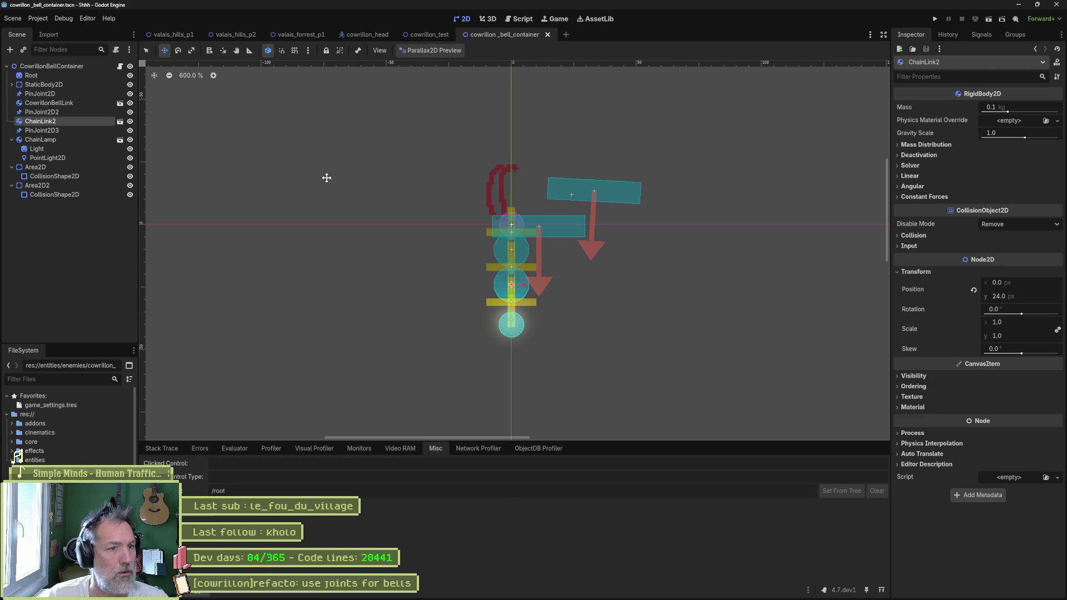
pyautogui.click(72, 165)
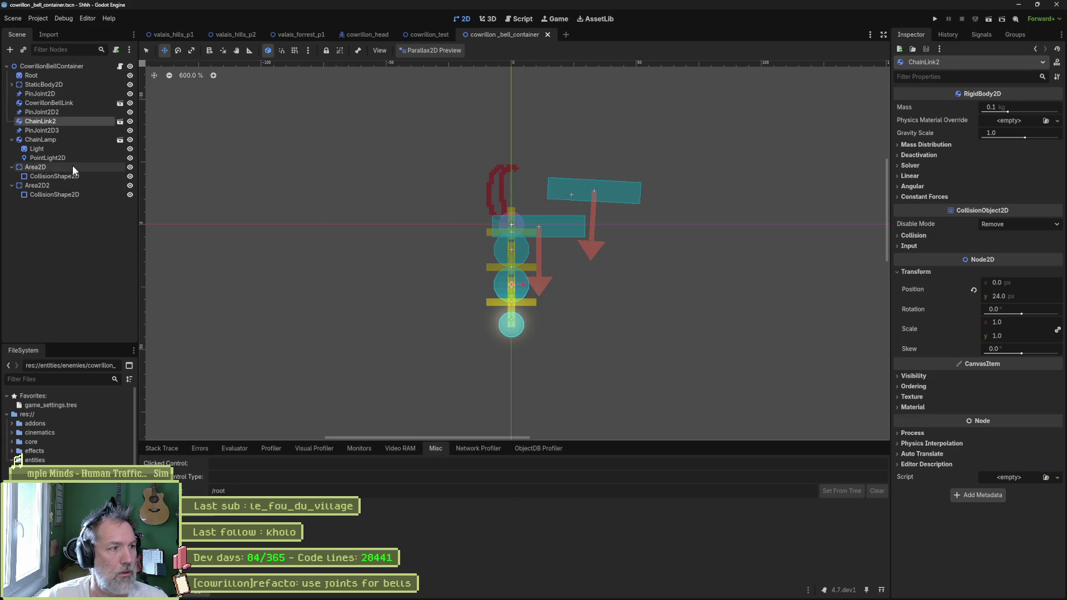
pyautogui.press('Delete')
pyautogui.press('Return')
pyautogui.click(71, 169)
pyautogui.press('Delete')
pyautogui.press('Return')
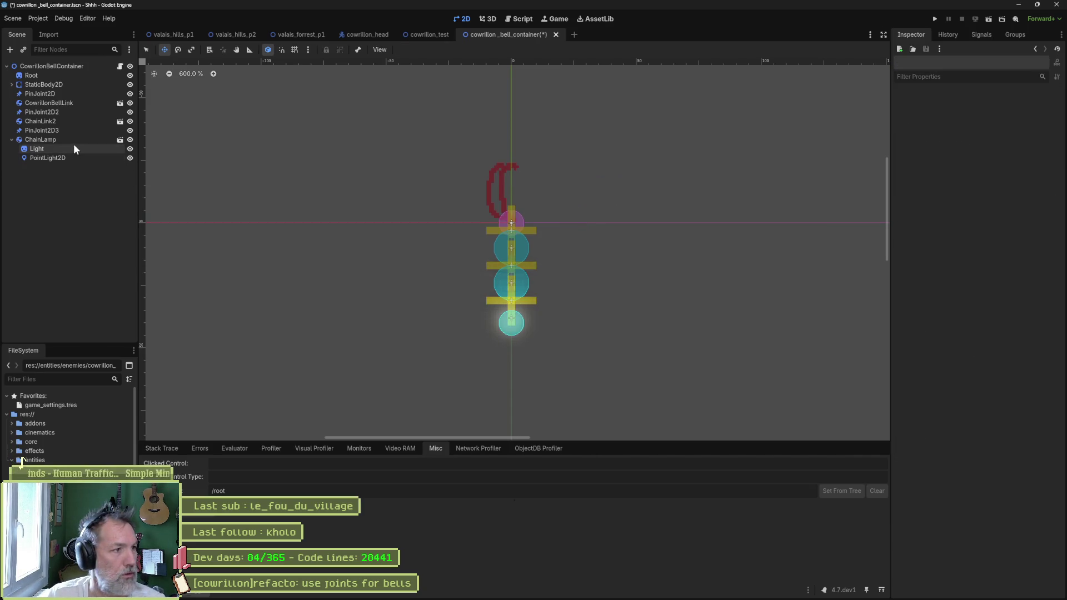
# - Delete ChainLamp, then undo to restore it with its Light and PointLight2D children
pyautogui.click(75, 141)
pyautogui.press('Delete')
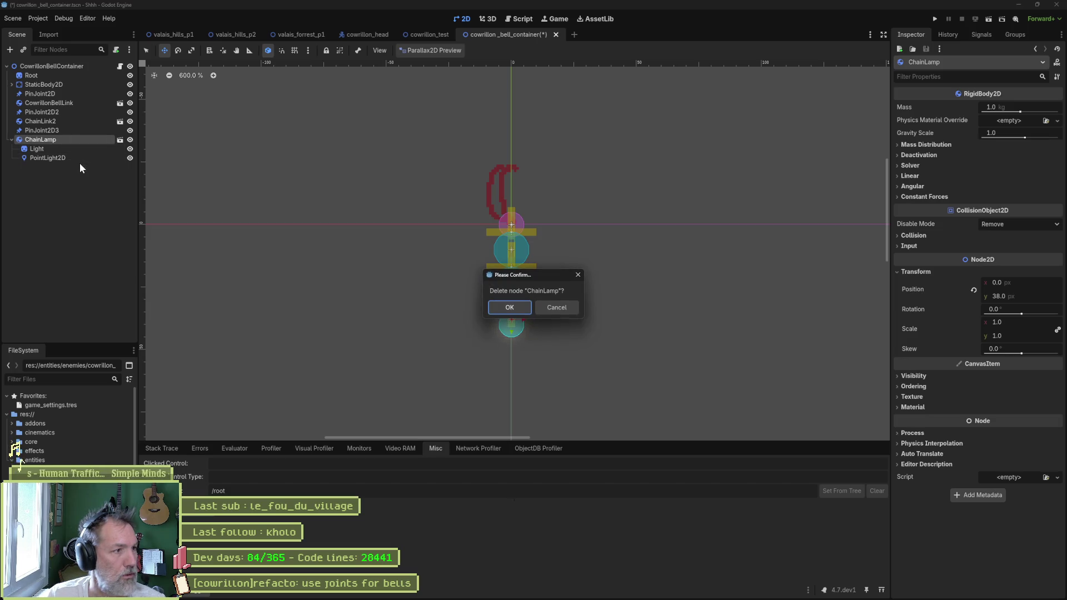
pyautogui.press('Return')
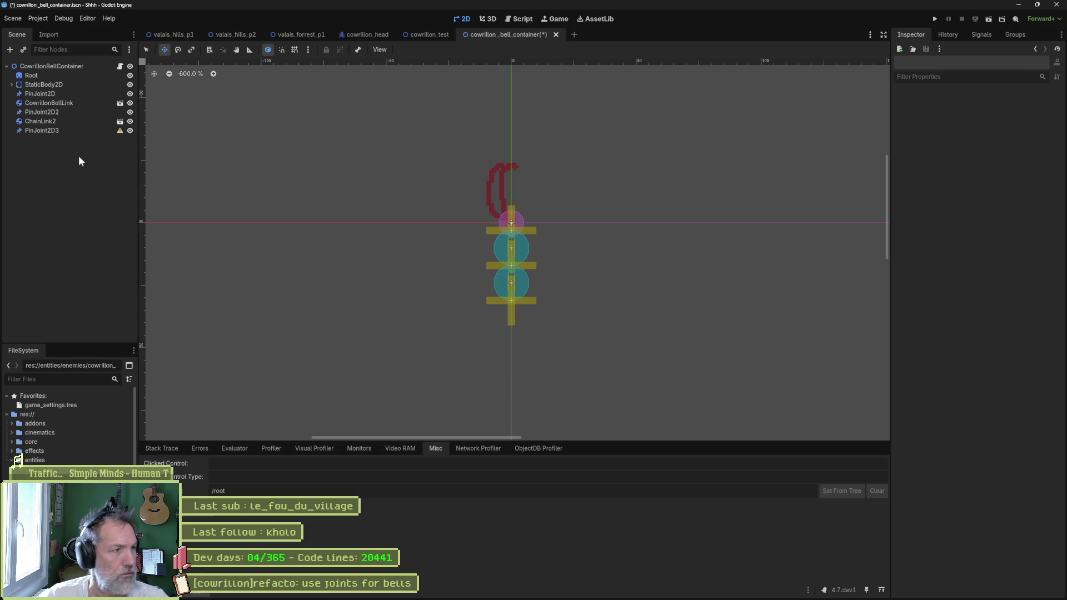
pyautogui.hotkey('ctrl', 'z')
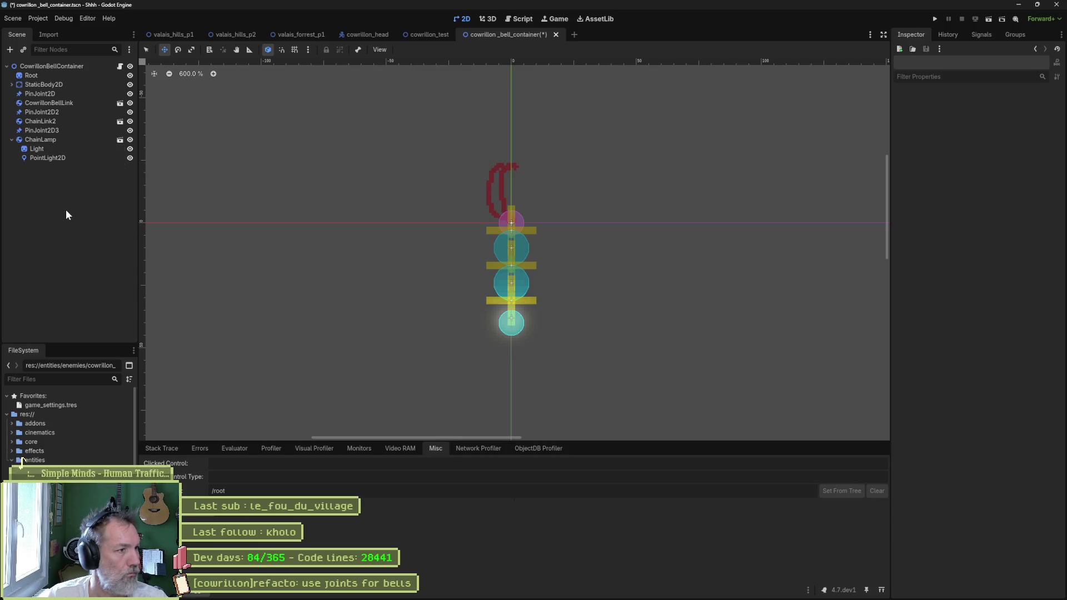
pyautogui.click(59, 102)
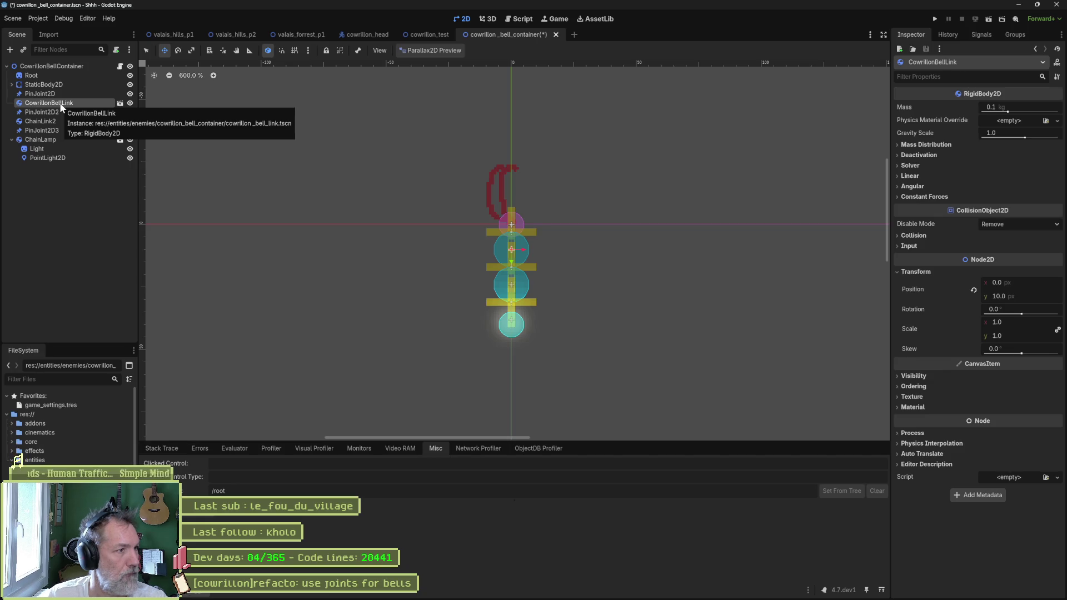
# - Rename the StaticBody2D node to StaticRoot and confirm PinJoint2D links it to CowrillonBellLink
pyautogui.click(61, 85)
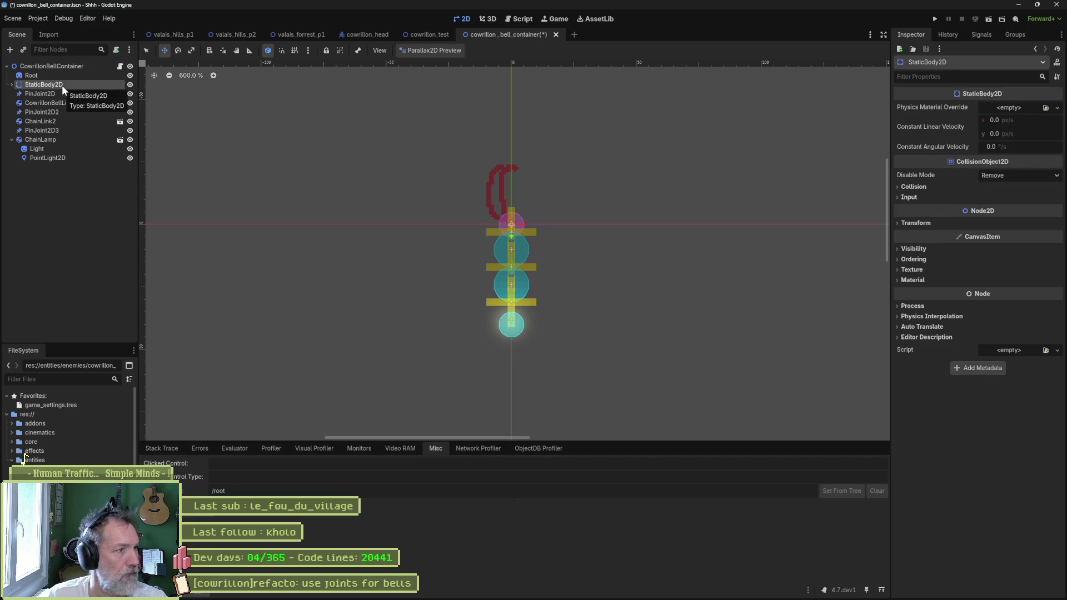
pyautogui.click(12, 84)
pyautogui.click(13, 85)
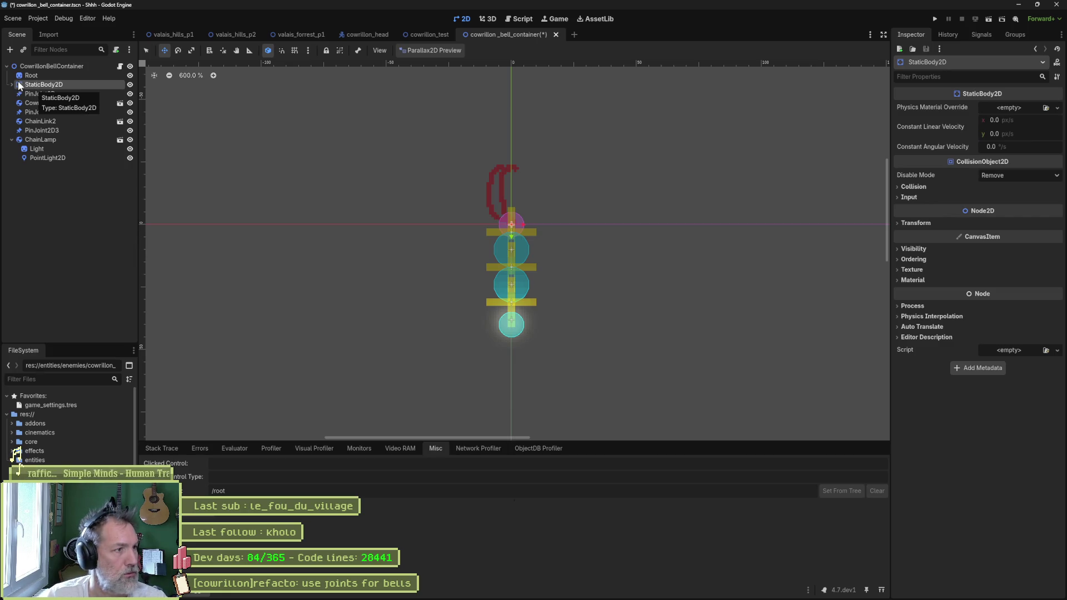
pyautogui.click(12, 84)
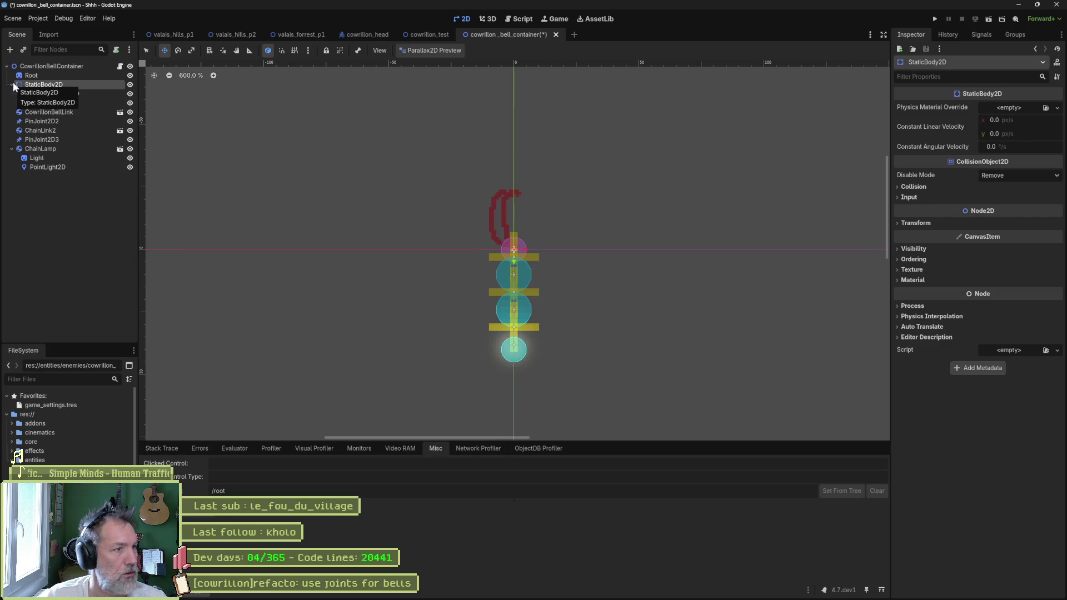
pyautogui.doubleClick(74, 86)
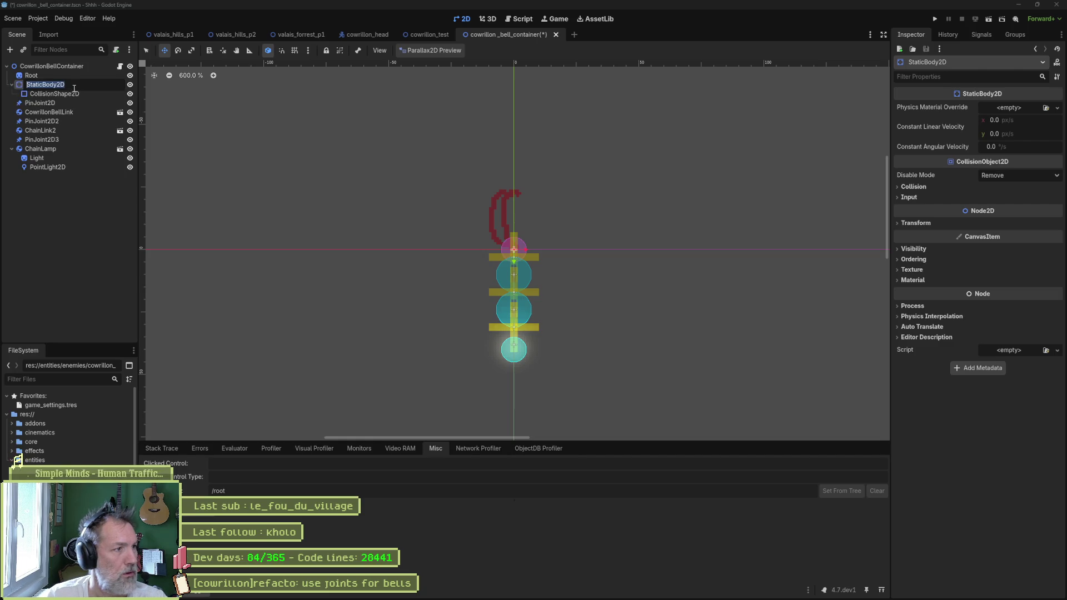
pyautogui.write('StaticRoot')
pyautogui.press('Return')
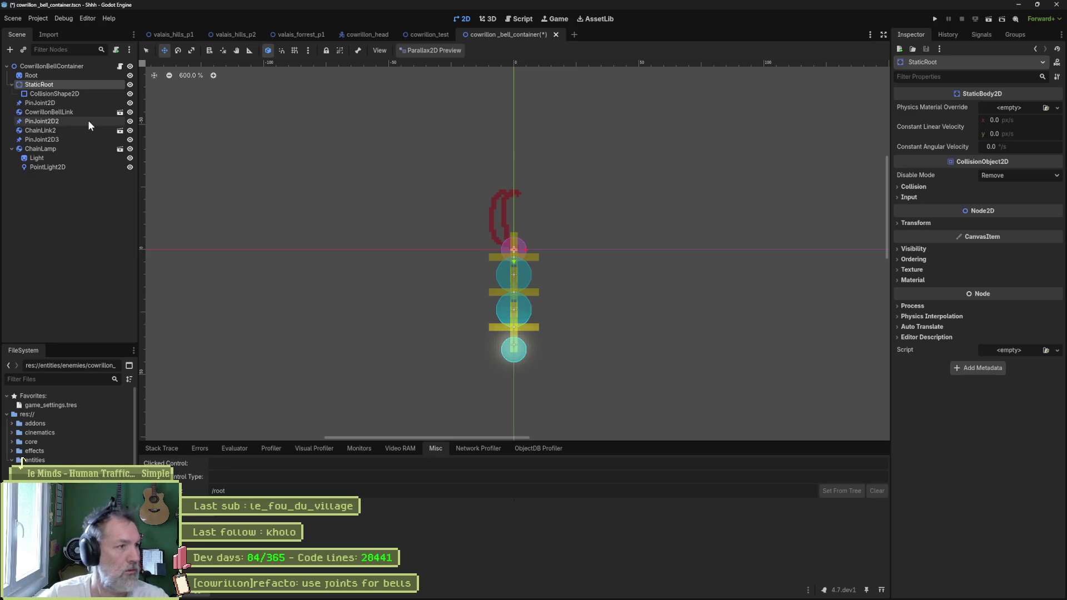
pyautogui.click(12, 85)
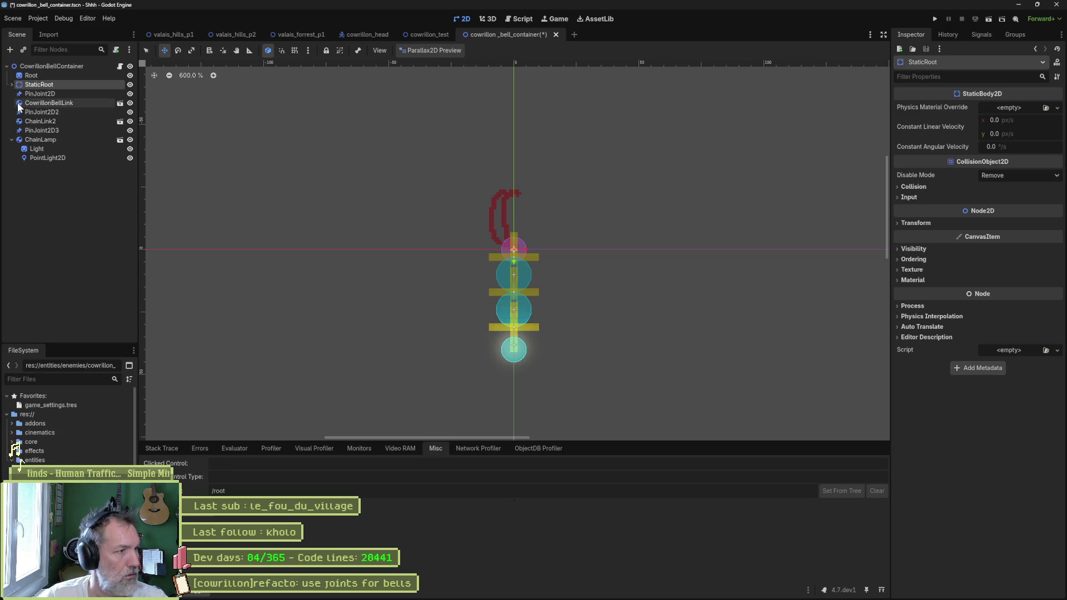
pyautogui.click(62, 95)
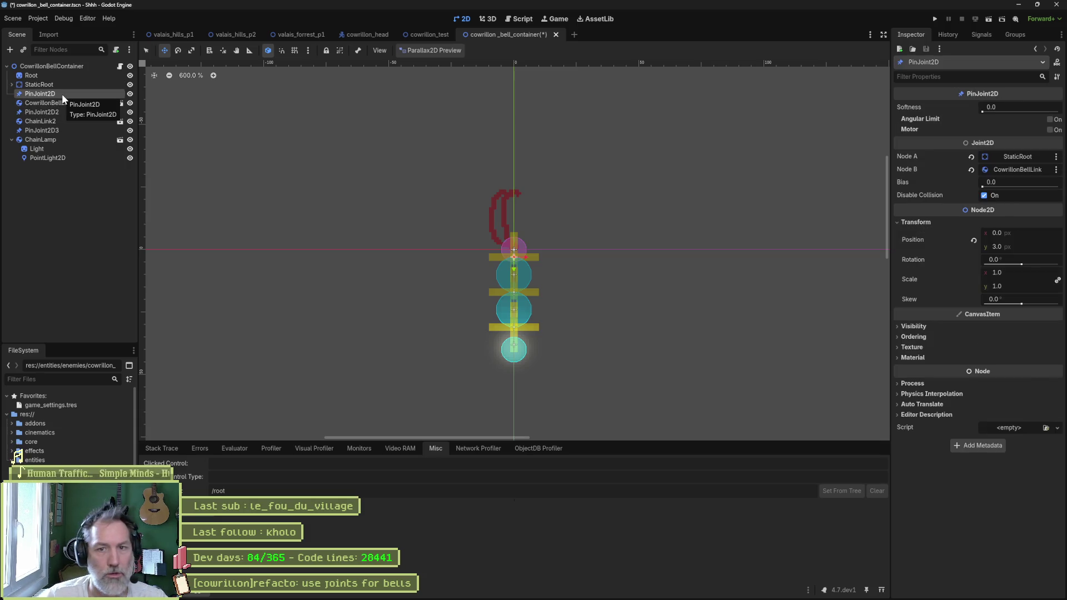
# - Check PinJoint2D2's connected bodies and rename ChainLink2 to CowrillonBellLink2
pyautogui.click(66, 102)
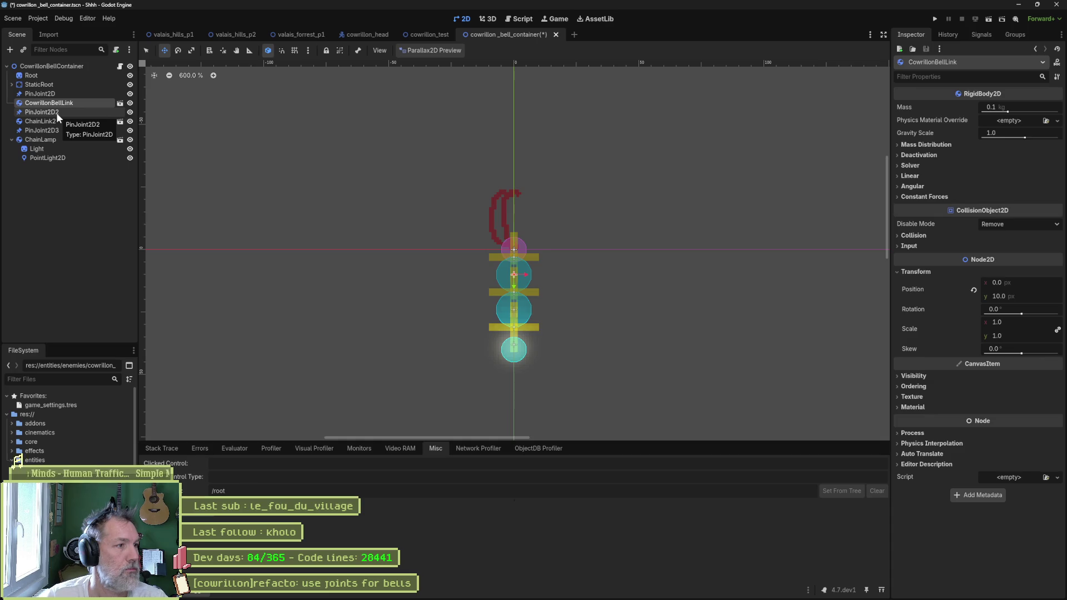
pyautogui.click(56, 112)
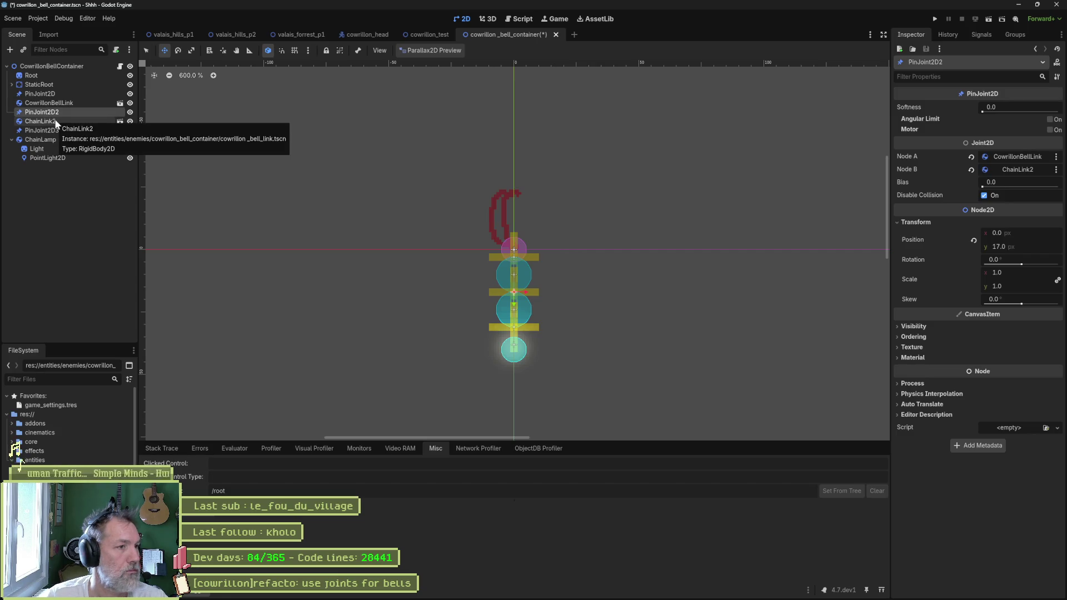
pyautogui.press('Up')
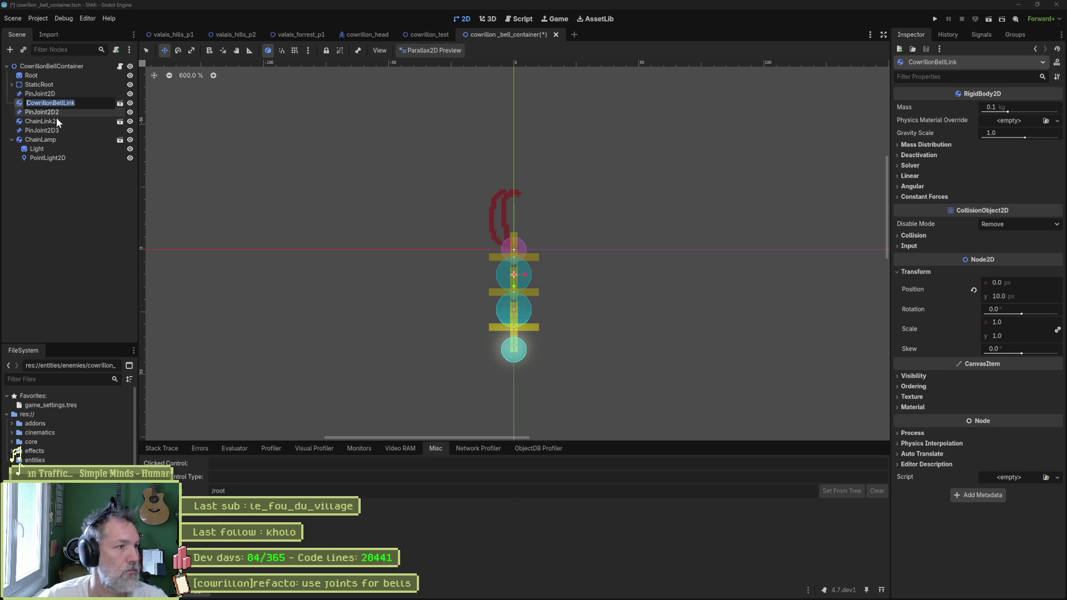
pyautogui.doubleClick(58, 120)
pyautogui.write('CowrillonBellLink2')
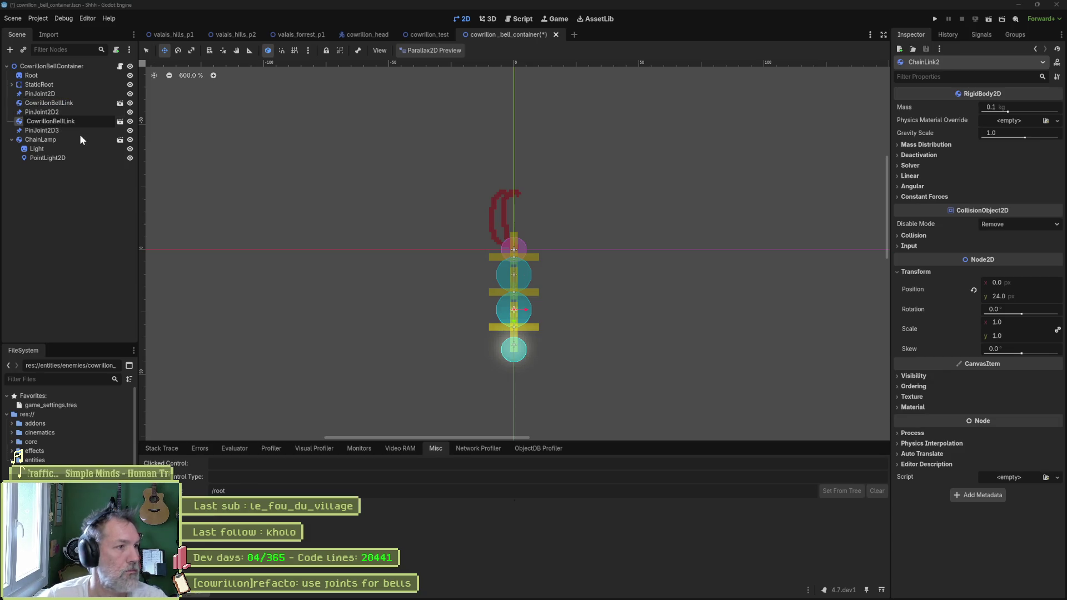
pyautogui.press('Return')
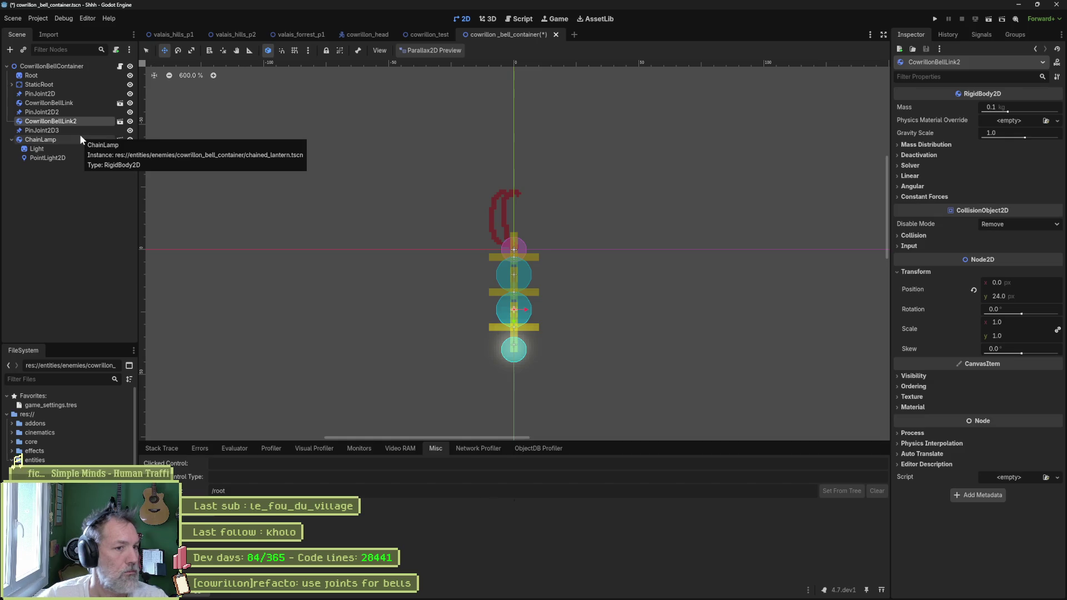
# - Review CowrillonBellLink and the root node's ChainedLantern properties, then bring up the scene instancing list
pyautogui.click(65, 103)
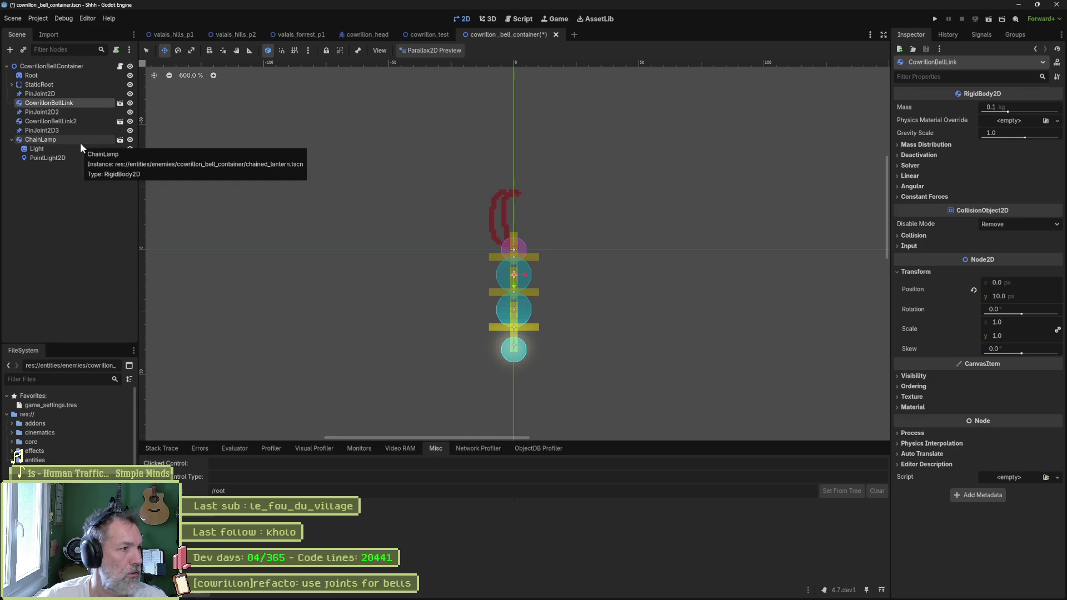
pyautogui.click(66, 179)
pyautogui.click(46, 65)
pyautogui.hotkey('ctrl', 'shift', 'a')
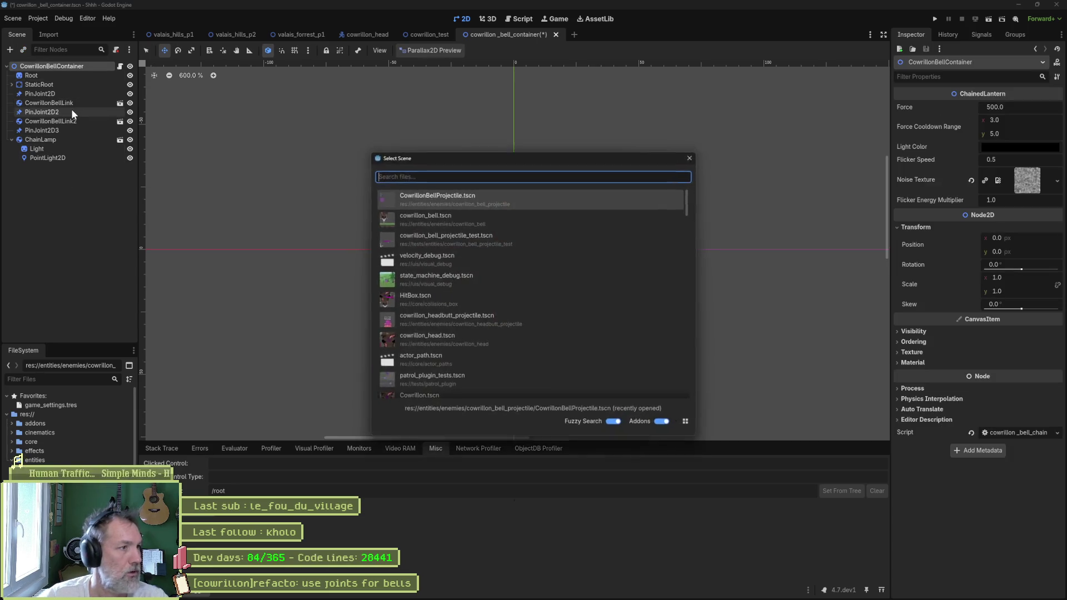
# - Instance cowrillon_bell.tscn into the container, move it 60 px down, and run the scene with F6
pyautogui.doubleClick(458, 216)
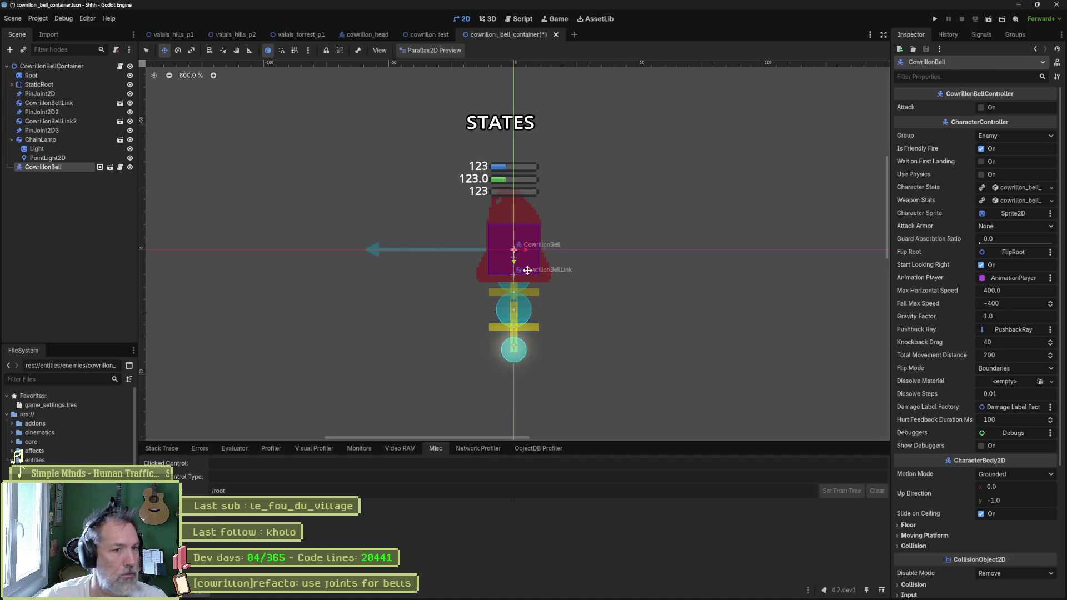
pyautogui.moveTo(529, 260)
pyautogui.mouseDown()
pyautogui.moveTo(528, 411)
pyautogui.moveTo(525, 395)
pyautogui.mouseUp()
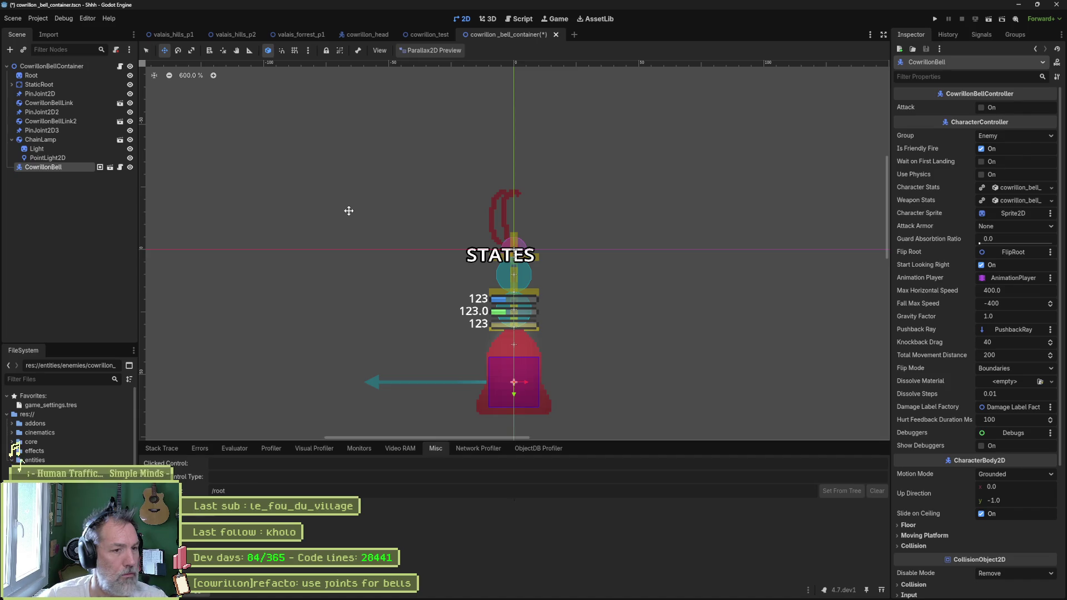
pyautogui.press('F6')
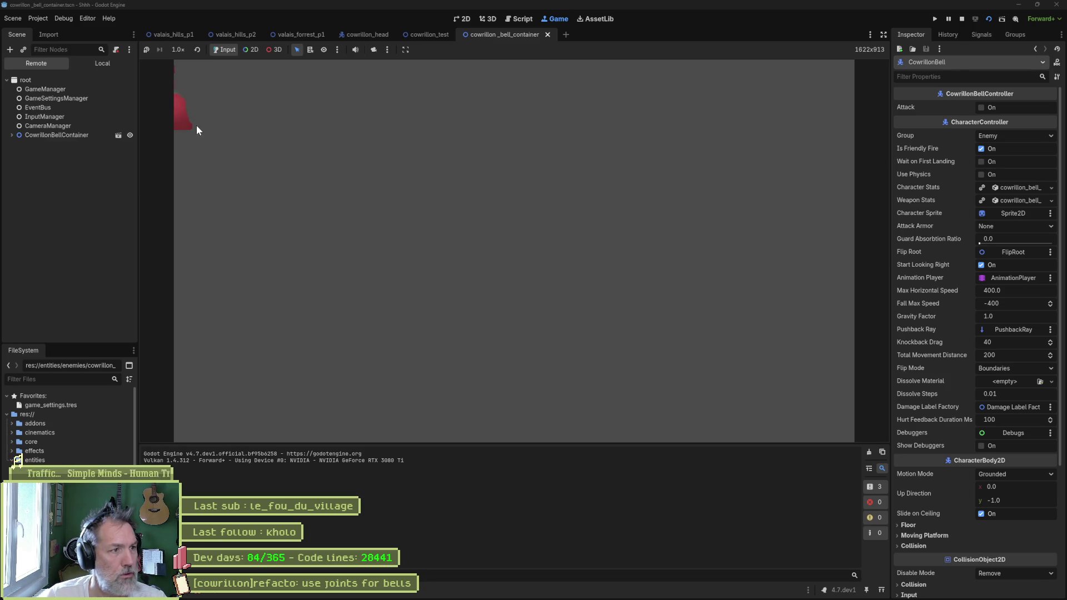
# - Stop the game and open the root's cowrillon_bell_chain.gd, selecting the ChainedLantern class name
pyautogui.press('F8')
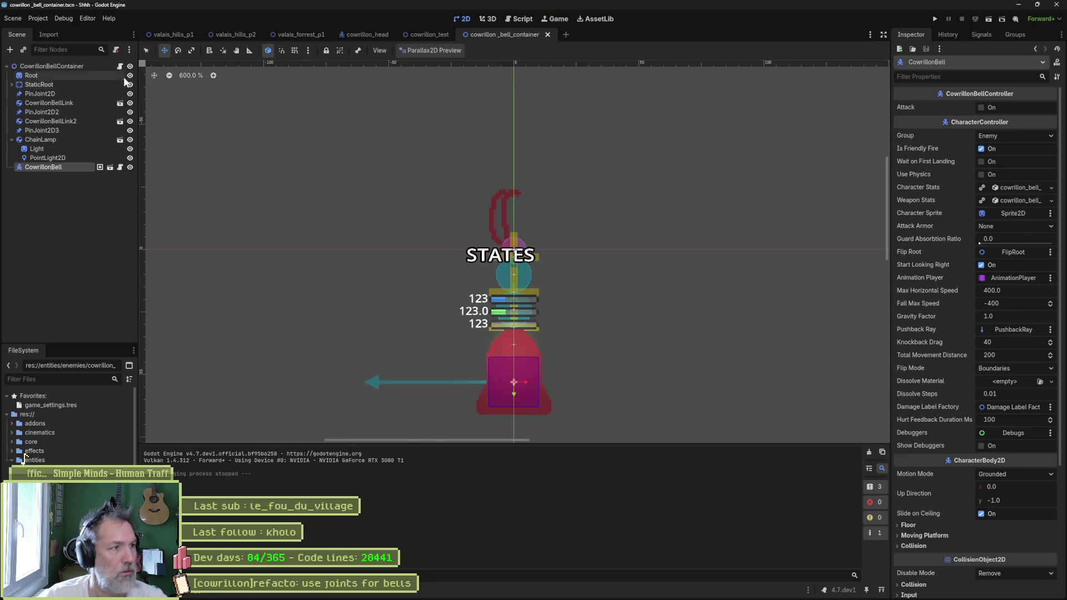
pyautogui.click(119, 66)
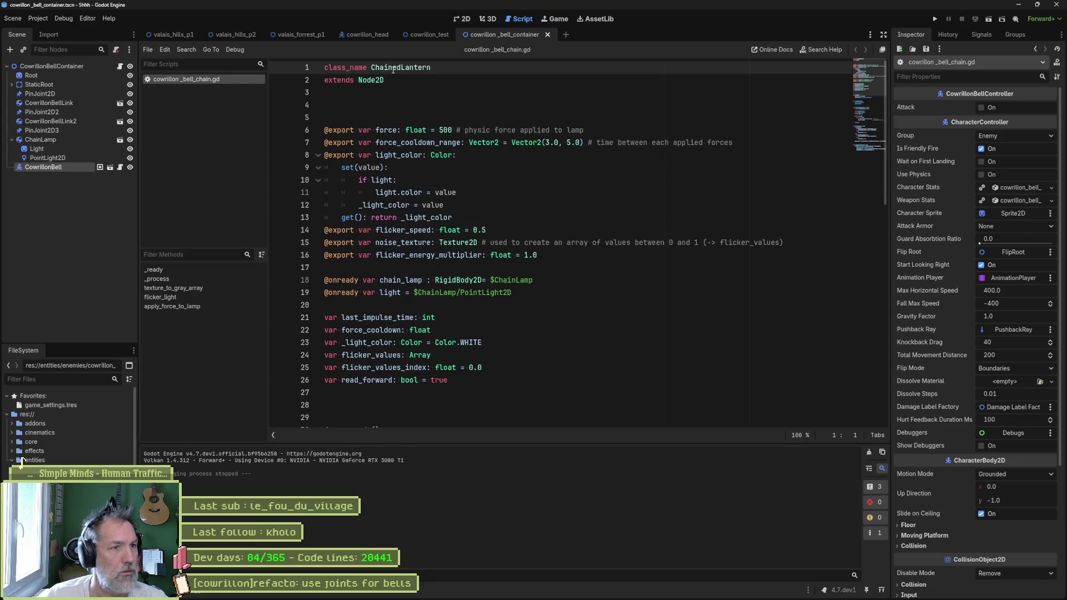
pyautogui.doubleClick(393, 68)
pyautogui.click(67, 66)
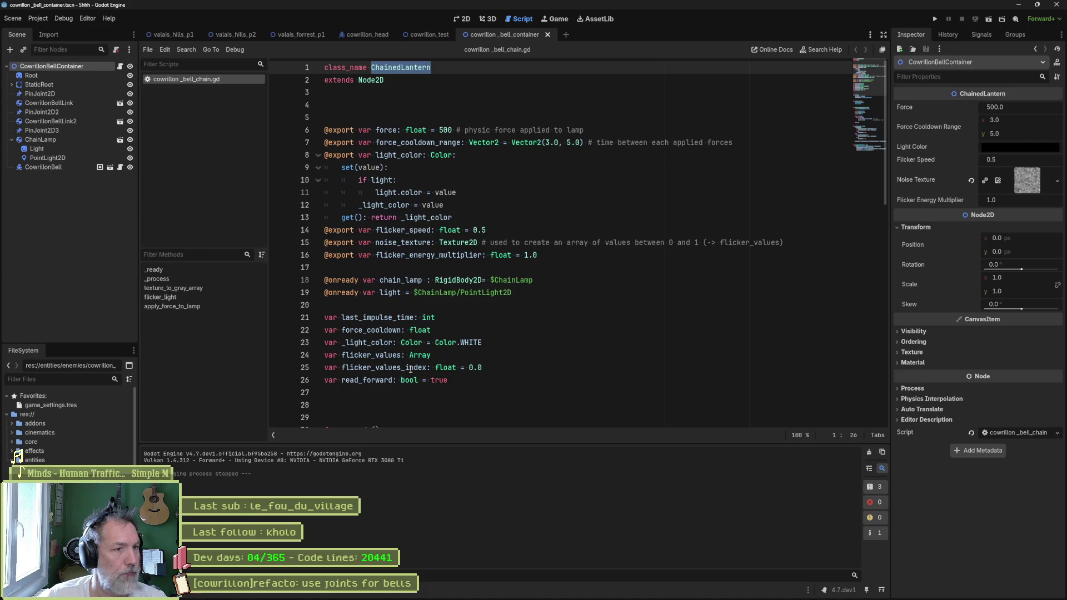
# - Reveal the container script file in the FileSystem dock
pyautogui.scroll(-6, 434, 338)
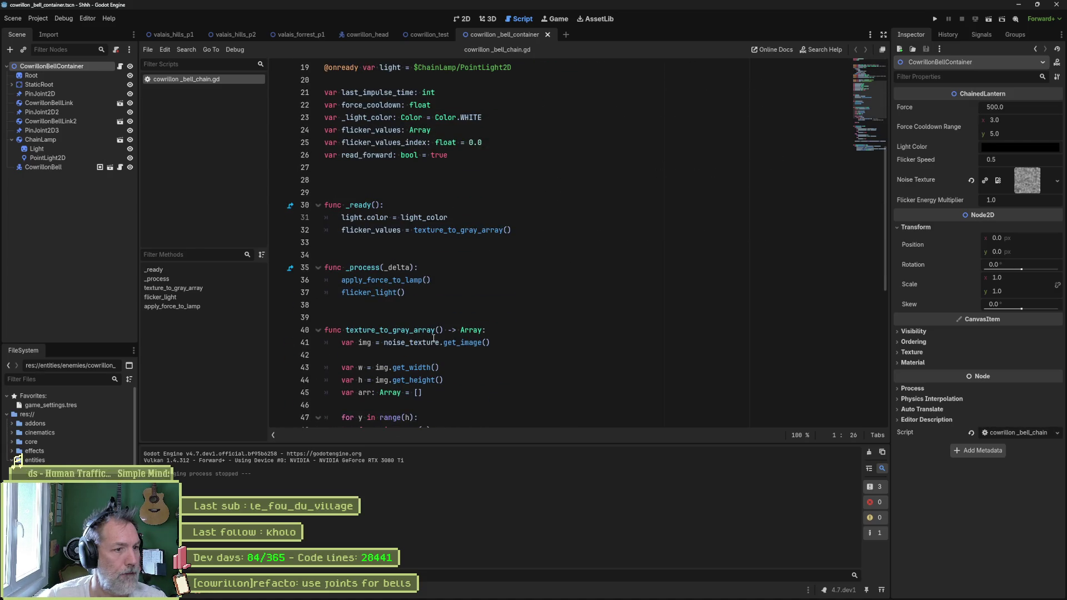
pyautogui.scroll(6, 433, 338)
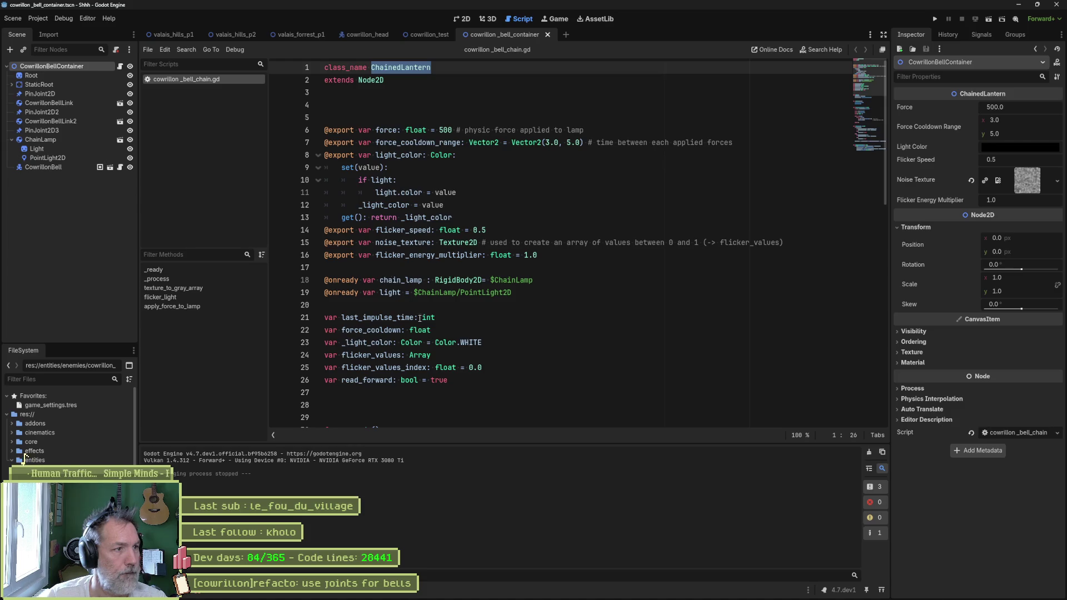
pyautogui.rightClick(183, 79)
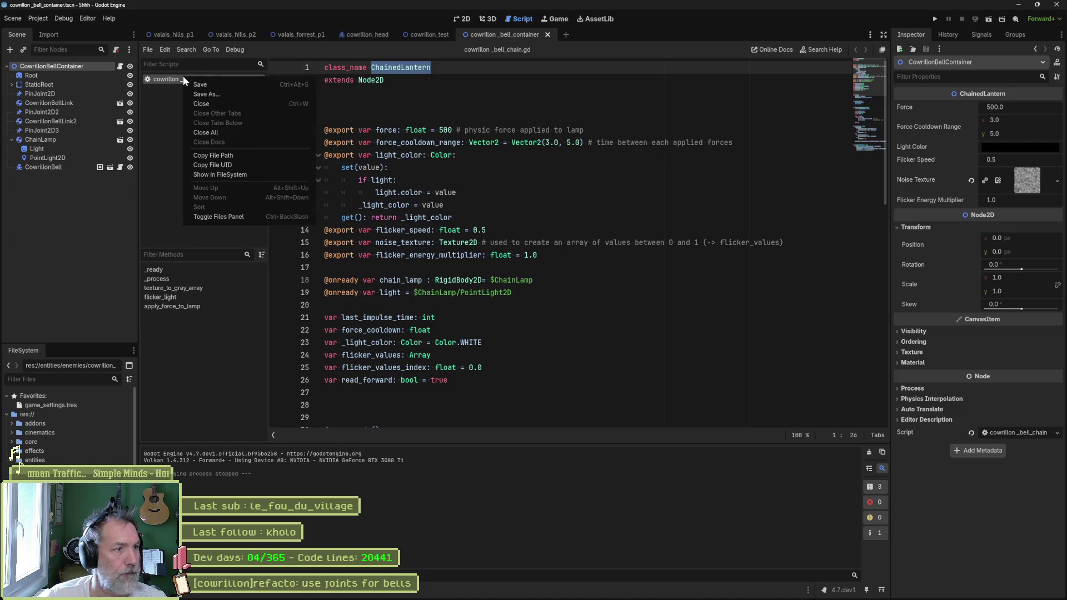
pyautogui.click(241, 175)
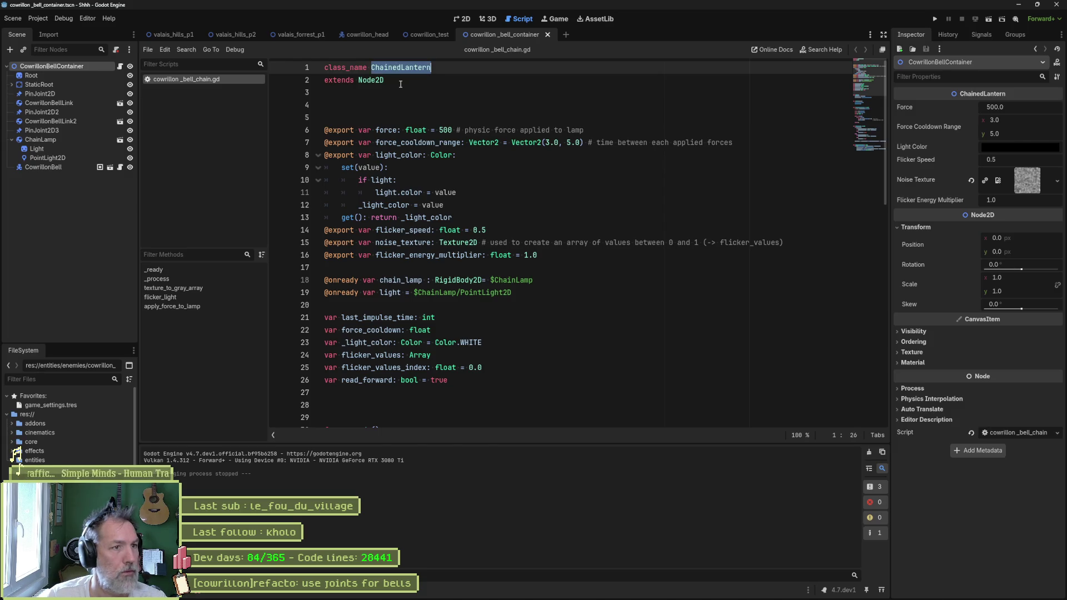
# - Change the class_name to CowrillonBellContainer, remove the extra blank line, and save the script
pyautogui.write('CowrillonBell')
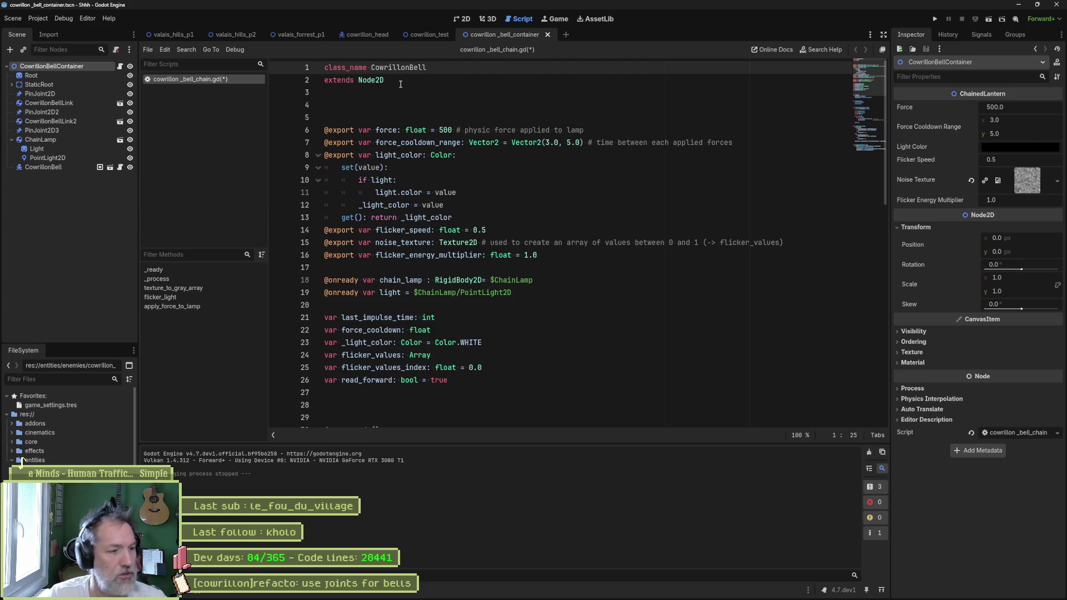
pyautogui.write('Container')
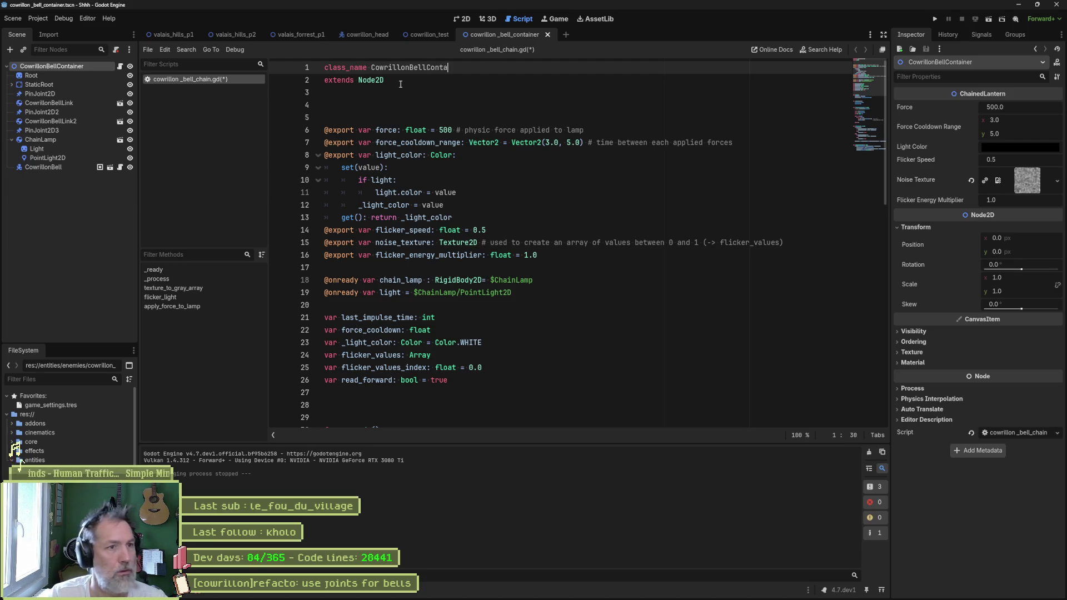
pyautogui.press('Return')
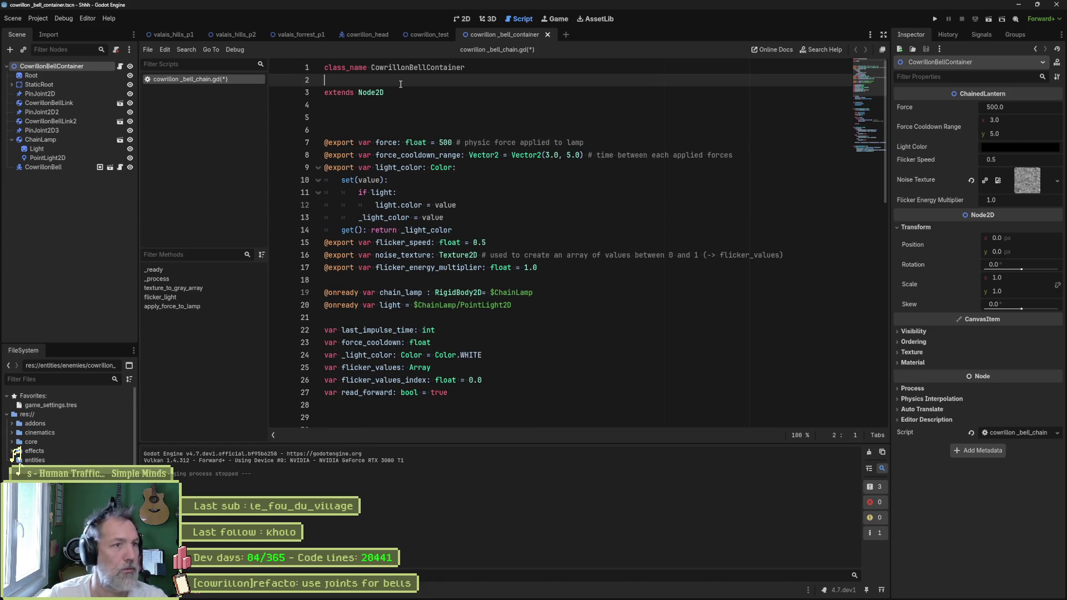
pyautogui.press('BackSpace')
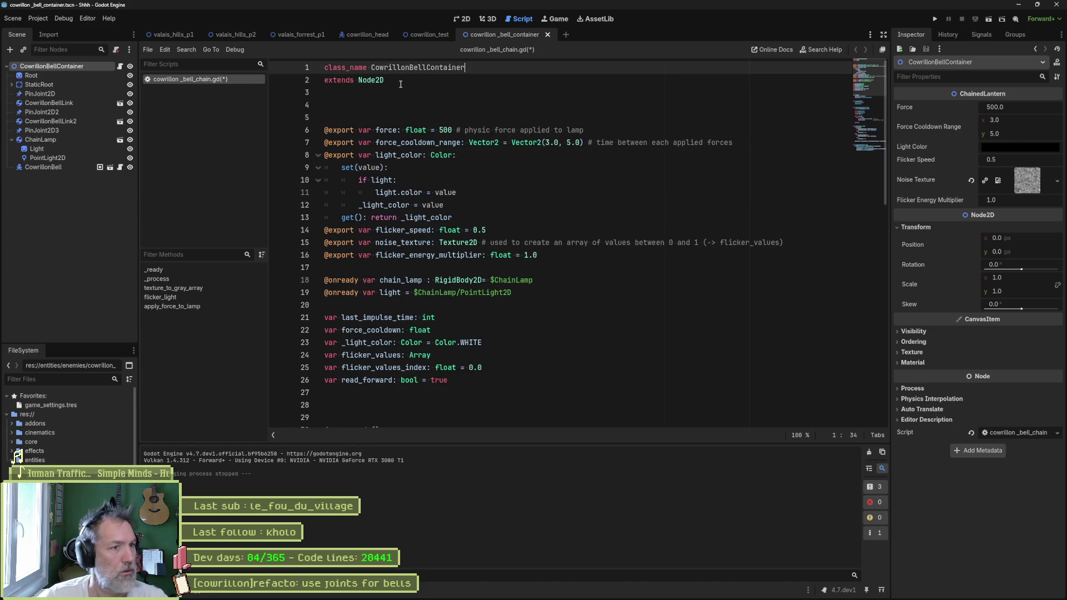
pyautogui.hotkey('ctrl', 's')
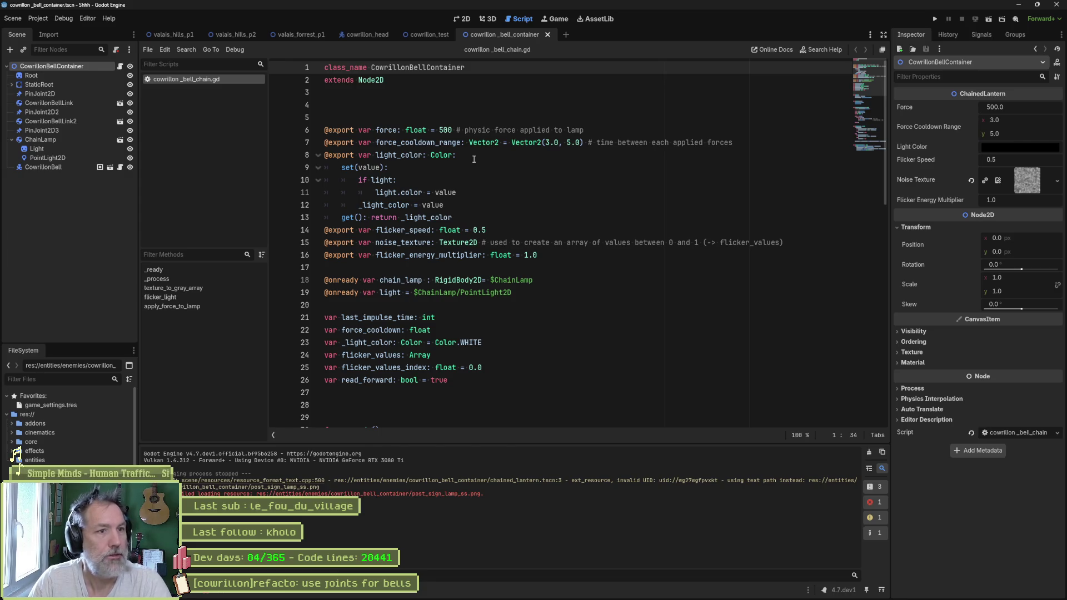
pyautogui.click(482, 156)
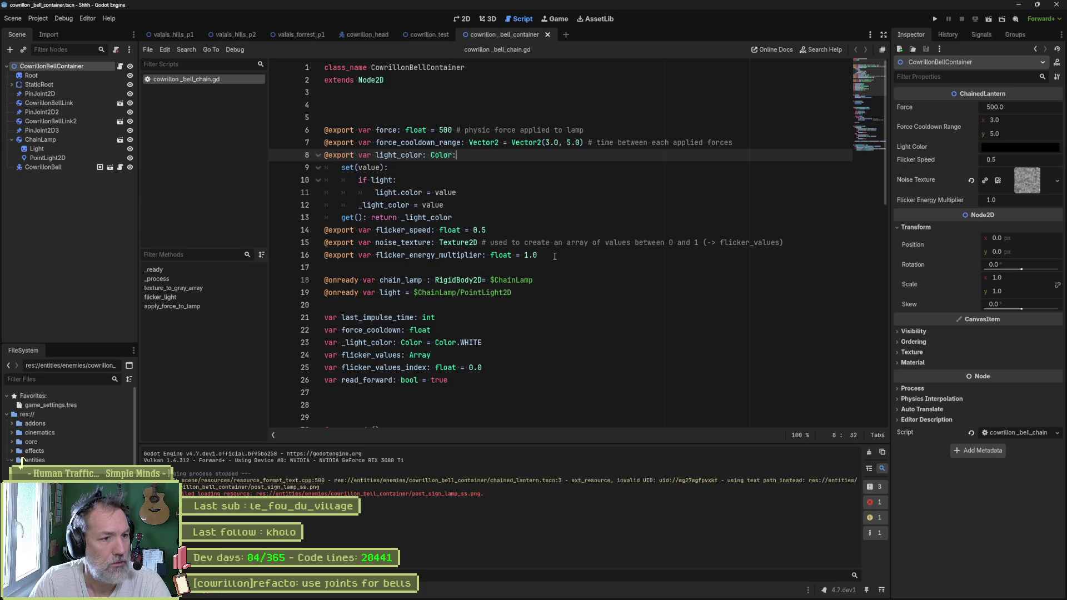
pyautogui.click(528, 293)
# - Delete the light reference, light/flicker/noise exports, _light_color, flicker_values and the _ready function
pyautogui.hotkey('ctrl', 'shift', 'k')
pyautogui.moveTo(556, 256)
pyautogui.mouseDown()
pyautogui.moveTo(667, 161)
pyautogui.moveTo(760, 146)
pyautogui.mouseUp()
pyautogui.press('Delete')
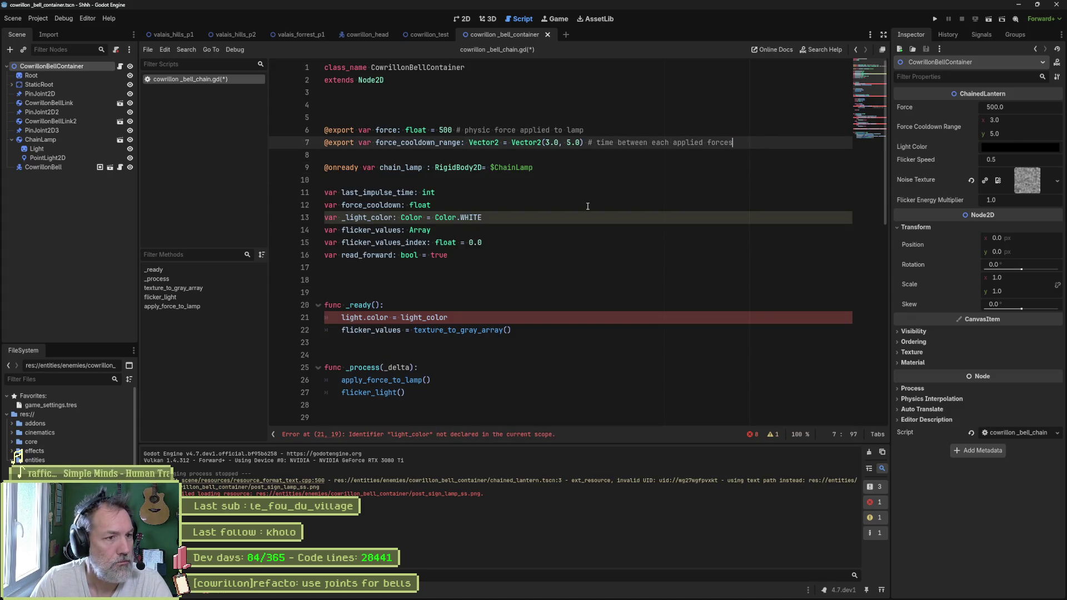
pyautogui.click(501, 217)
pyautogui.hotkey('ctrl', 'shift', 'k')
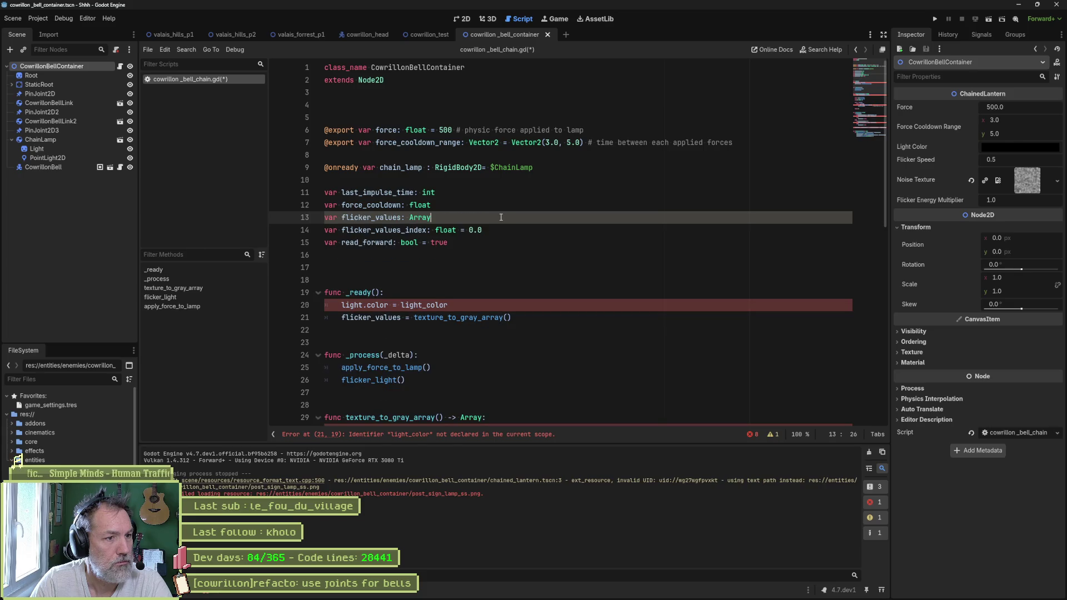
pyautogui.hotkey('ctrl', 'shift', 'k')
pyautogui.hotkey('ctrl', 'shift', 'k')
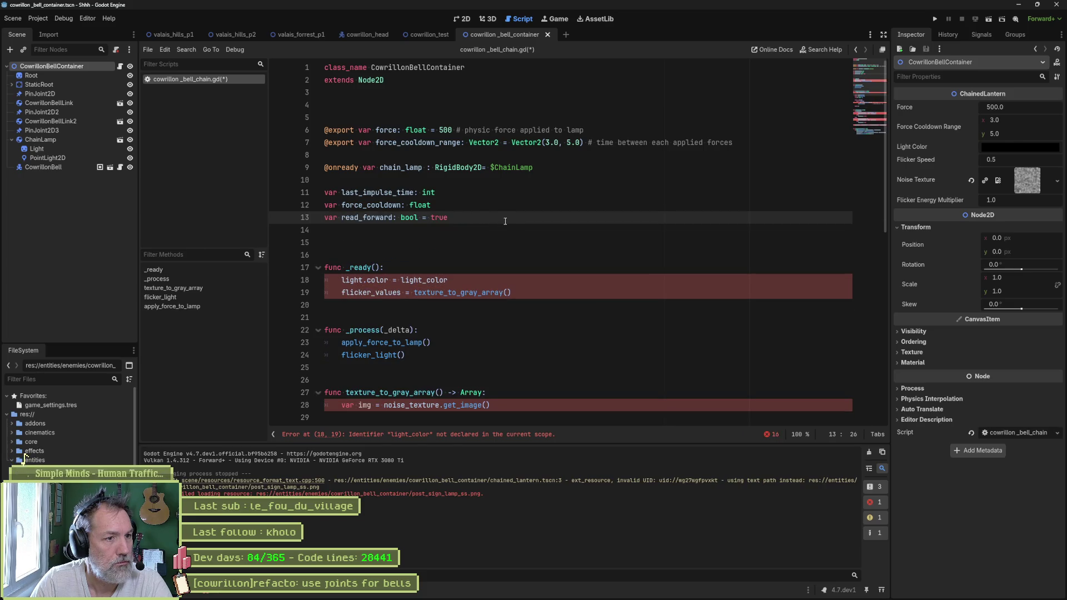
pyautogui.click(450, 266)
pyautogui.hotkey('ctrl', 'shift', 'k')
pyautogui.hotkey('ctrl', 'shift', 'k')
pyautogui.hotkey('ctrl', 'shift', 'k')
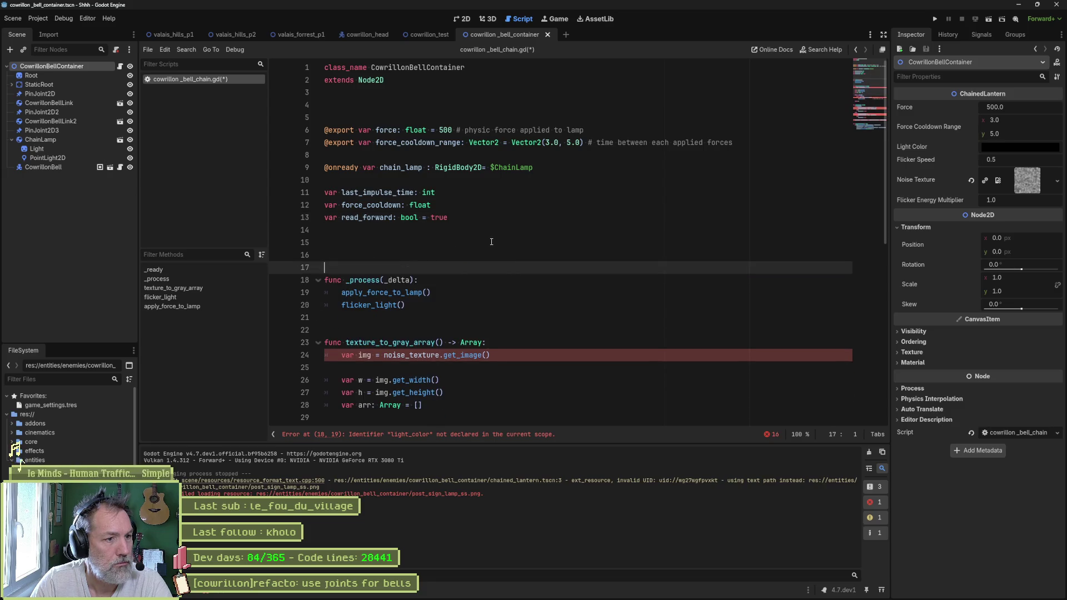
pyautogui.hotkey('ctrl', 'shift', 'k')
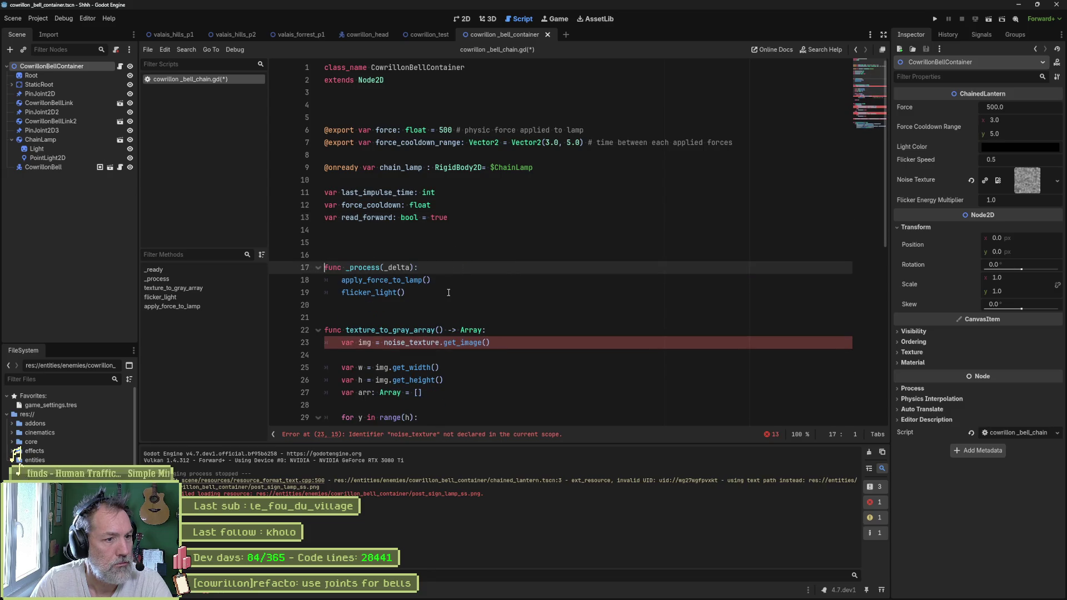
# - Remove the flicker_light call and function and texture_to_gray_array, then save the script
pyautogui.click(448, 293)
pyautogui.hotkey('ctrl', 'shift', 'k')
pyautogui.scroll(-5, 452, 294)
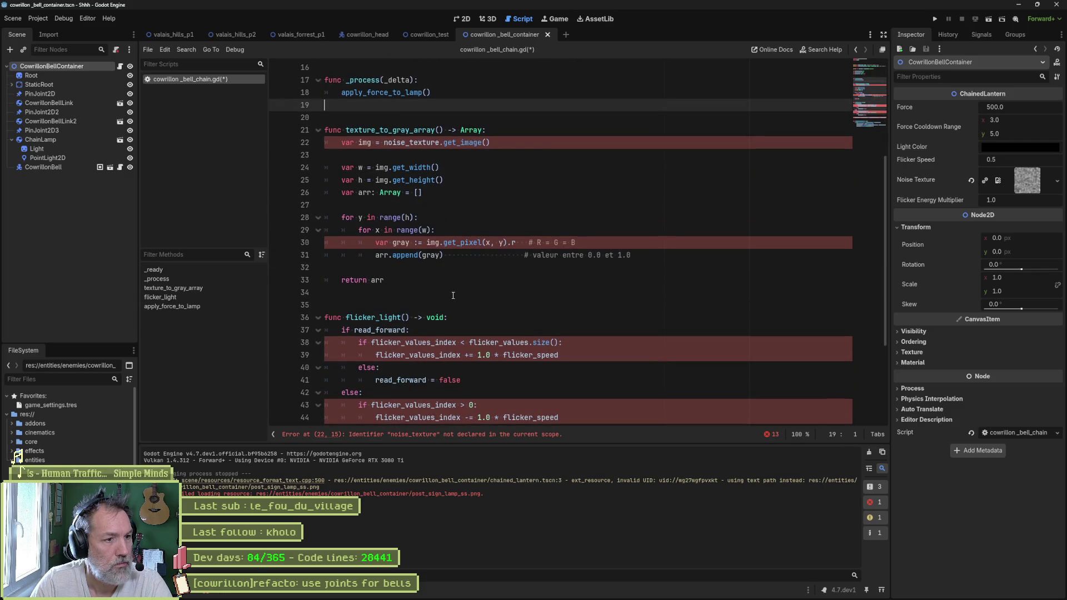
pyautogui.scroll(-2, 453, 296)
pyautogui.click(465, 269)
pyautogui.hotkey('ctrl', 'shift', 'k')
pyautogui.hotkey('ctrl', 'shift', 'k')
pyautogui.hotkey('ctrl', 'shift', 'k')
pyautogui.hotkey('ctrl', 'shift', 'k')
pyautogui.hotkey('ctrl', 'shift', 'k')
pyautogui.hotkey('ctrl', 'shift', 'k')
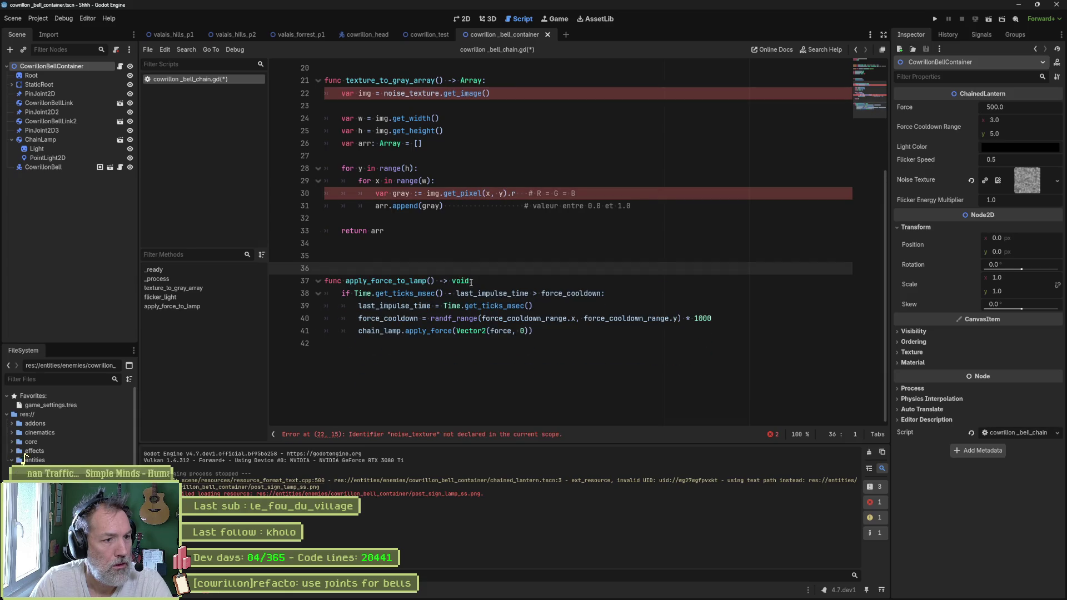
pyautogui.scroll(3, 470, 283)
pyautogui.hotkey('ctrl', 'shift', 'k')
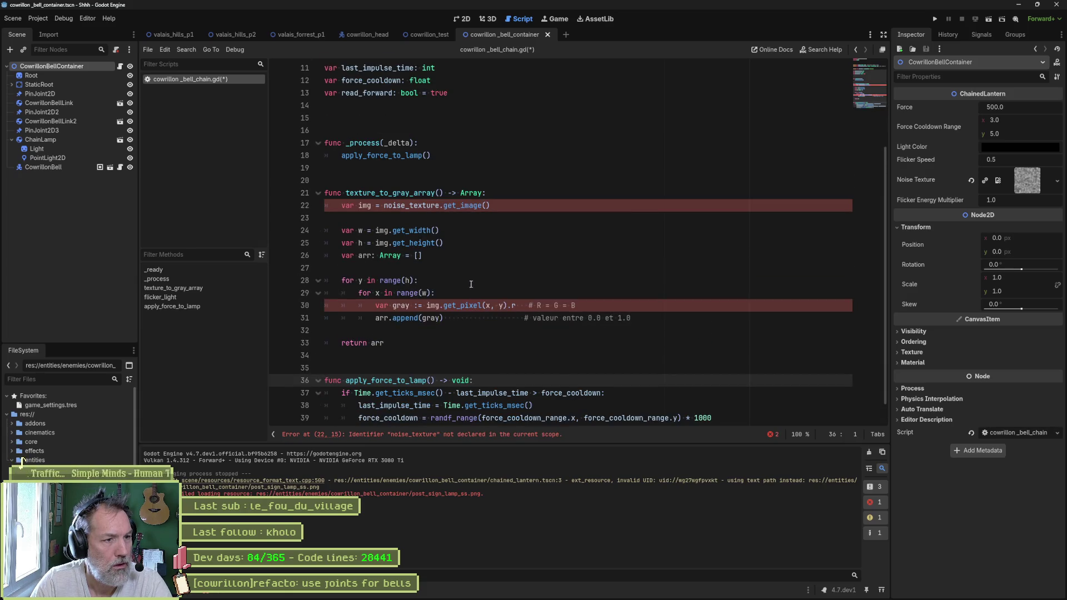
pyautogui.click(409, 193)
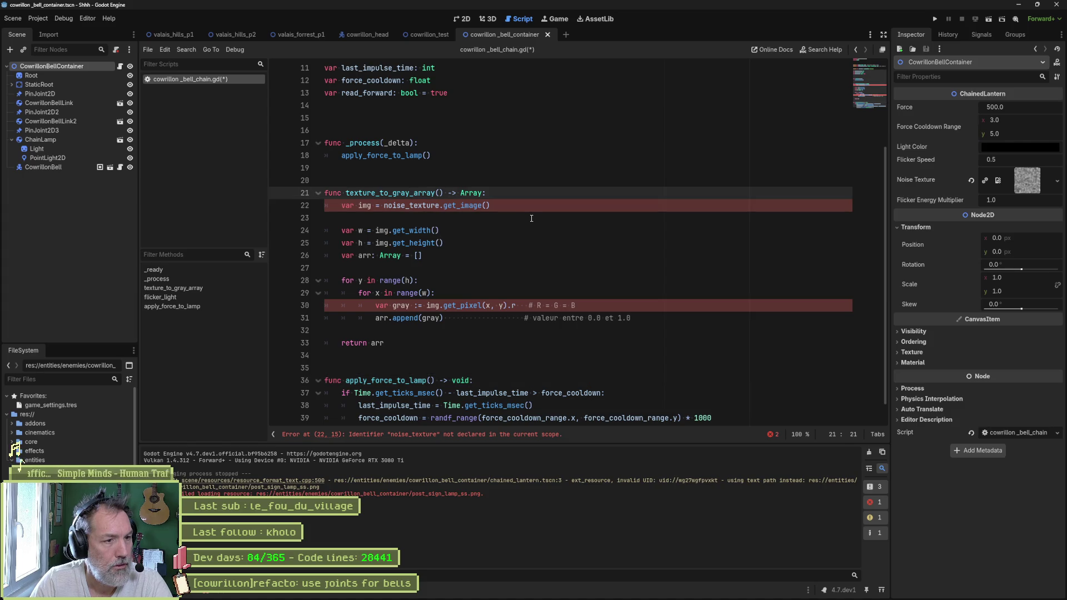
pyautogui.hotkey('ctrl', 'shift', 'k')
pyautogui.hotkey('ctrl', 'shift', 'k')
pyautogui.hotkey('ctrl', 'shift', 'k')
pyautogui.hotkey('ctrl', 'shift', 'k')
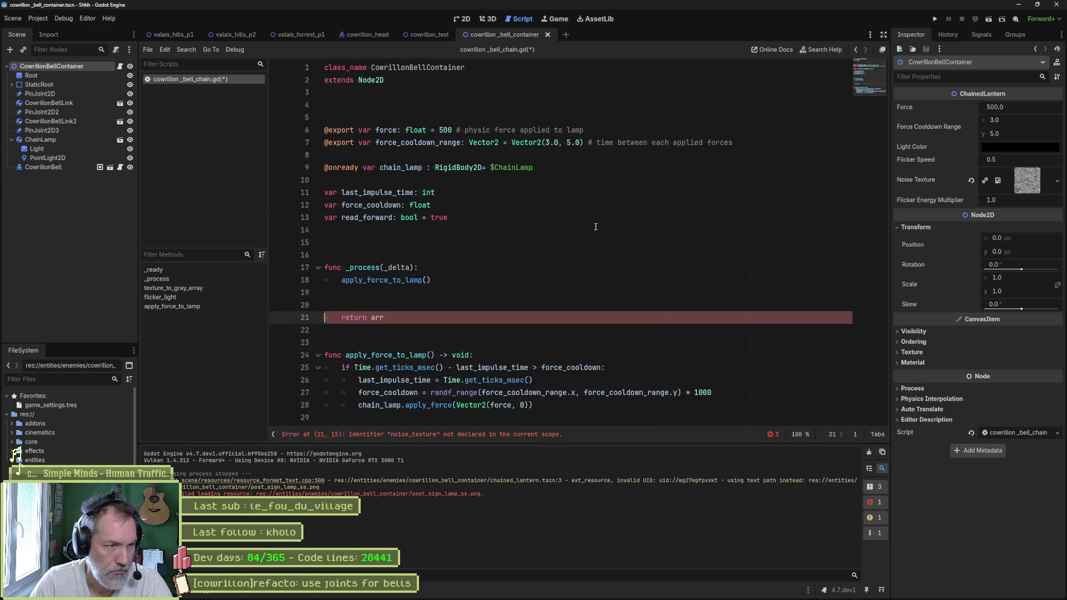
pyautogui.hotkey('ctrl', 'shift', 'k')
pyautogui.hotkey('ctrl', 'shift', 'k')
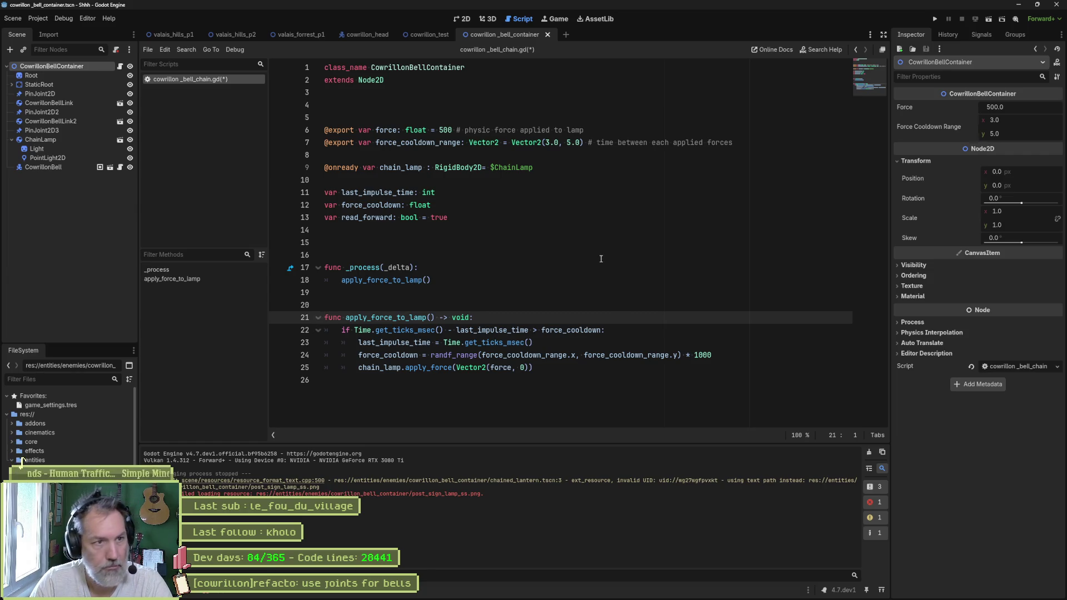
pyautogui.hotkey('ctrl', 's')
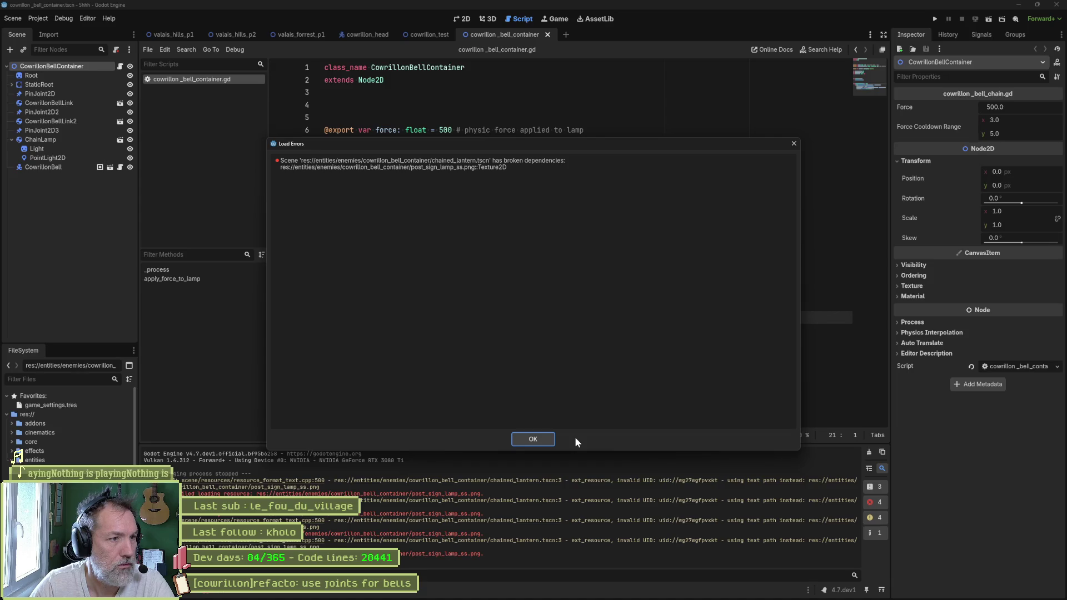
# - Open chained_lantern.tscn in the 2D view despite its missing texture and select its Sprite2D
pyautogui.click(539, 439)
pyautogui.hotkey('ctrl', 's')
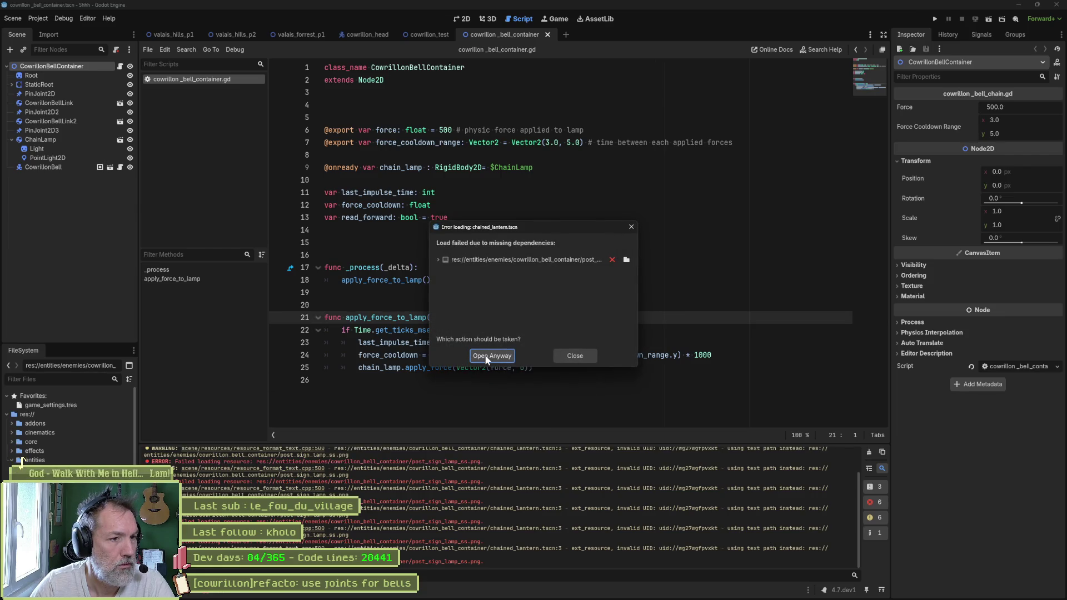
pyautogui.click(486, 357)
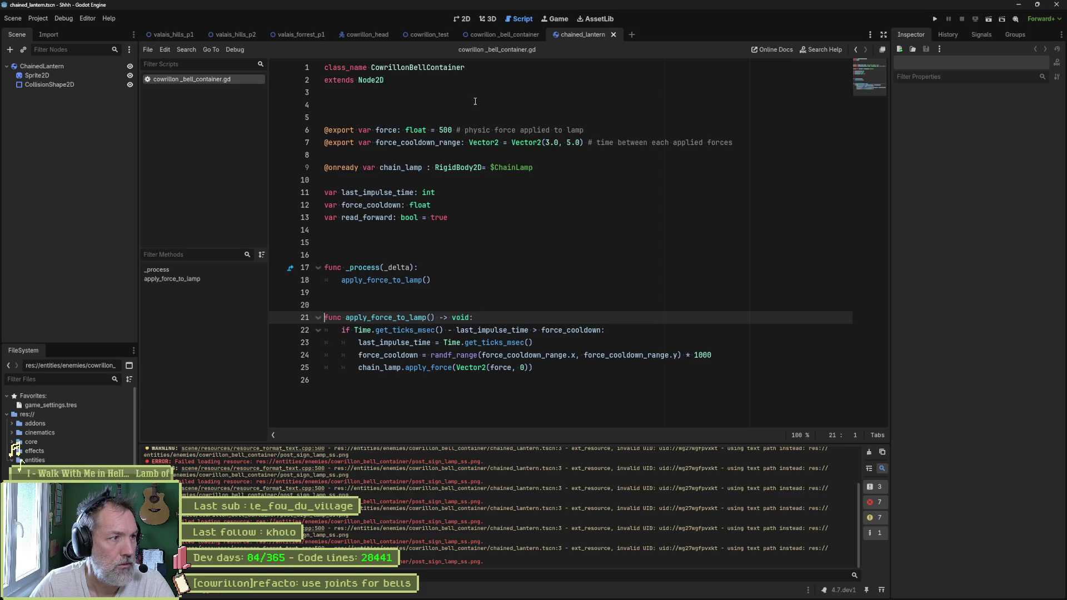
pyautogui.click(461, 20)
pyautogui.click(67, 74)
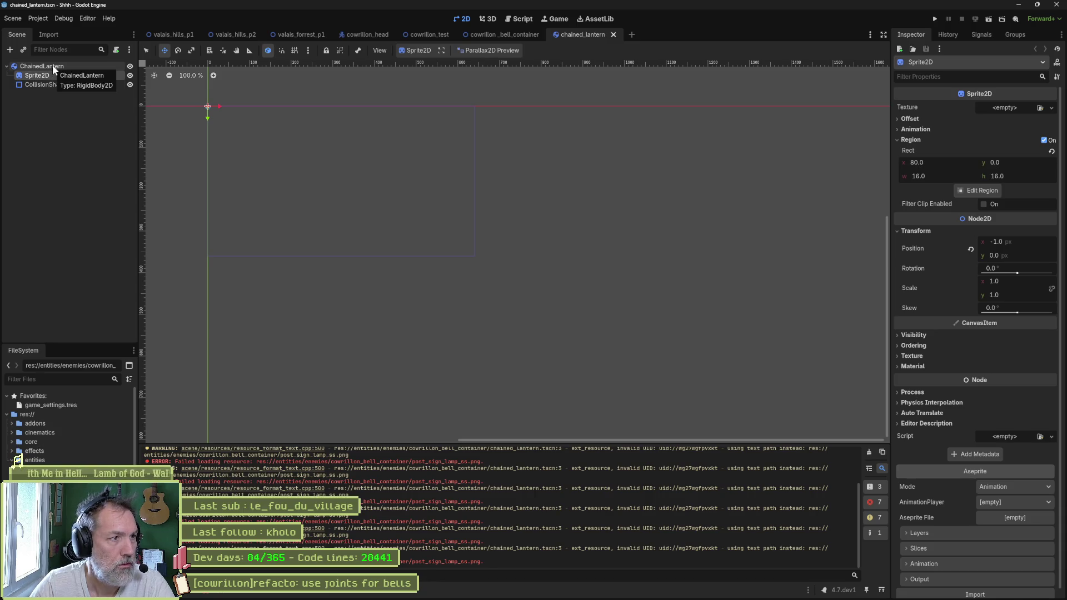
# - Close the chained lantern scene, delete ChainLamp's Light and PointLight2D, save, and run the bell container scene
pyautogui.hotkey('ctrl', 'shift', 'w')
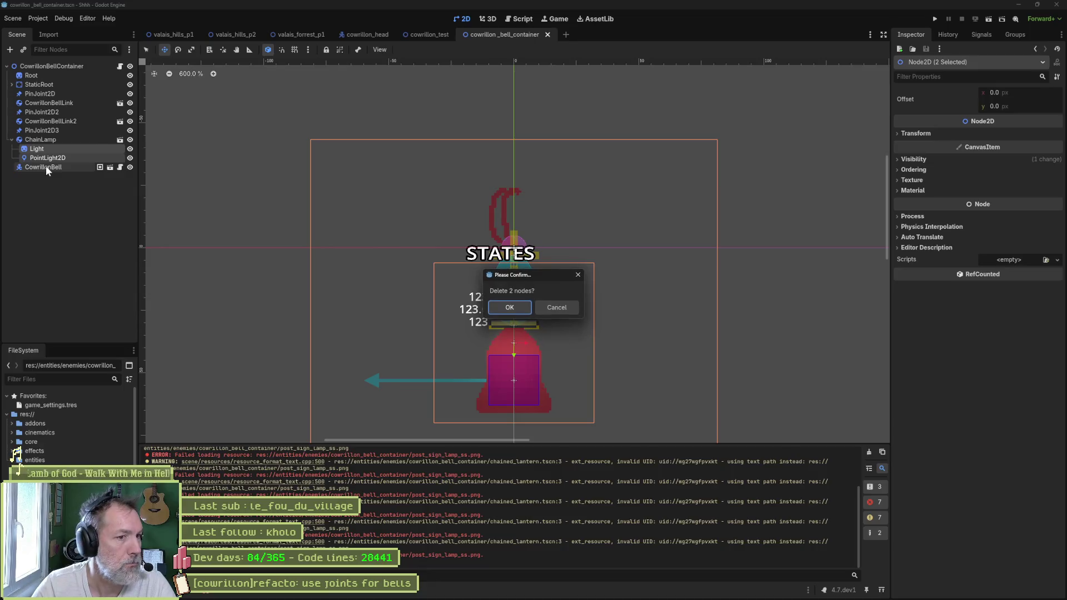
pyautogui.press('Return')
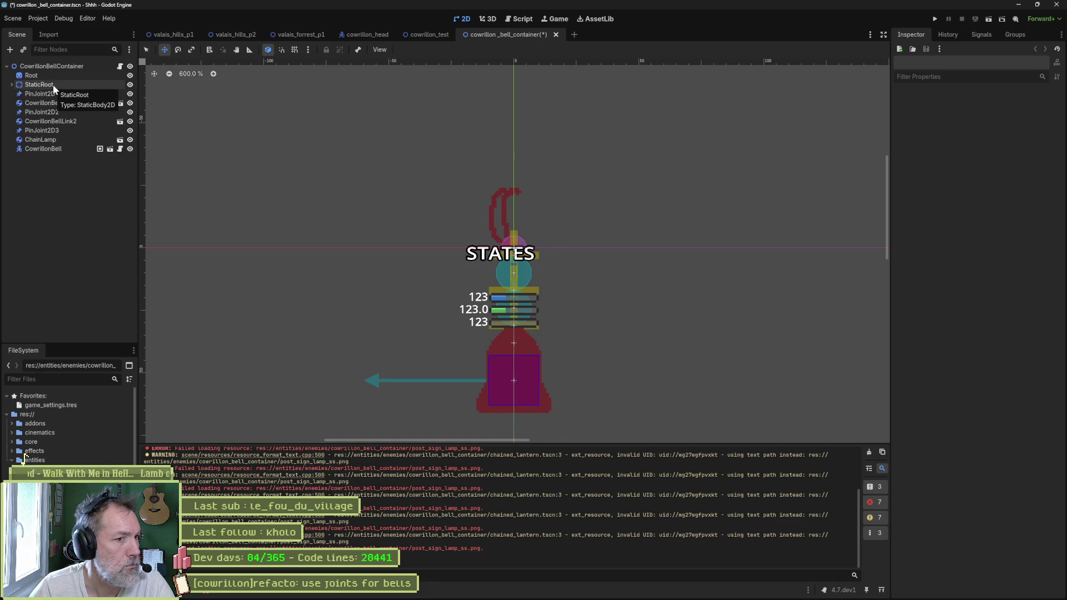
pyautogui.hotkey('ctrl', 's')
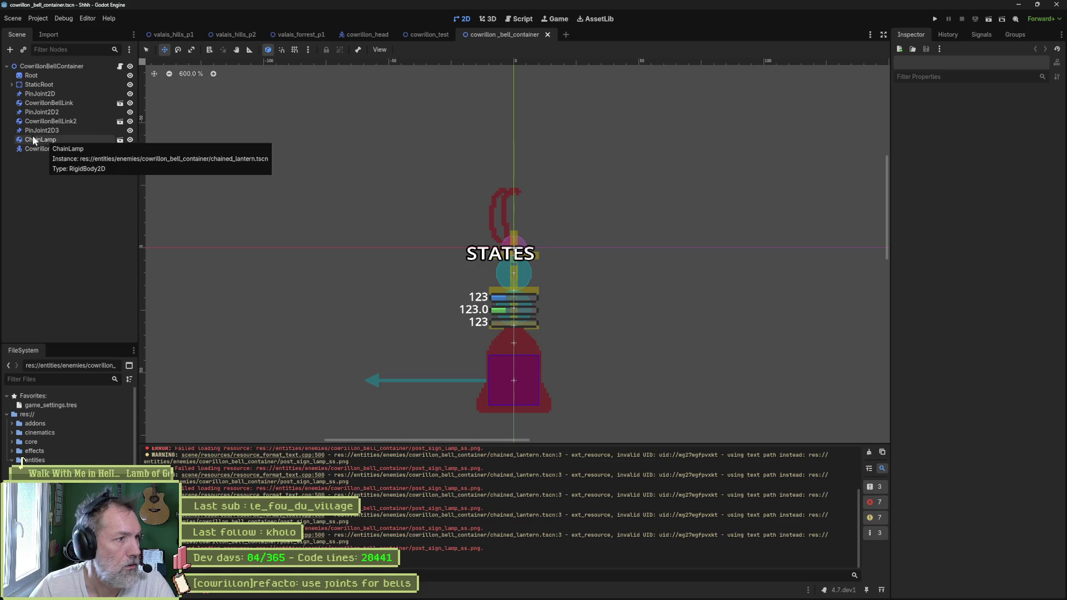
pyautogui.click(102, 65)
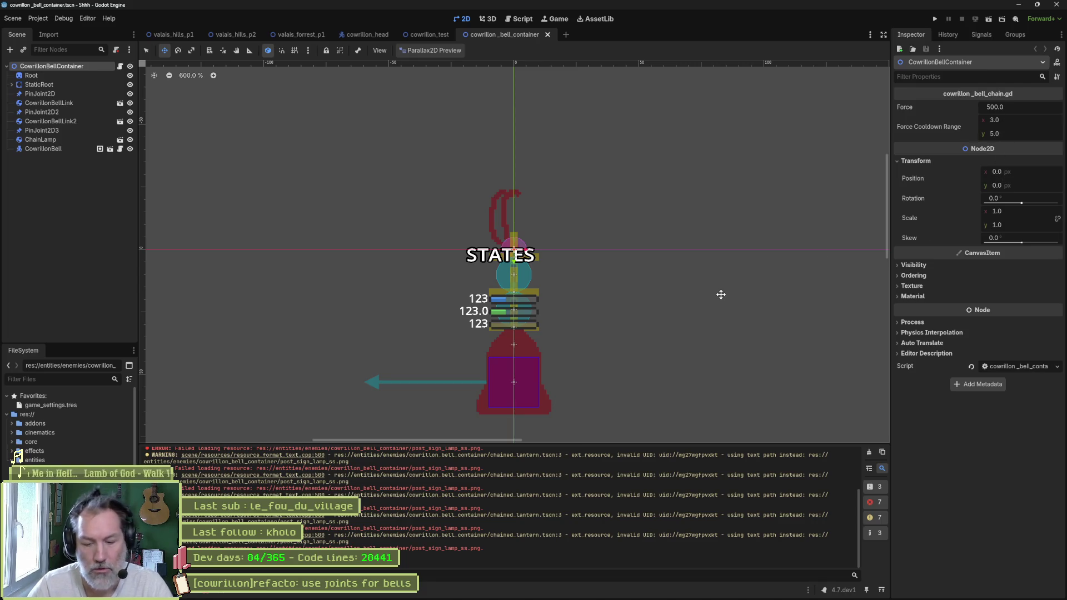
pyautogui.press('F6')
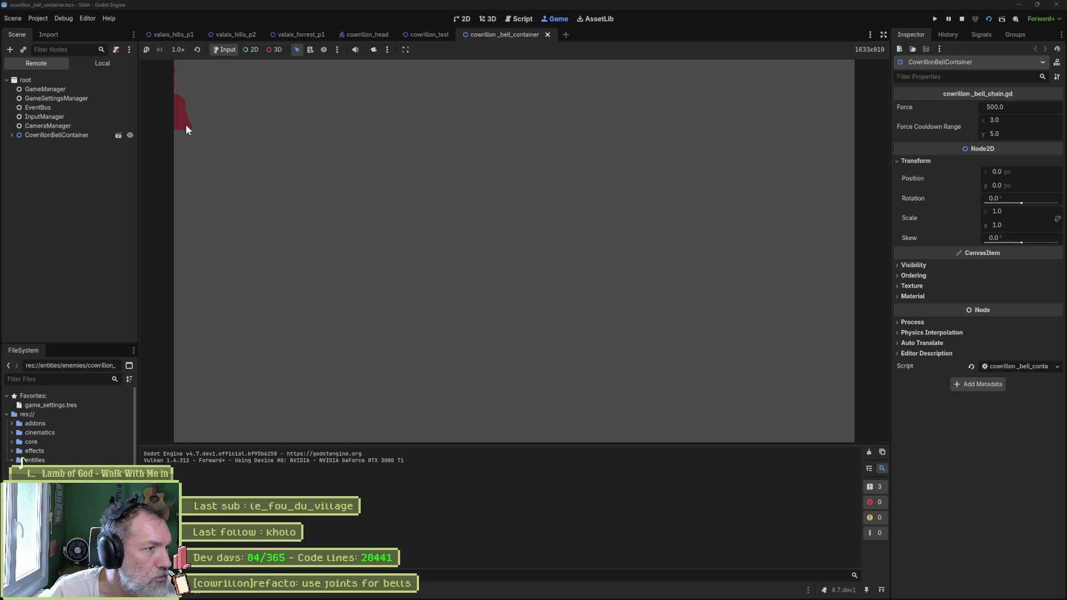
# - Stop the game, move CowrillonBellContainer to (68, 47), and test-run the scene again
pyautogui.press('F8')
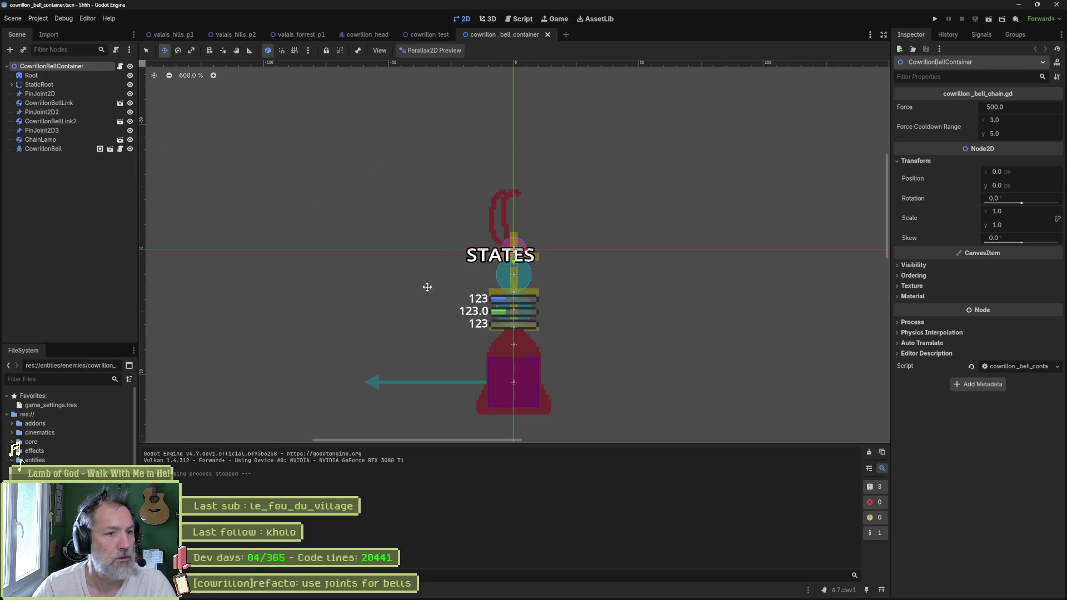
pyautogui.scroll(-3, 459, 289)
pyautogui.moveTo(550, 306)
pyautogui.mouseDown()
pyautogui.moveTo(475, 282)
pyautogui.moveTo(553, 333)
pyautogui.moveTo(589, 341)
pyautogui.mouseUp()
pyautogui.press('F6')
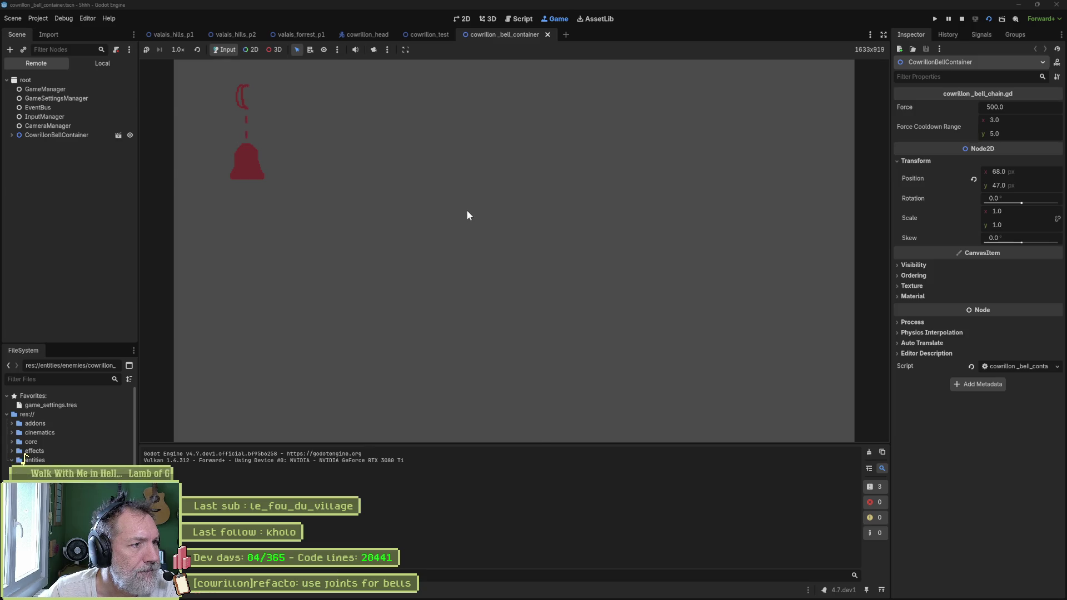
pyautogui.press('F8')
pyautogui.scroll(5, 483, 314)
pyautogui.scroll(3, 483, 315)
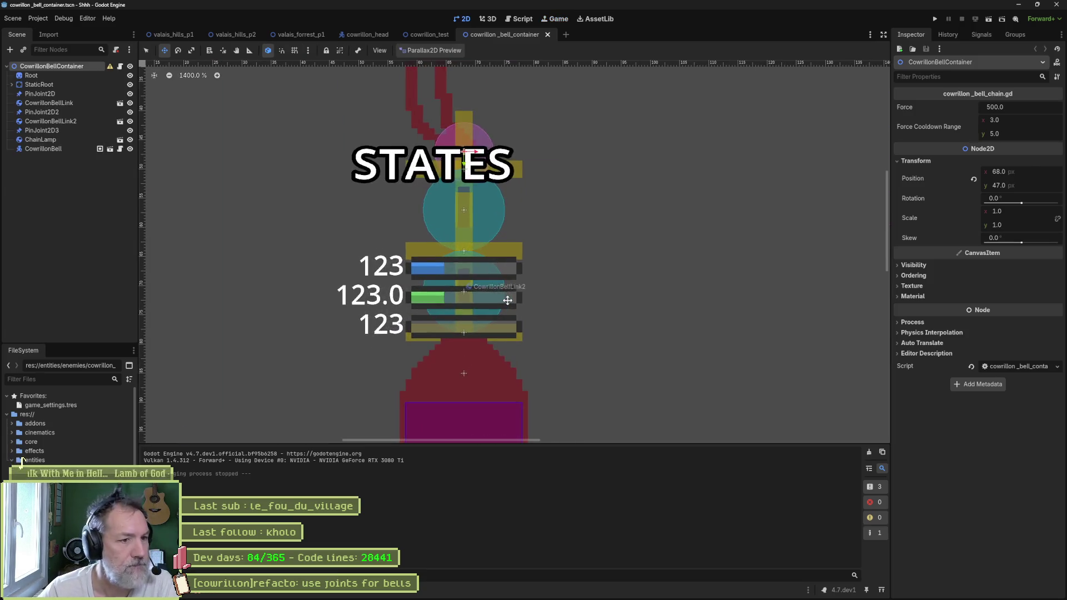
# - Raise CowrillonBellLink, PinJoint2D2, CowrillonBellLink2 and PinJoint2D3 to tighten the chain
pyautogui.click(58, 93)
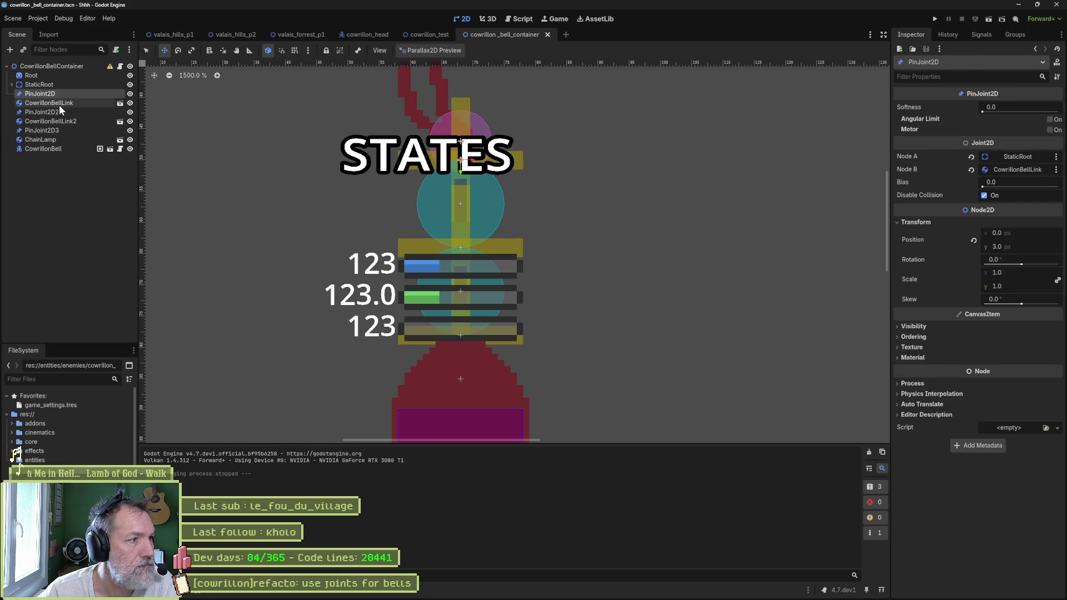
pyautogui.click(58, 103)
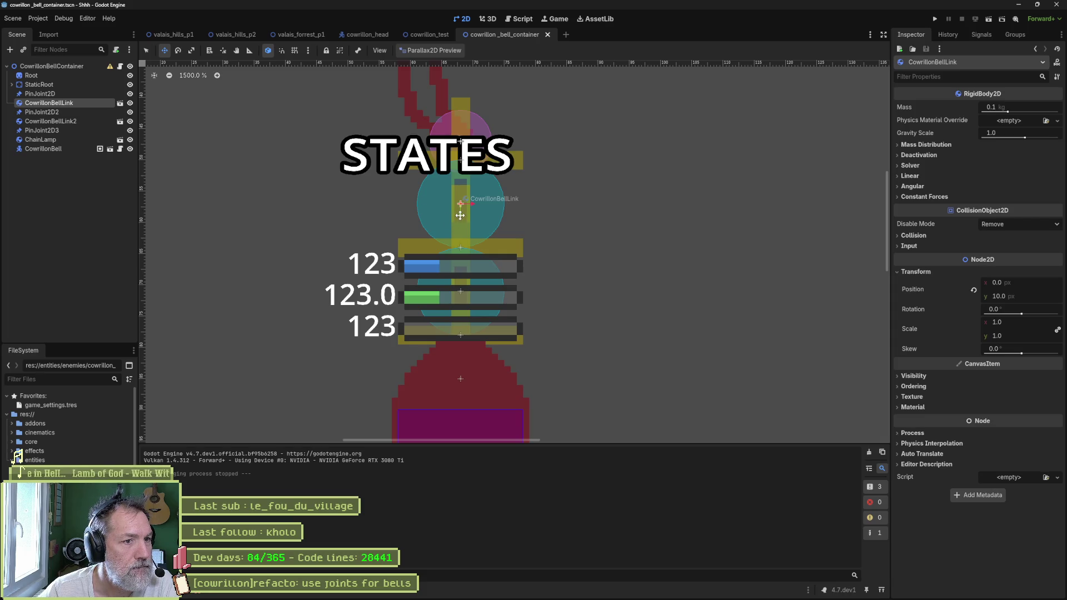
pyautogui.moveTo(461, 215); pyautogui.dragTo(462, 181)
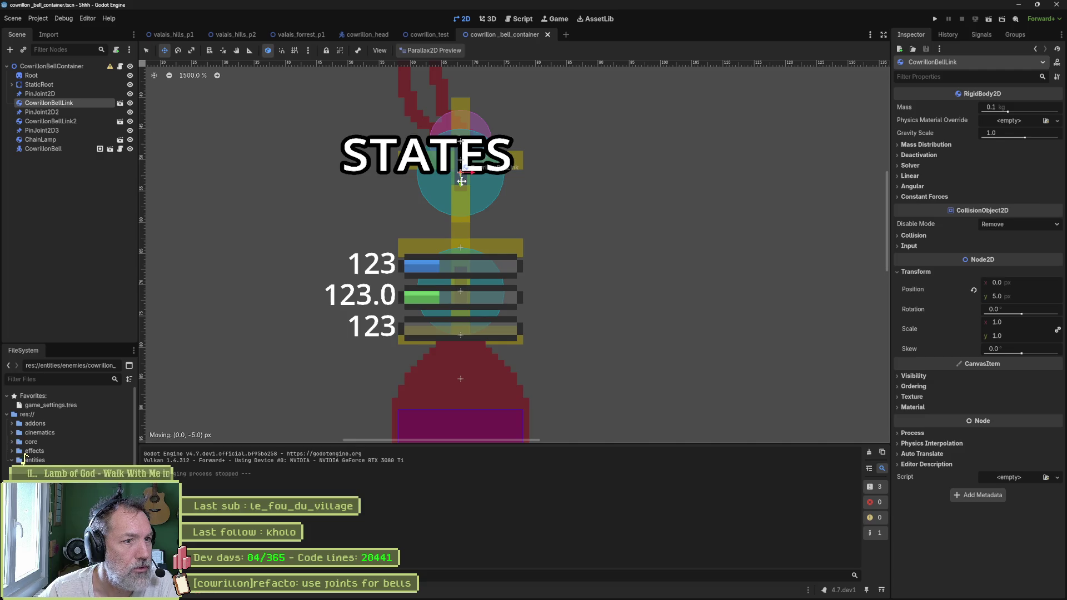
pyautogui.moveTo(462, 181); pyautogui.dragTo(462, 181)
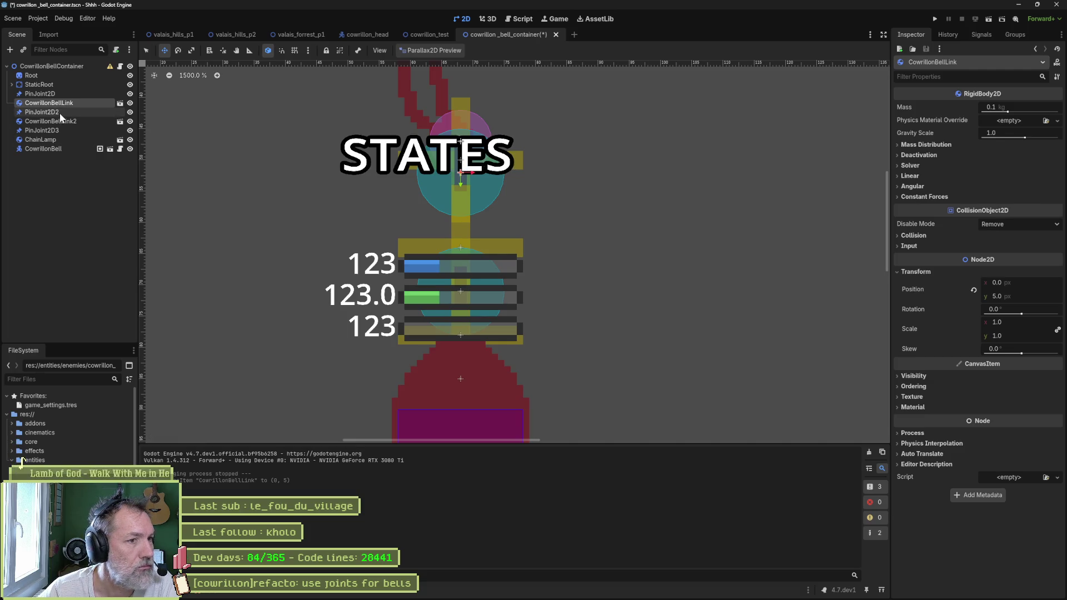
pyautogui.click(59, 112)
pyautogui.moveTo(463, 257); pyautogui.dragTo(462, 202)
pyautogui.click(463, 297)
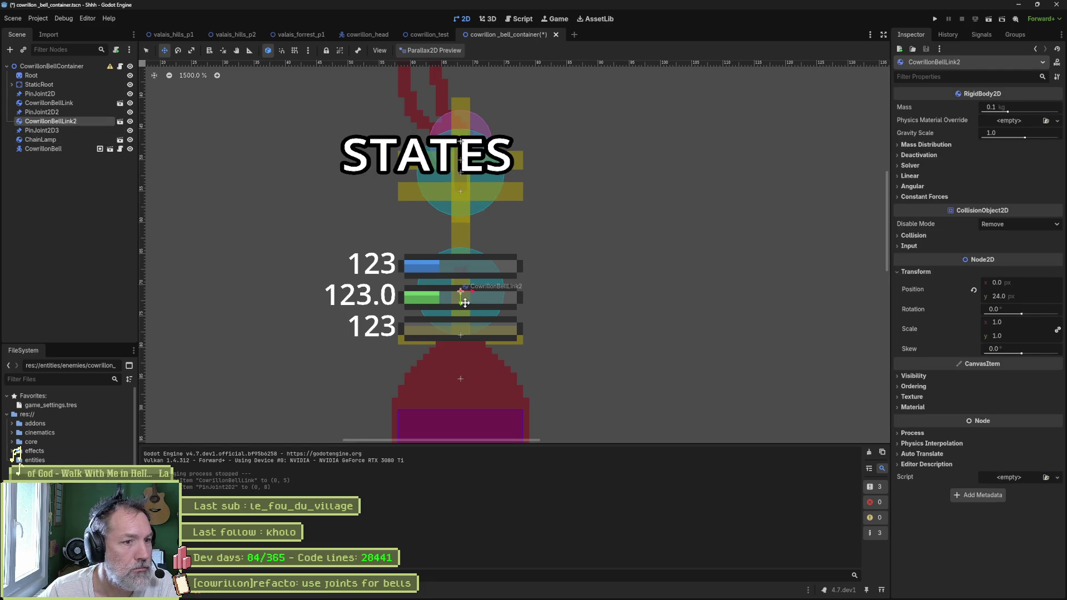
pyautogui.moveTo(463, 305); pyautogui.dragTo(462, 227)
pyautogui.click(44, 130)
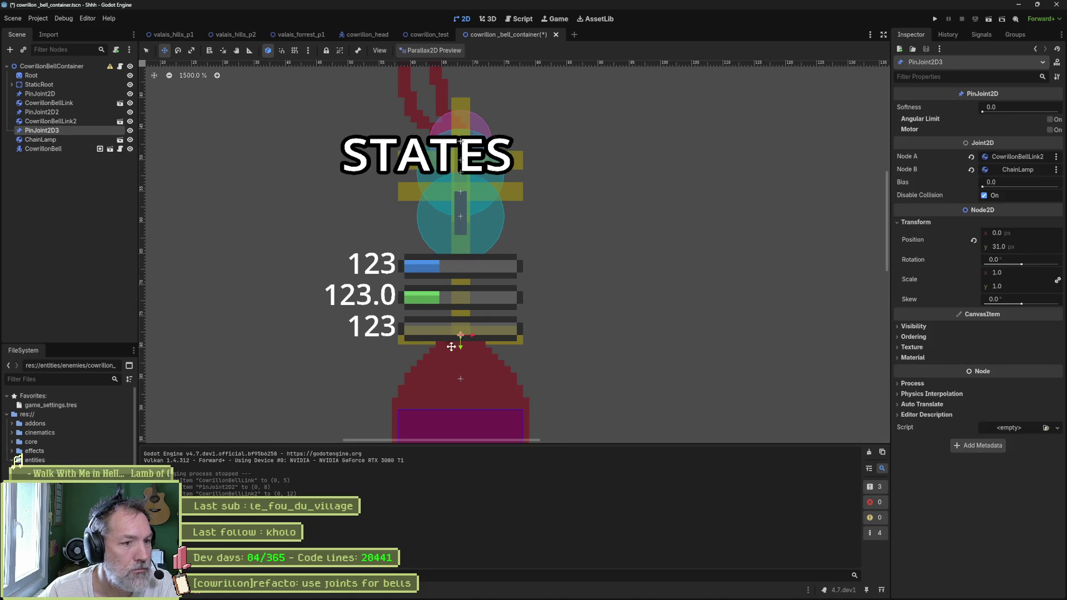
pyautogui.moveTo(460, 338); pyautogui.dragTo(467, 242)
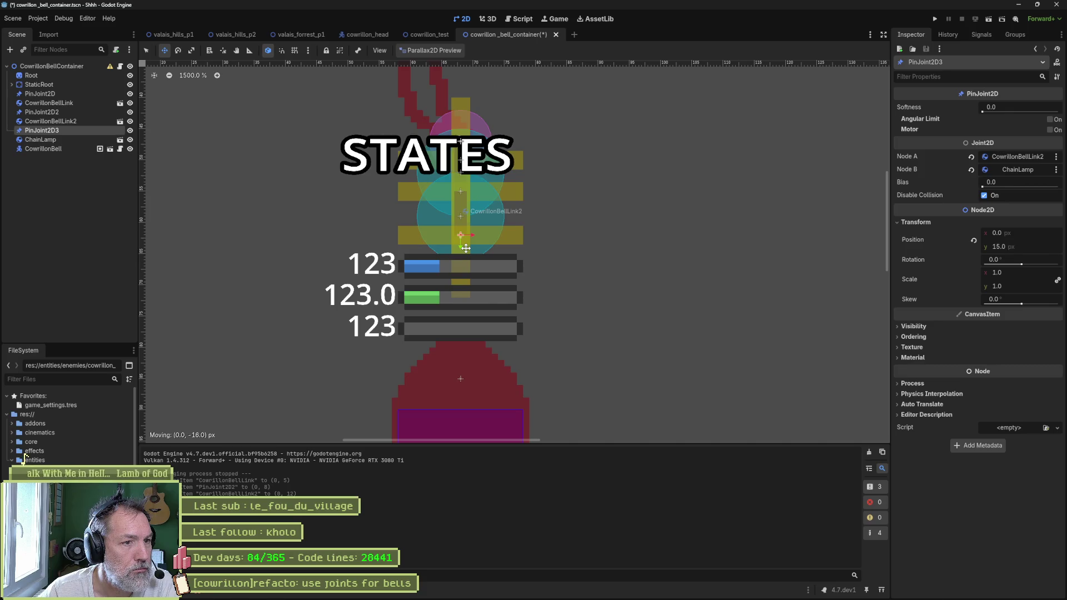
# - Raise ChainLamp to y 26, then delete the ChainLamp node
pyautogui.click(52, 141)
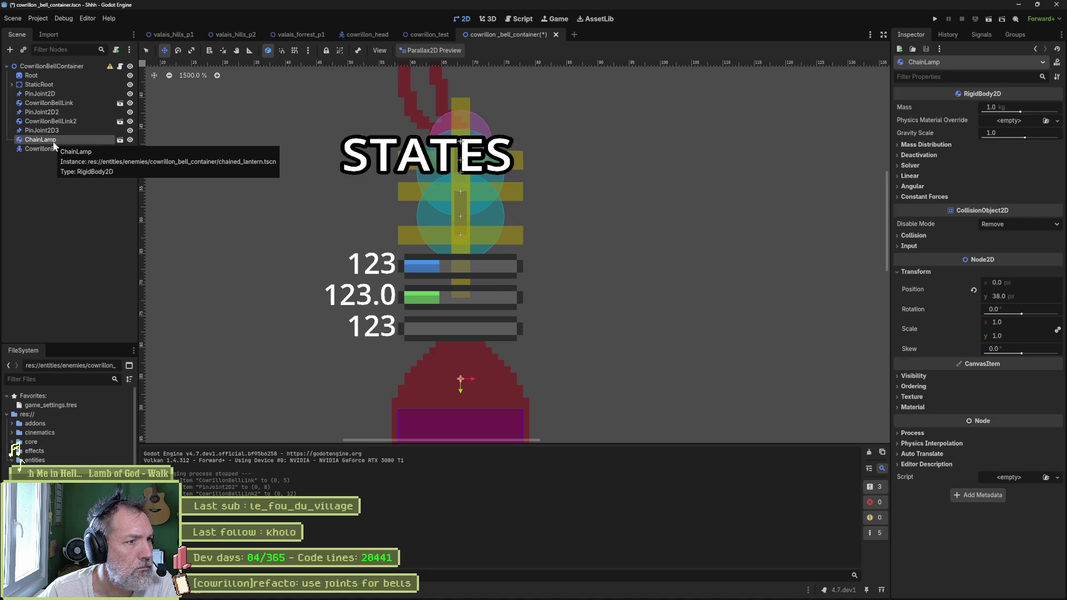
pyautogui.moveTo(465, 388); pyautogui.dragTo(465, 327)
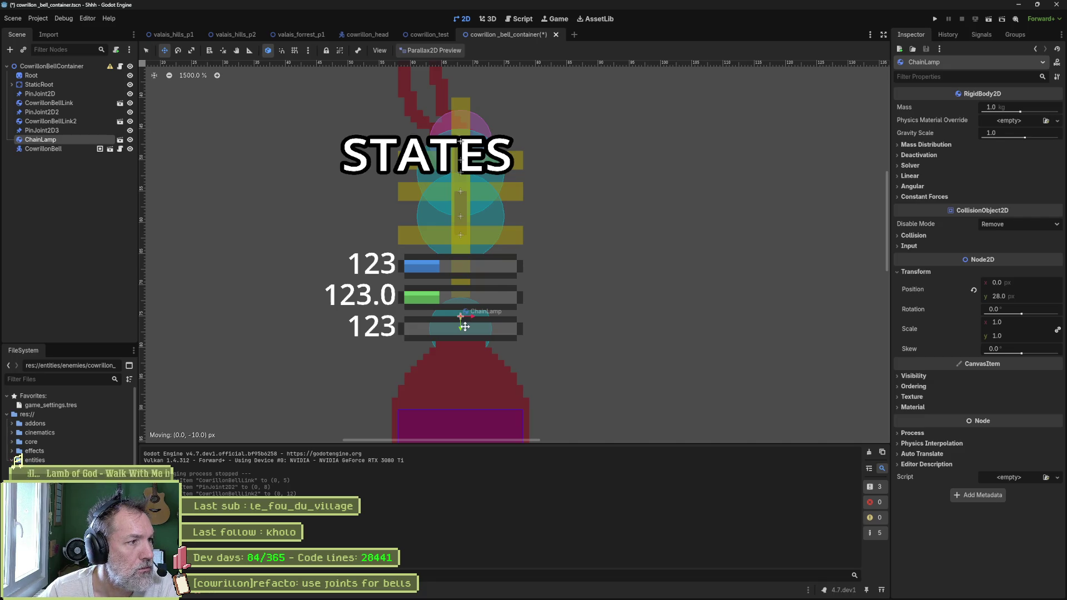
pyautogui.moveTo(464, 327)
pyautogui.mouseDown()
pyautogui.moveTo(464, 295)
pyautogui.moveTo(464, 311)
pyautogui.mouseUp()
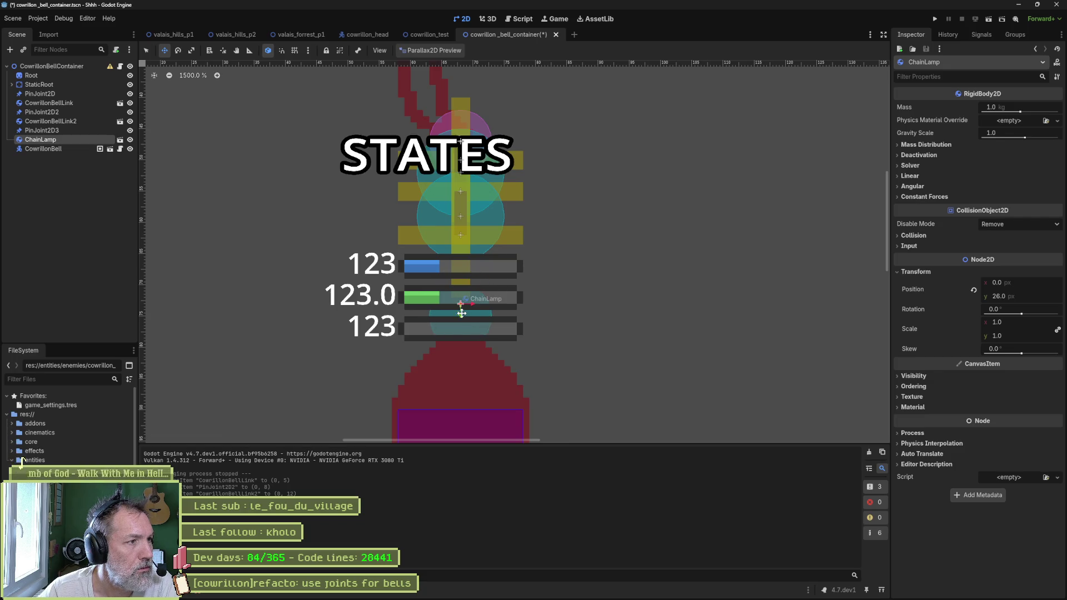
pyautogui.click(47, 131)
pyautogui.click(42, 139)
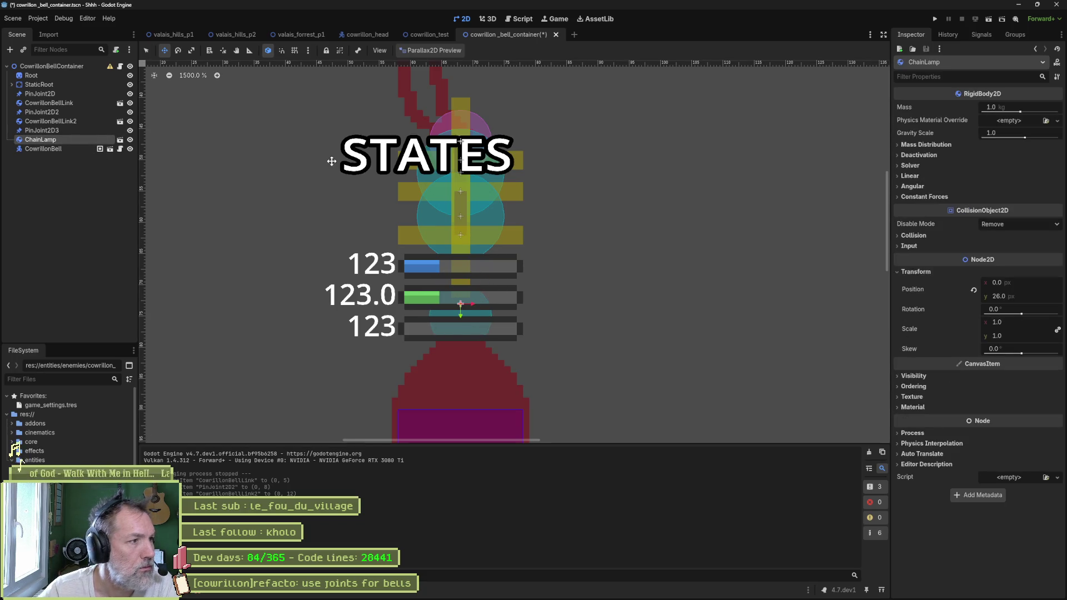
pyautogui.press('Delete')
pyautogui.press('Return')
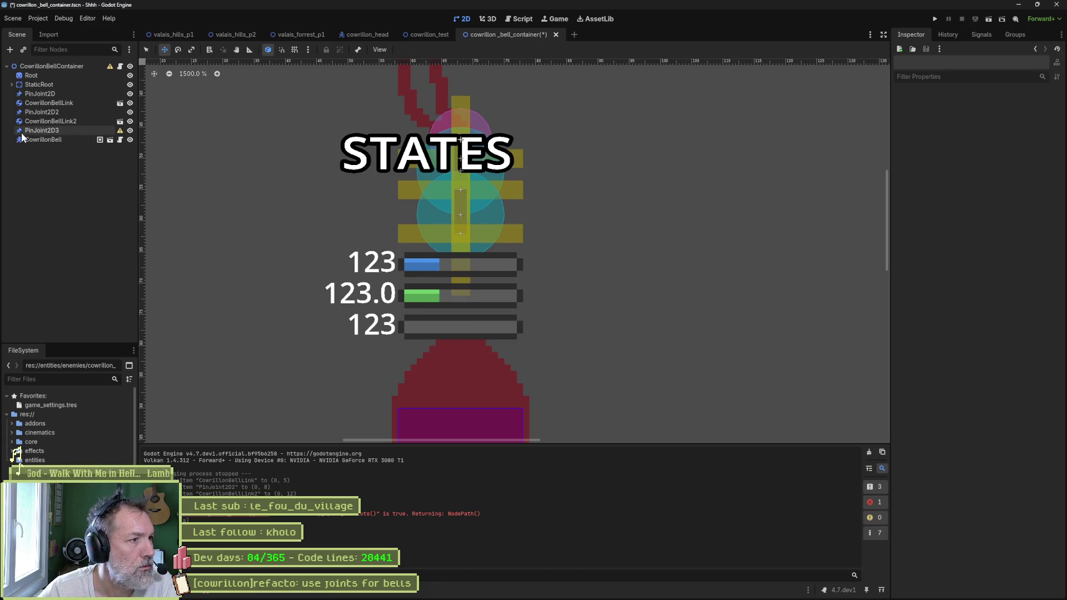
# - Duplicate CowrillonBellLink2 with PinJoint2D3, move the copies down the chain, and duplicate again
pyautogui.click(52, 121)
pyautogui.keyDown('shift'); pyautogui.click(53, 130); pyautogui.keyUp('shift')
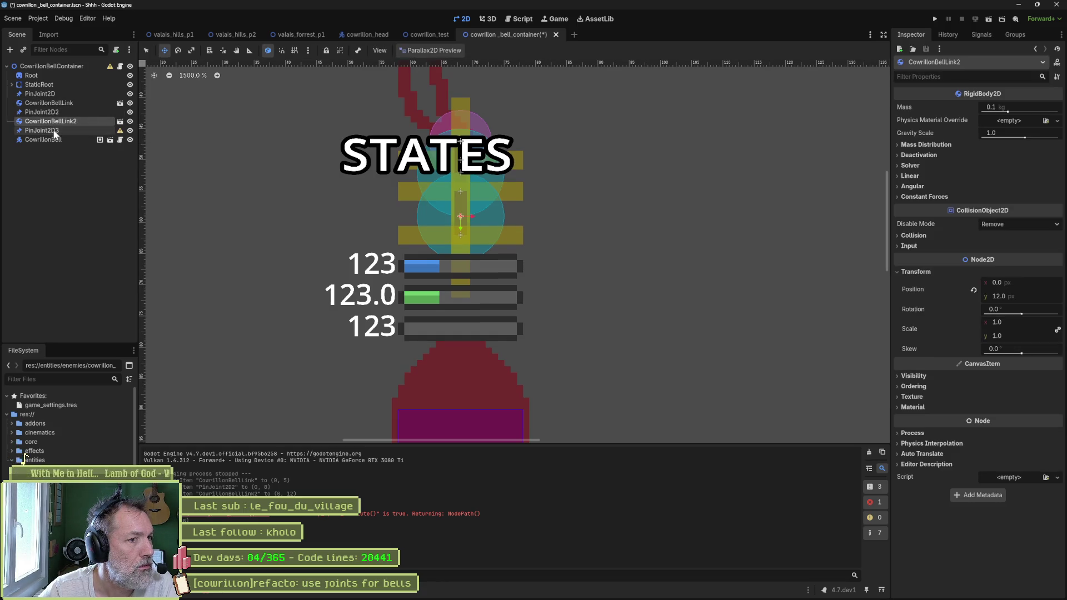
pyautogui.hotkey('ctrl', 'd')
pyautogui.moveTo(462, 222)
pyautogui.mouseDown()
pyautogui.moveTo(458, 284)
pyautogui.moveTo(463, 272)
pyautogui.mouseUp()
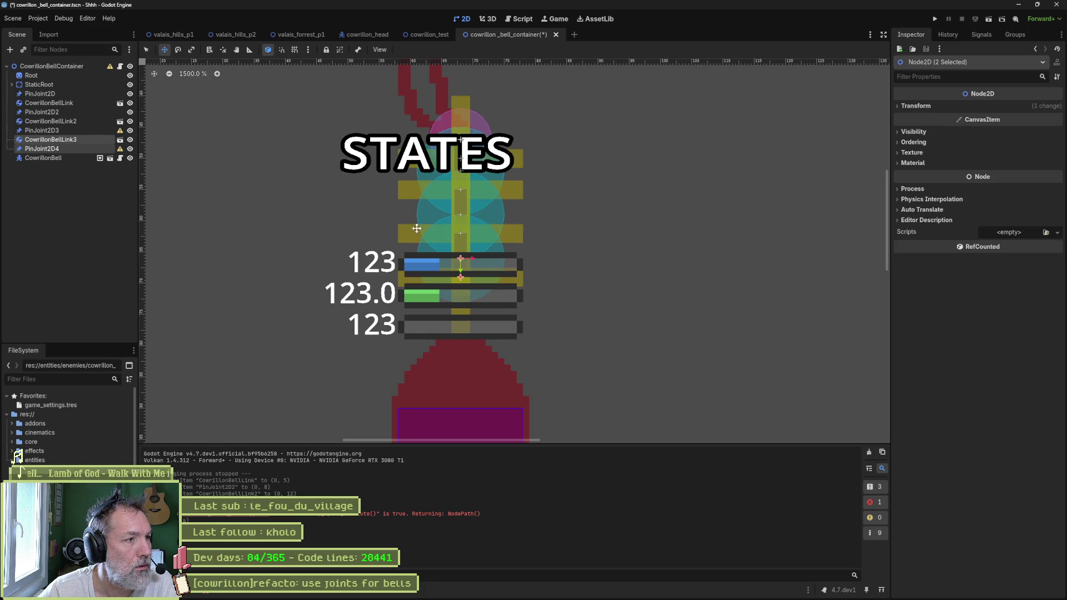
pyautogui.scroll(-5, 505, 270)
pyautogui.hotkey('ctrl', 'd')
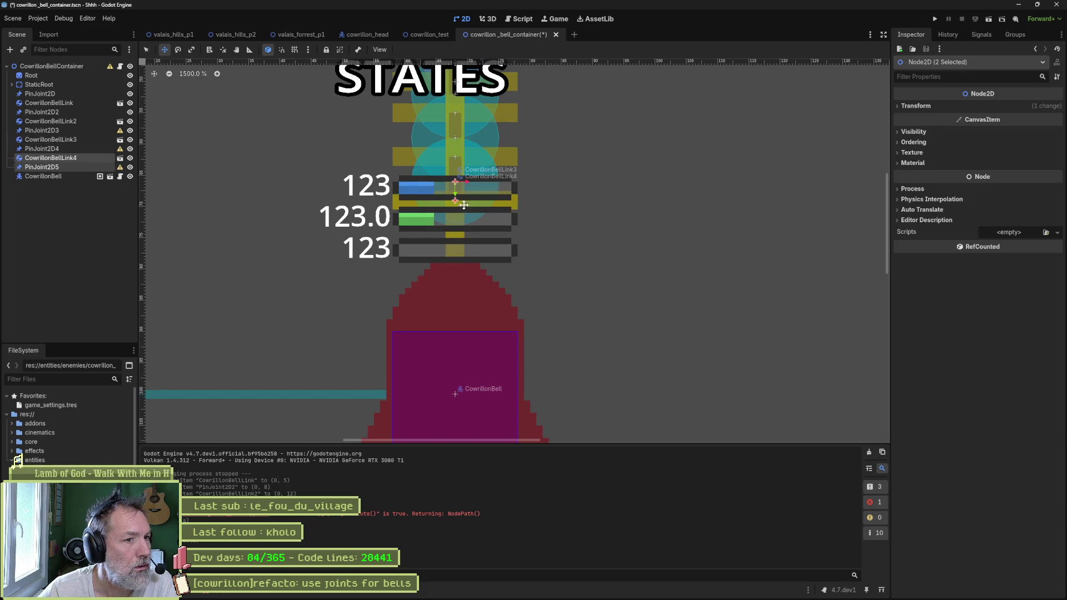
# - Place the new copies, then wire CowrillonBellLink3 to PinJoint2D3 and link PinJoint2D4 between CowrillonBellLink3 and CowrillonBellLink4
pyautogui.moveTo(454, 190); pyautogui.dragTo(454, 236)
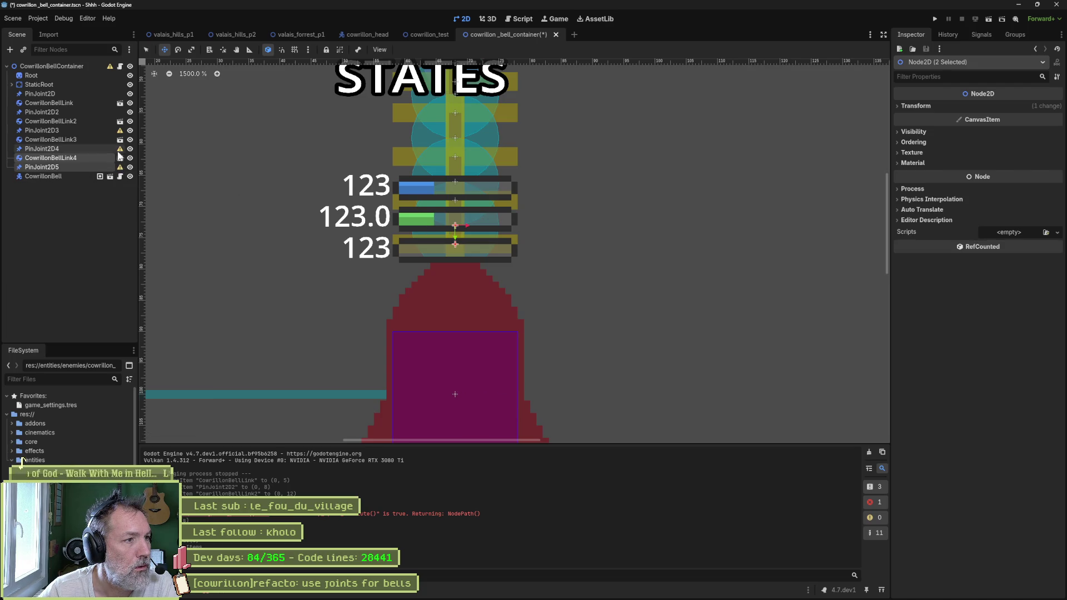
pyautogui.click(93, 130)
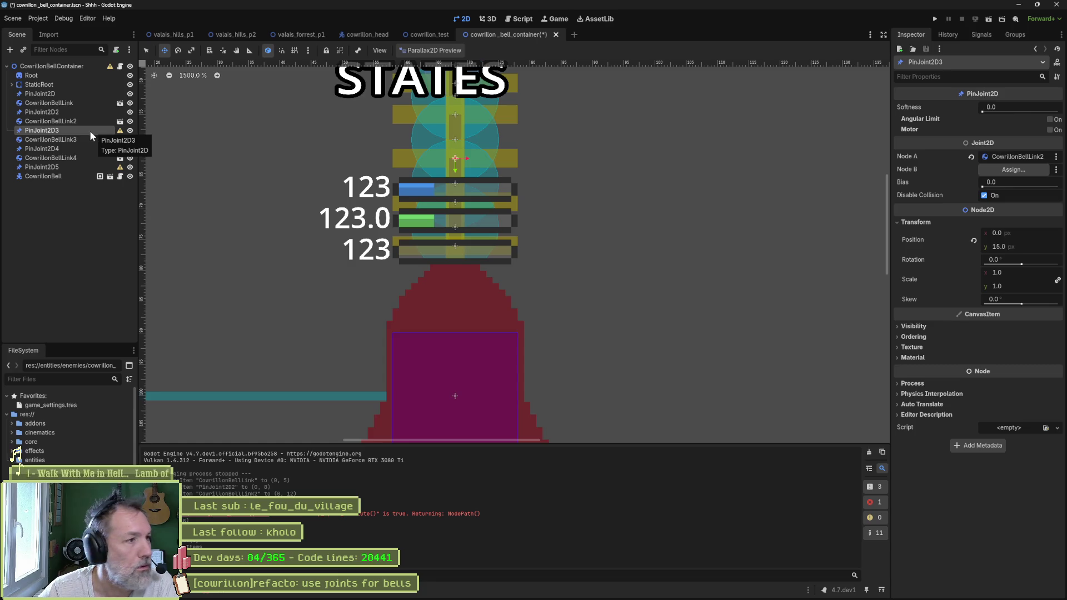
pyautogui.moveTo(64, 140)
pyautogui.mouseDown()
pyautogui.moveTo(280, 162)
pyautogui.moveTo(990, 176)
pyautogui.mouseUp()
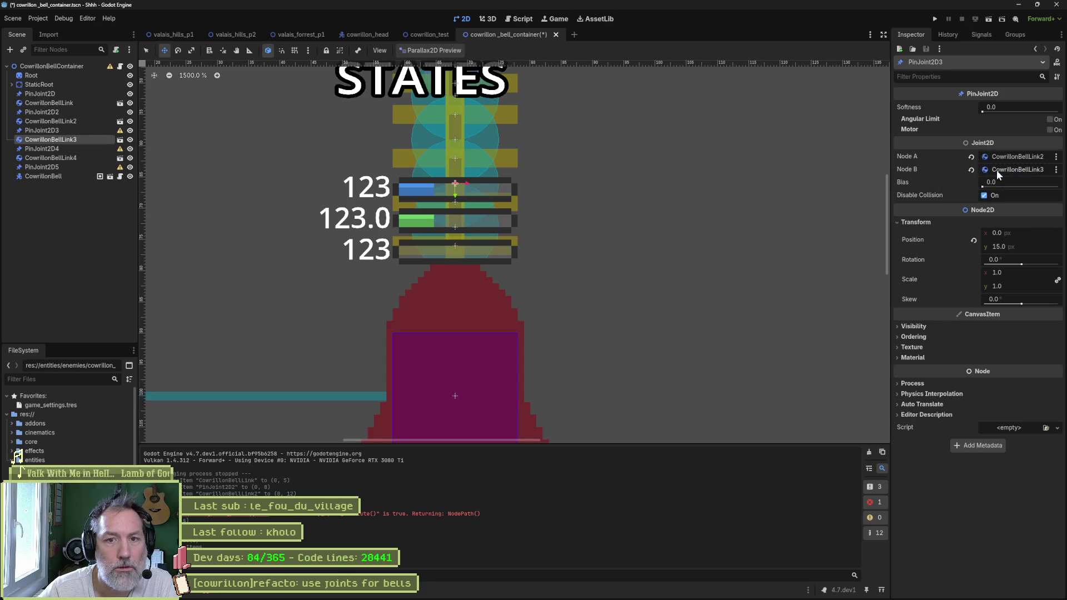
pyautogui.click(54, 149)
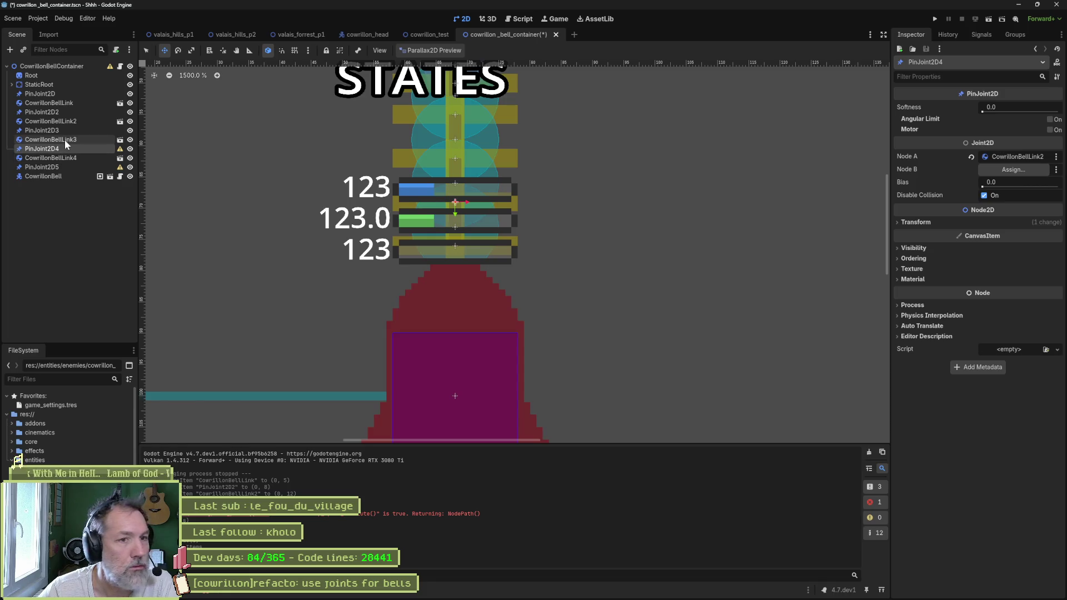
pyautogui.moveTo(64, 139); pyautogui.dragTo(1000, 161)
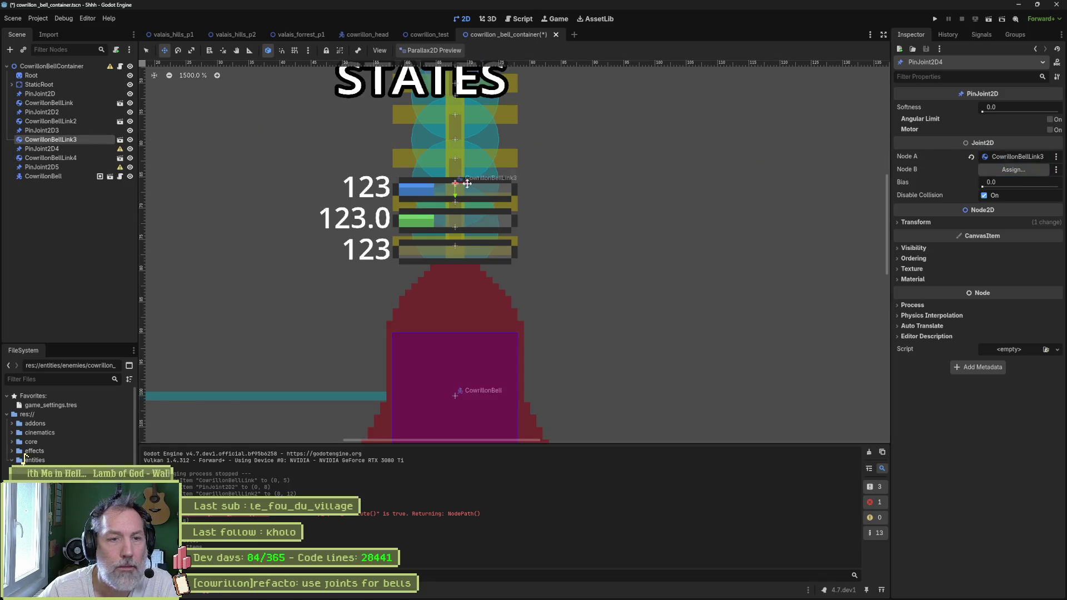
pyautogui.moveTo(76, 159); pyautogui.dragTo(1031, 176)
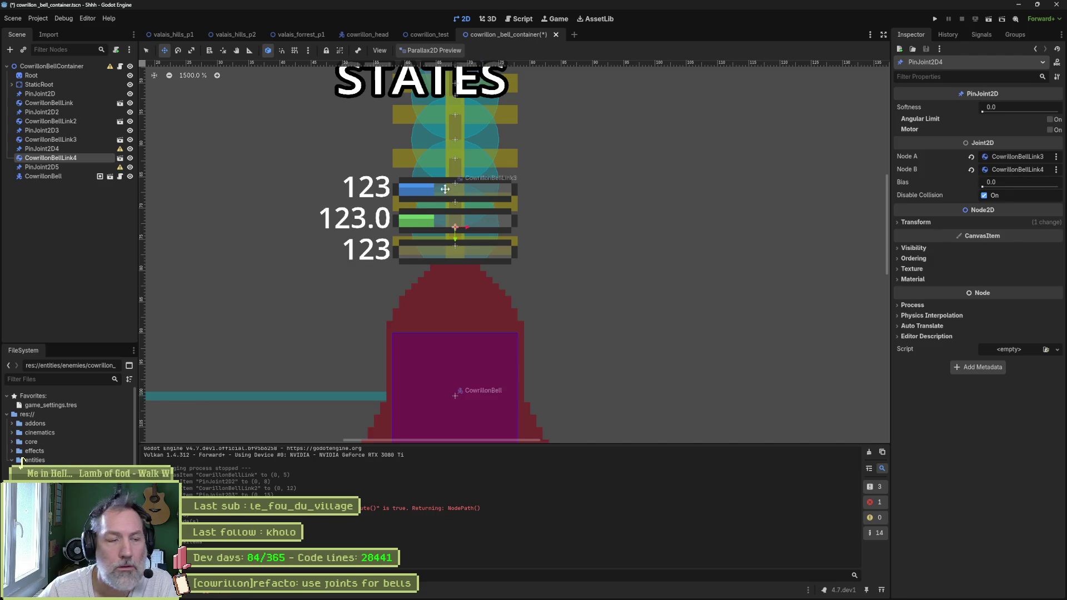
# - Set PinJoint2D5's Node A to CowrillonBellLink4 and Node B to CowrillonBell, nudge the bell, and save
pyautogui.click(42, 167)
pyautogui.moveTo(50, 158)
pyautogui.mouseDown()
pyautogui.moveTo(717, 148)
pyautogui.moveTo(1012, 157)
pyautogui.mouseUp()
pyautogui.moveTo(43, 176); pyautogui.dragTo(1013, 169)
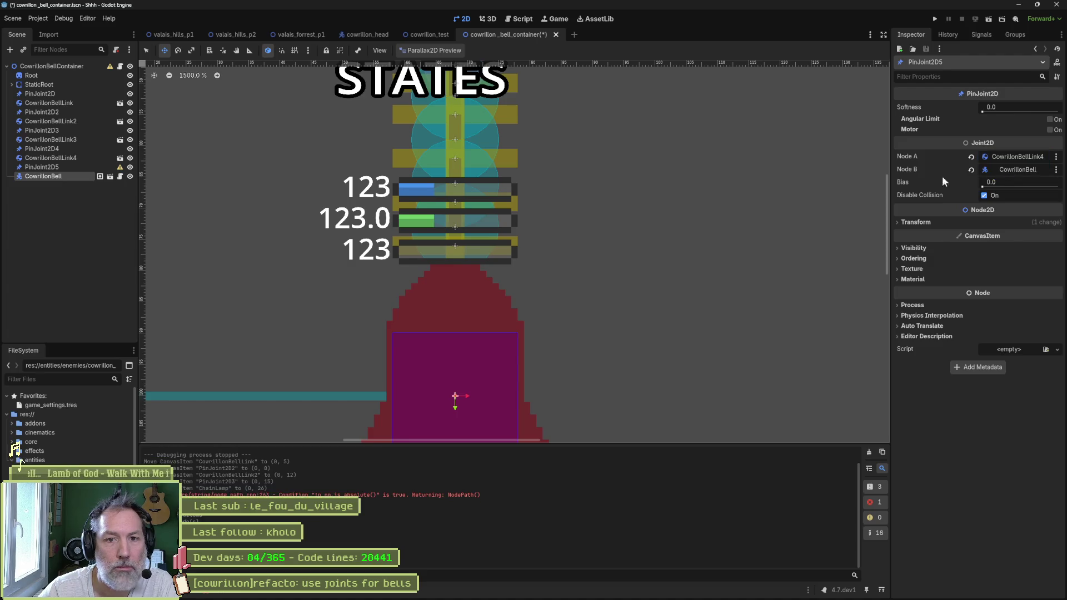
pyautogui.click(44, 176)
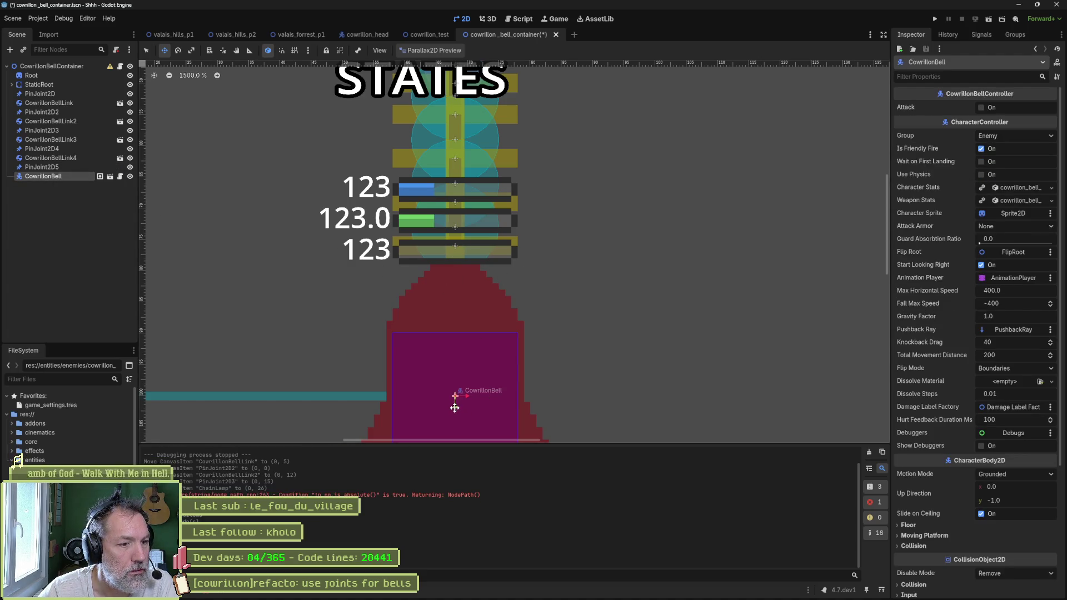
pyautogui.moveTo(455, 407)
pyautogui.mouseDown()
pyautogui.moveTo(460, 426)
pyautogui.moveTo(459, 416)
pyautogui.mouseUp()
pyautogui.hotkey('ctrl', 's')
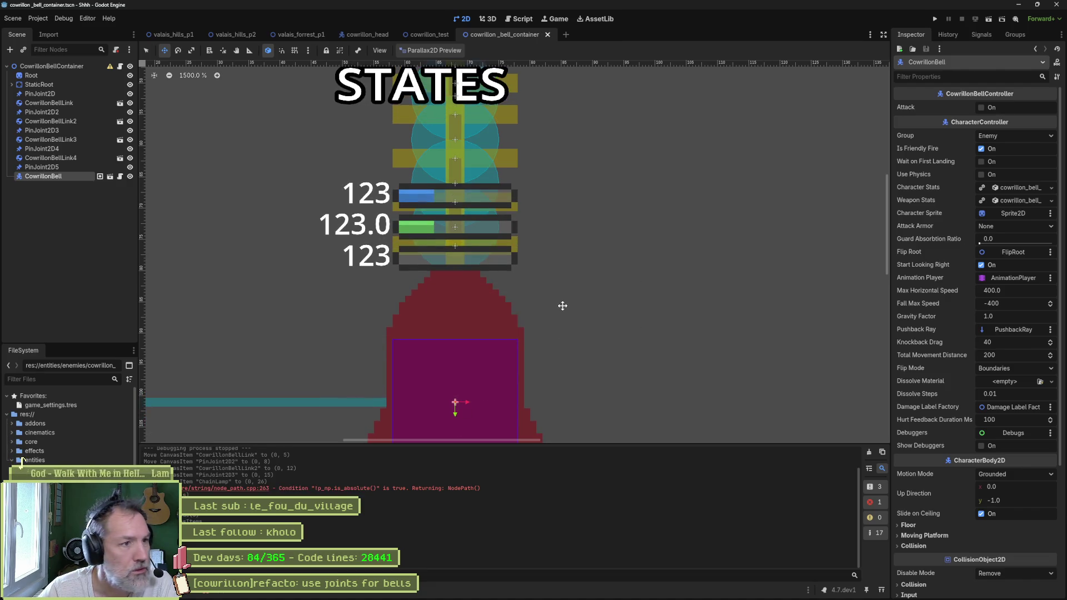
# - Test-run the scene, stop after the null chain_lamp error, and inspect chain_lamp in cowrillon_bell_container.gd
pyautogui.press('F6')
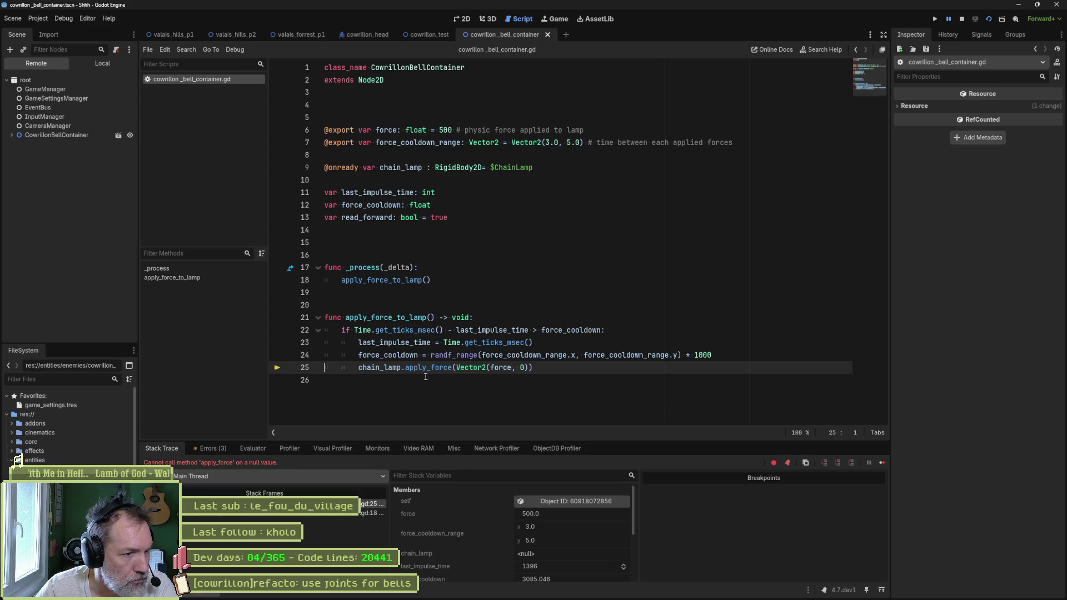
pyautogui.press('F8')
pyautogui.doubleClick(384, 367)
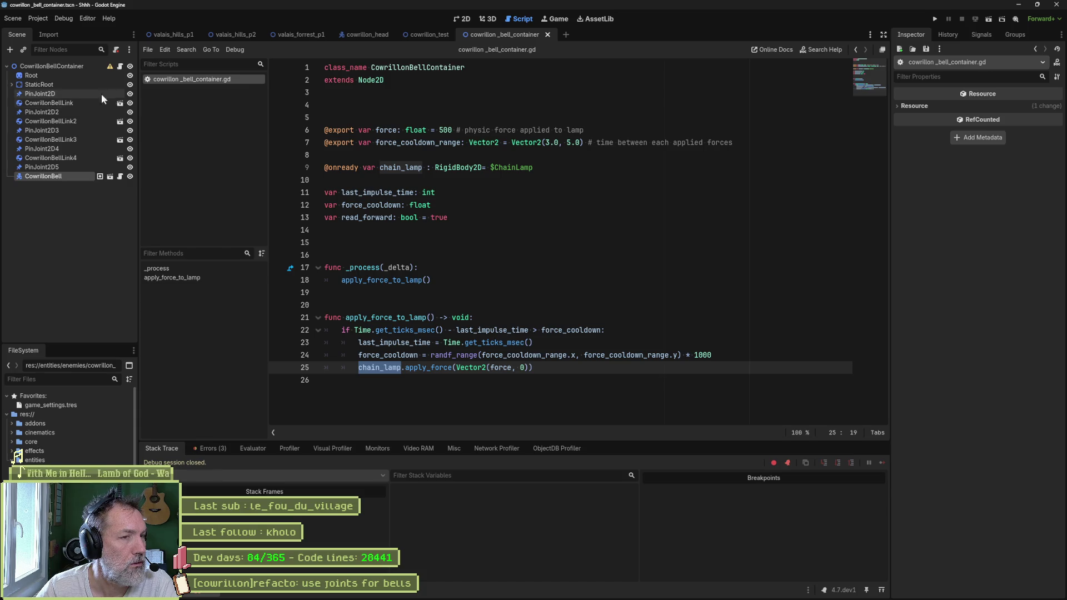
pyautogui.click(72, 68)
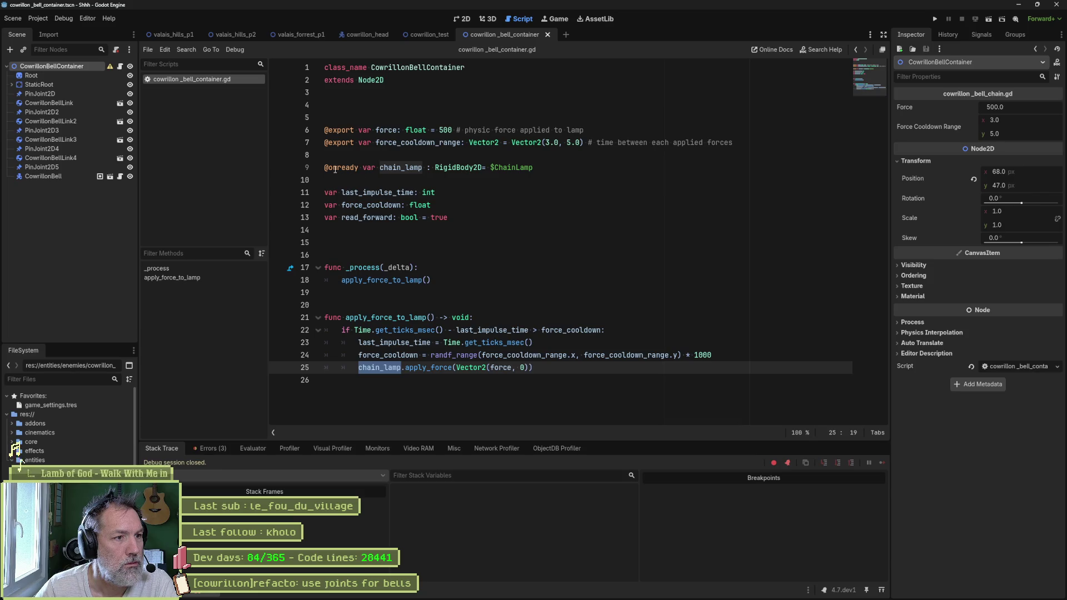
pyautogui.doubleClick(338, 170)
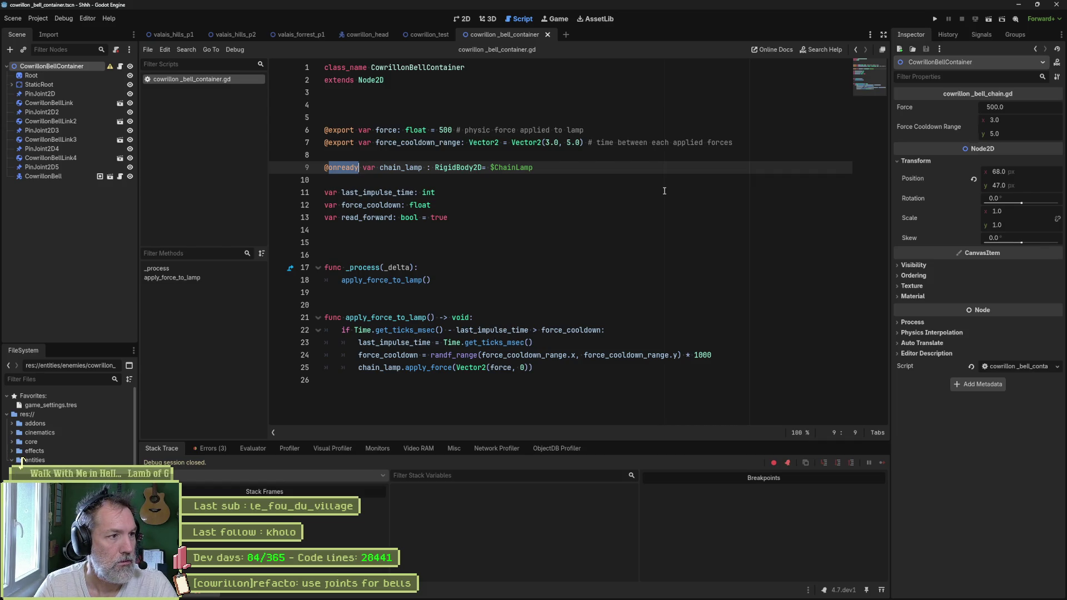
# - Rewrite line 9 as an exported bell variable pointing to $CowrillonBell, remove the blank line, and save
pyautogui.write('exoprt')
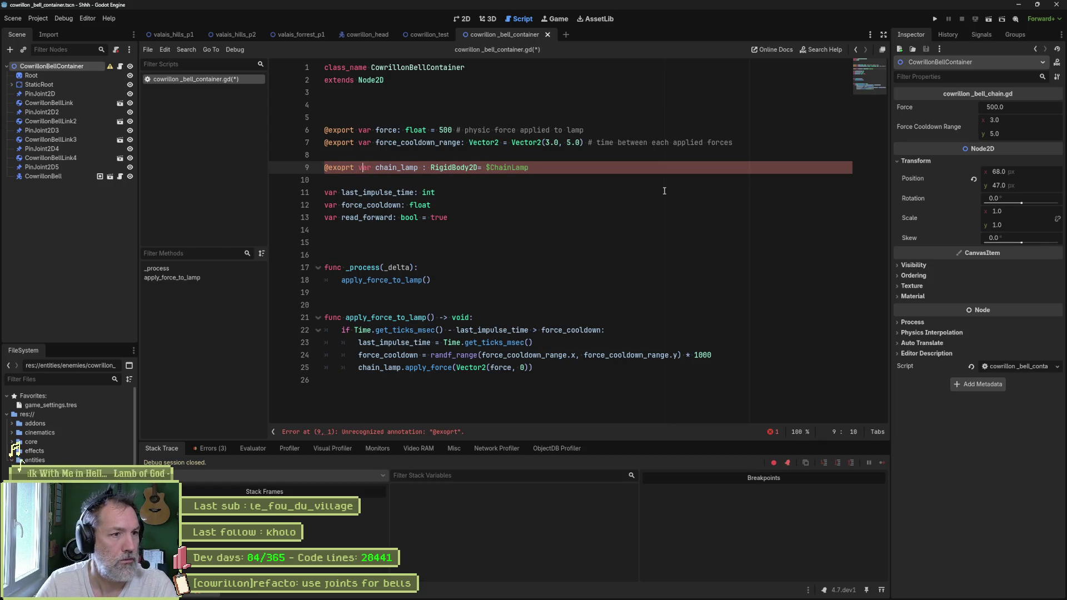
pyautogui.hotkey('ctrl', 'shift', 'Right')
pyautogui.write('bell')
pyautogui.hotkey('ctrl', 'Right')
pyautogui.press('End')
pyautogui.hotkey('ctrl', 'shift', 'Left')
pyautogui.write('Cowr')
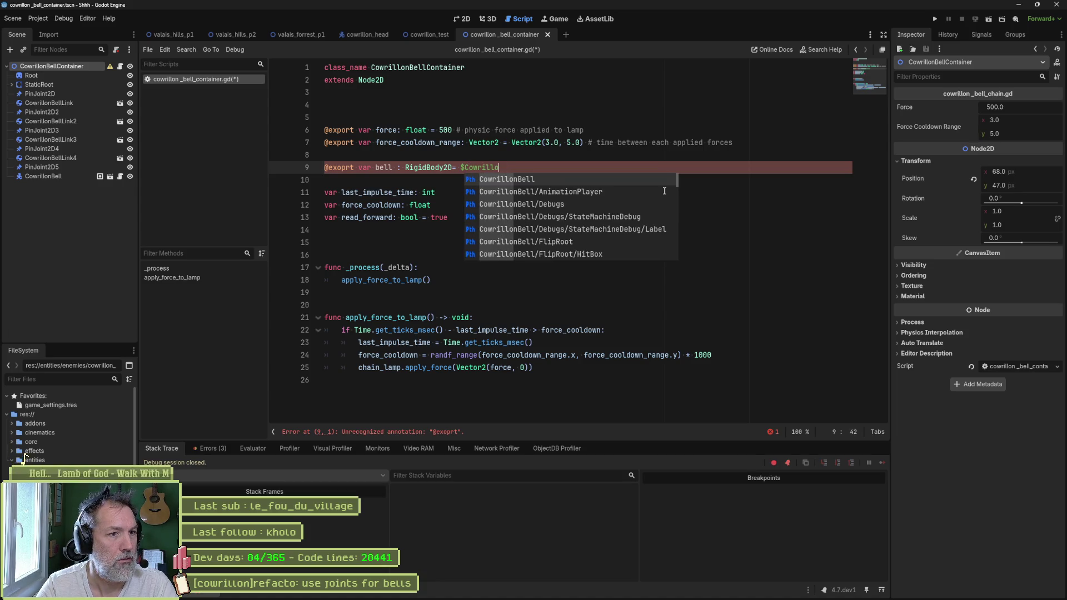
pyautogui.press('Return')
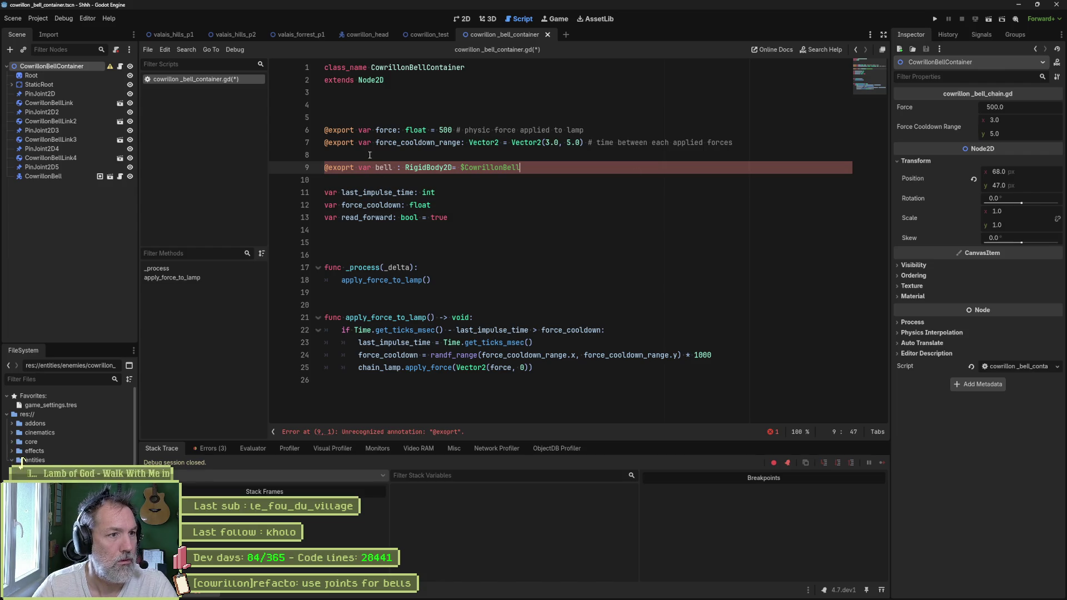
pyautogui.click(370, 155)
pyautogui.press('Delete')
pyautogui.hotkey('ctrl', 's')
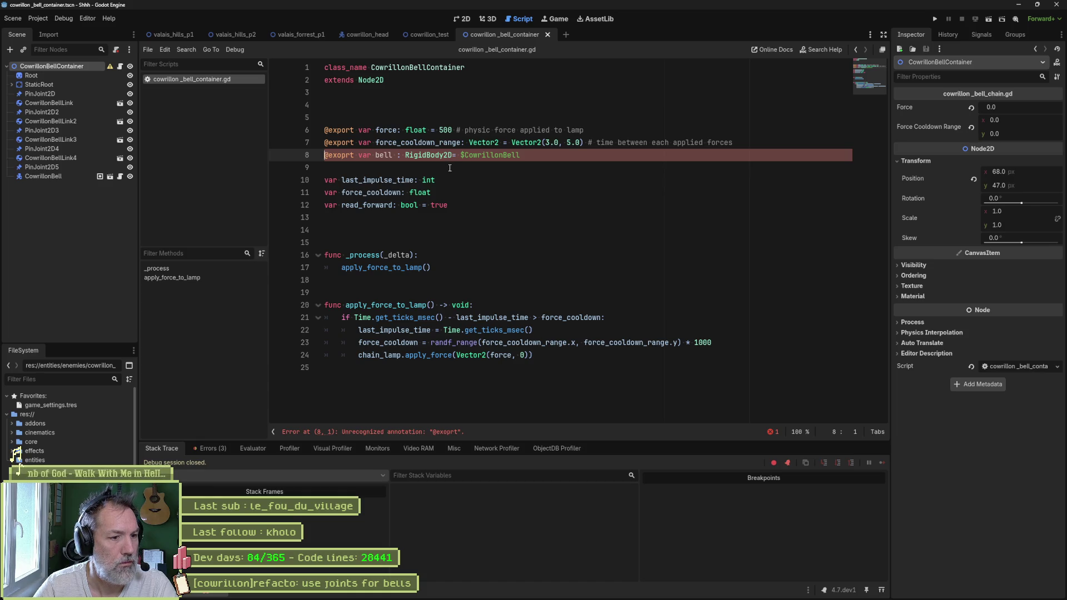
# - Fix the misspelled 'exoprt' annotation to 'export' and save the script
pyautogui.click(341, 155)
pyautogui.press('BackSpace')
pyautogui.press('Right')
pyautogui.write('o')
pyautogui.hotkey('ctrl', 's')
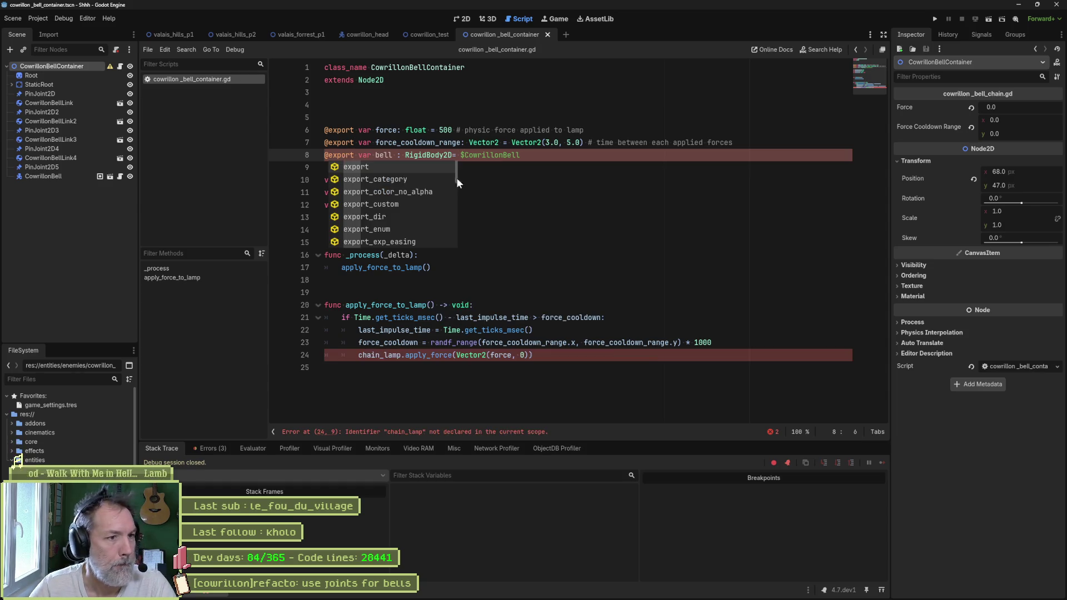
pyautogui.click(604, 177)
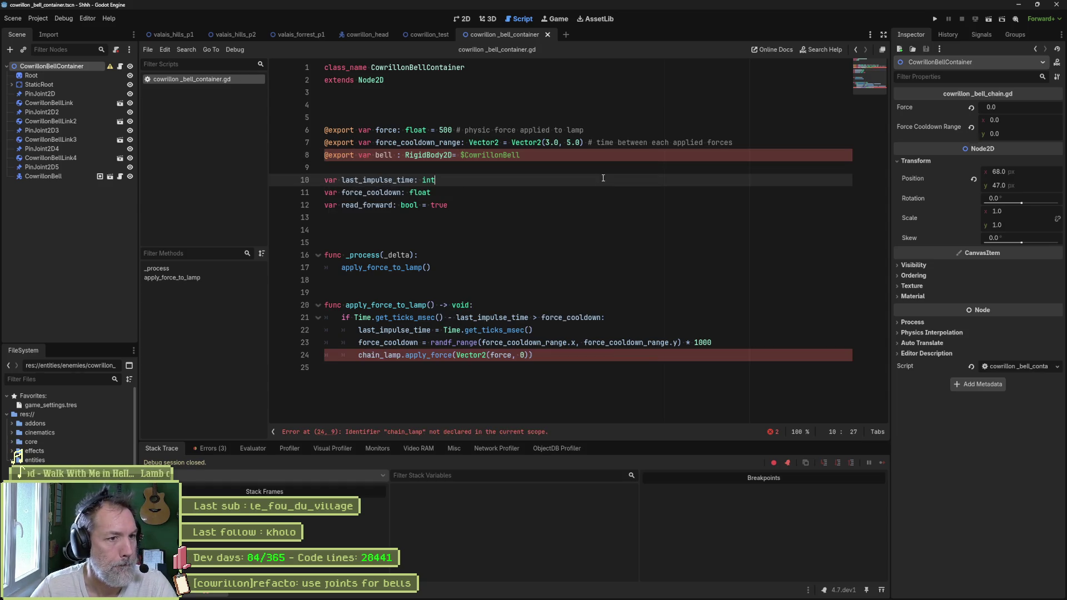
# - Replace chain_lamp with bell in apply_force_to_lamp, drop the $CowrillonBell default, and try assigning CowrillonBell to Bell
pyautogui.doubleClick(383, 155)
pyautogui.doubleClick(389, 356)
pyautogui.write('bell')
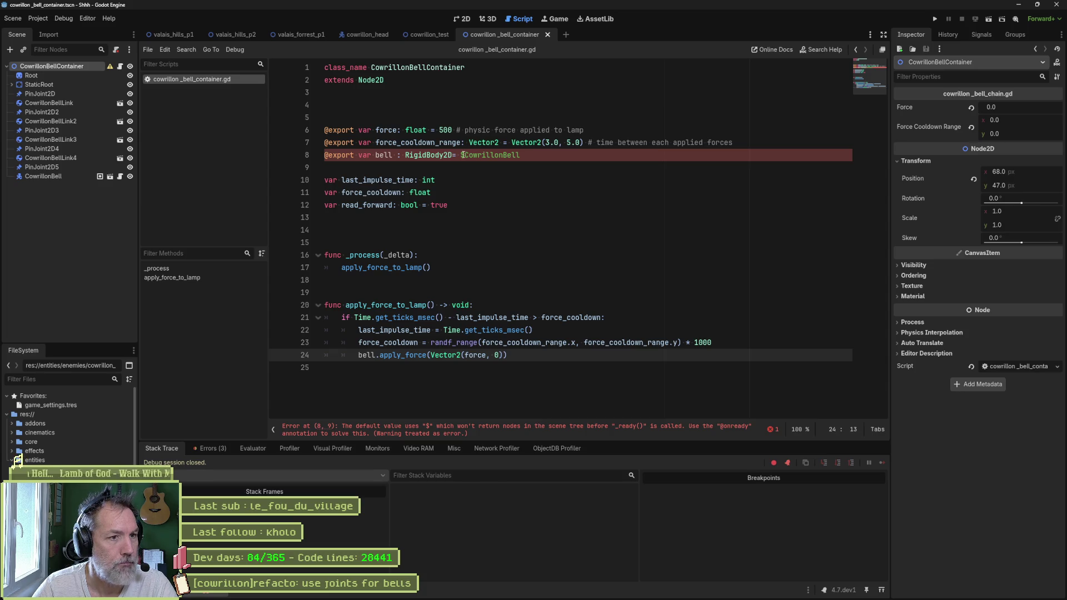
pyautogui.moveTo(453, 155); pyautogui.dragTo(526, 154)
pyautogui.press('BackSpace')
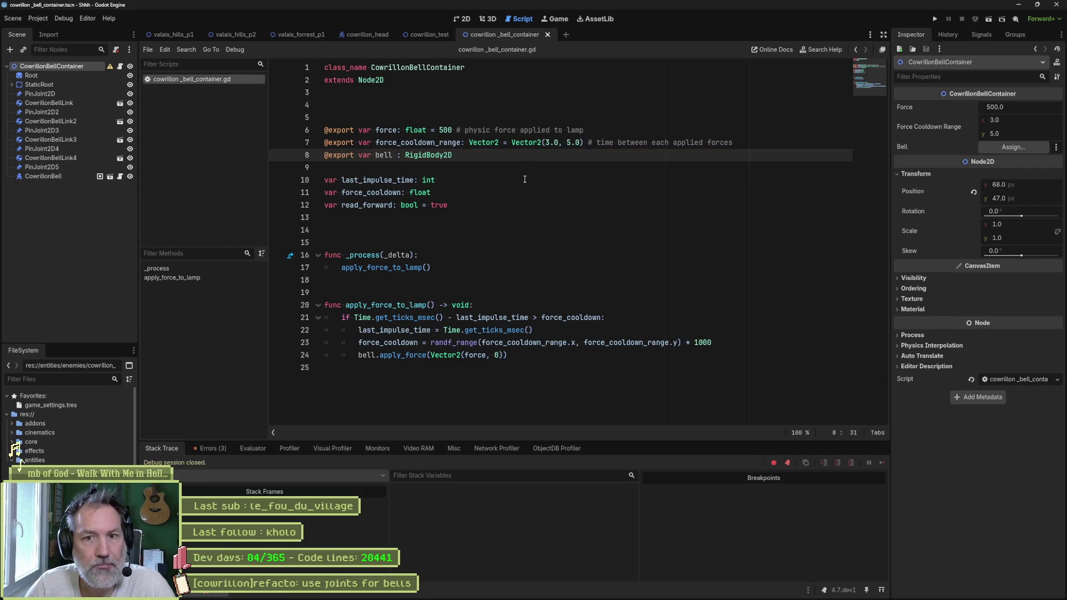
pyautogui.moveTo(44, 176)
pyautogui.mouseDown()
pyautogui.moveTo(973, 158)
pyautogui.moveTo(1007, 147)
pyautogui.mouseUp()
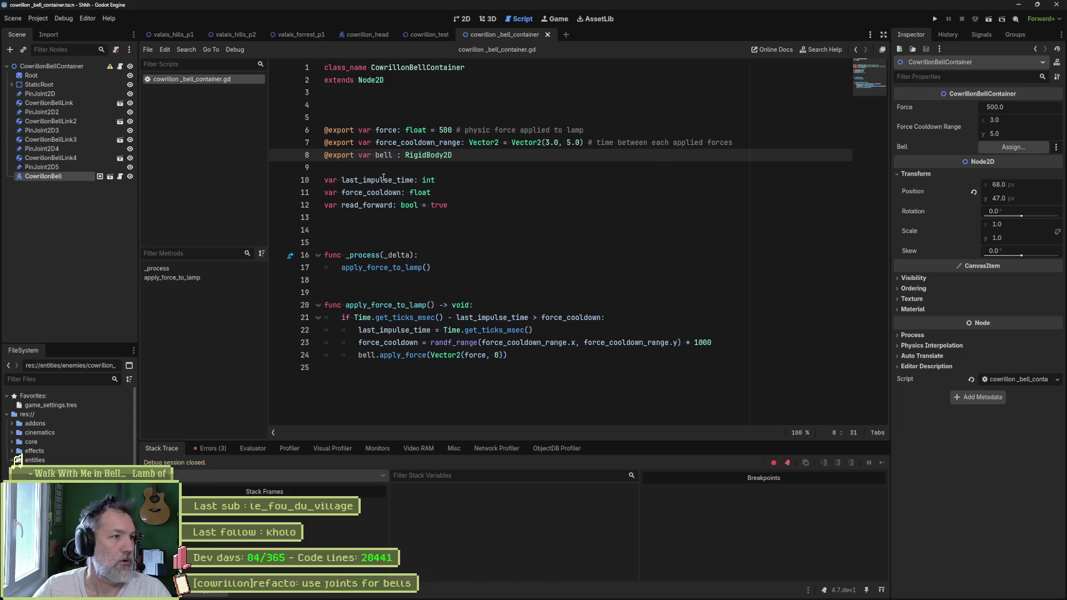
# - Change the bell variable's type from RigidBody2D to CharacterBody2D
pyautogui.doubleClick(427, 156)
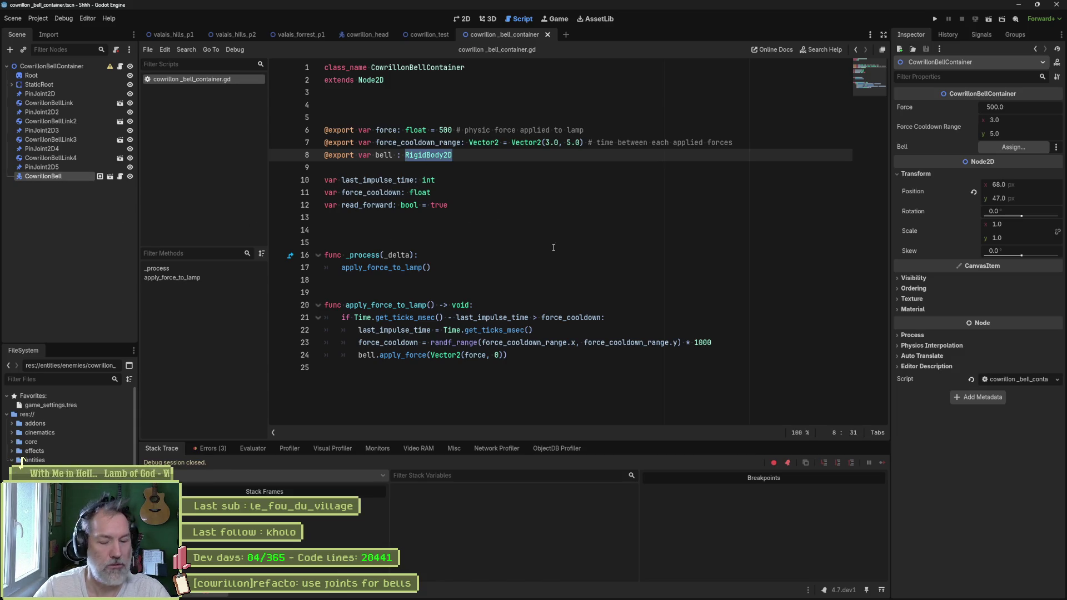
pyautogui.write('chara')
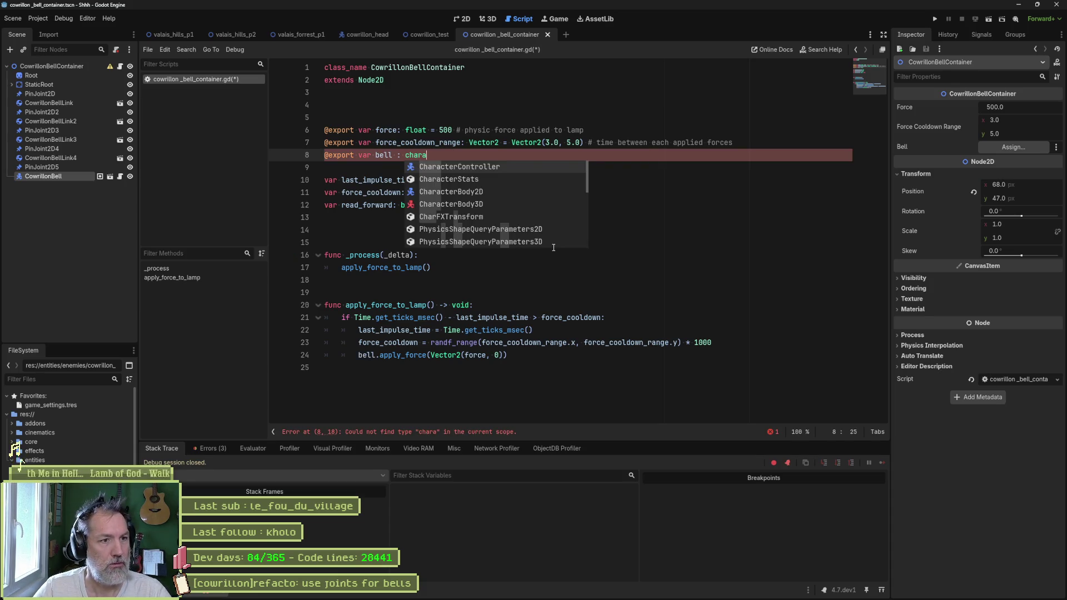
pyautogui.press('Down')
pyautogui.press('Down')
pyautogui.press('Return')
# - Assign CowrillonBell to the Bell property, save, and test-run until the apply_force error, then stop
pyautogui.moveTo(44, 176); pyautogui.dragTo(999, 146)
pyautogui.hotkey('ctrl', 's')
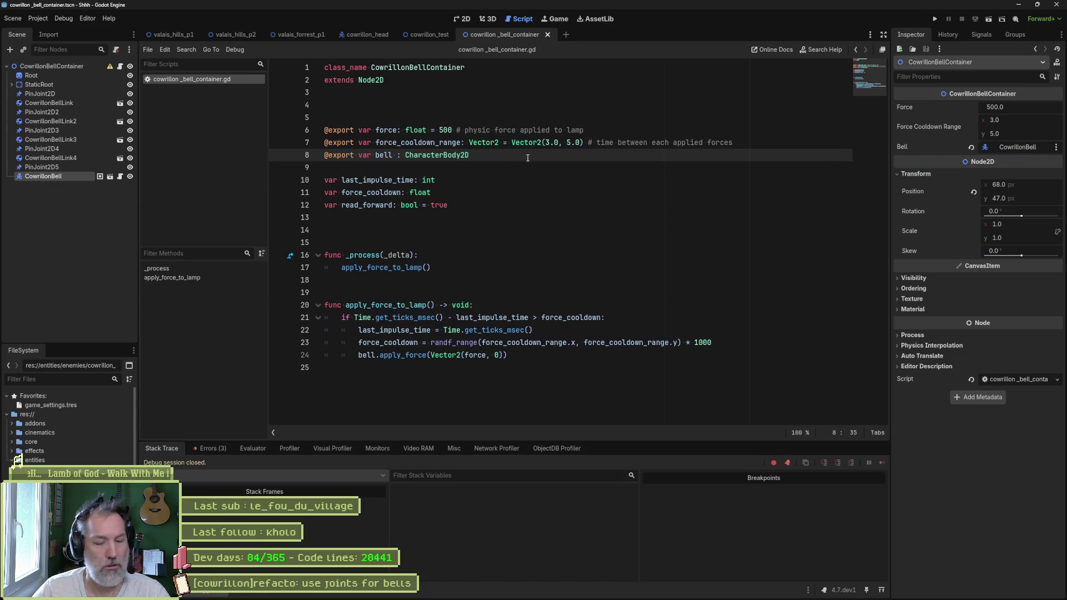
pyautogui.press('F6')
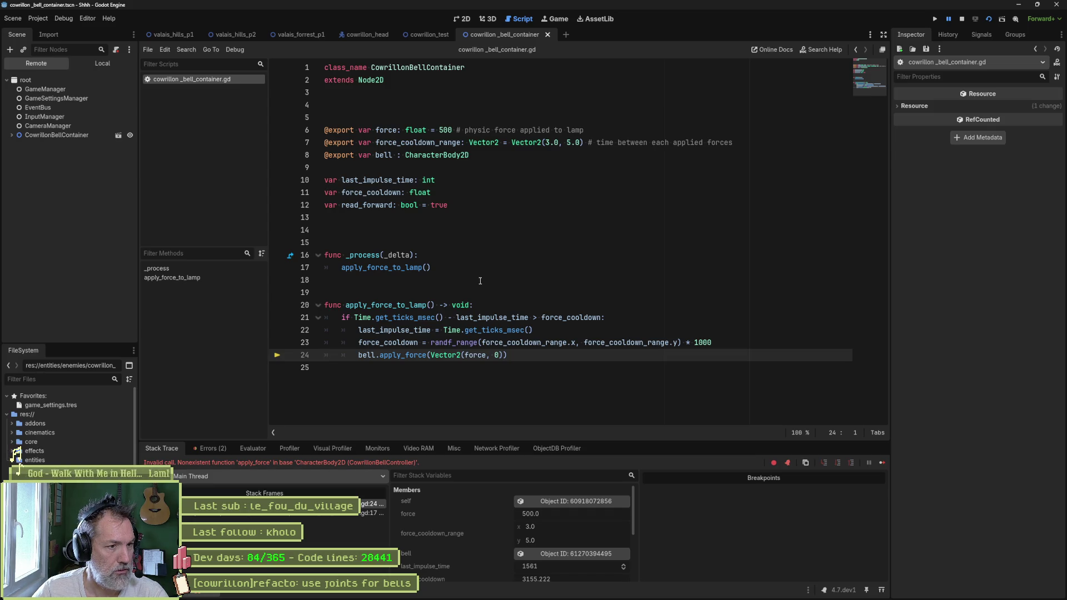
pyautogui.press('F8')
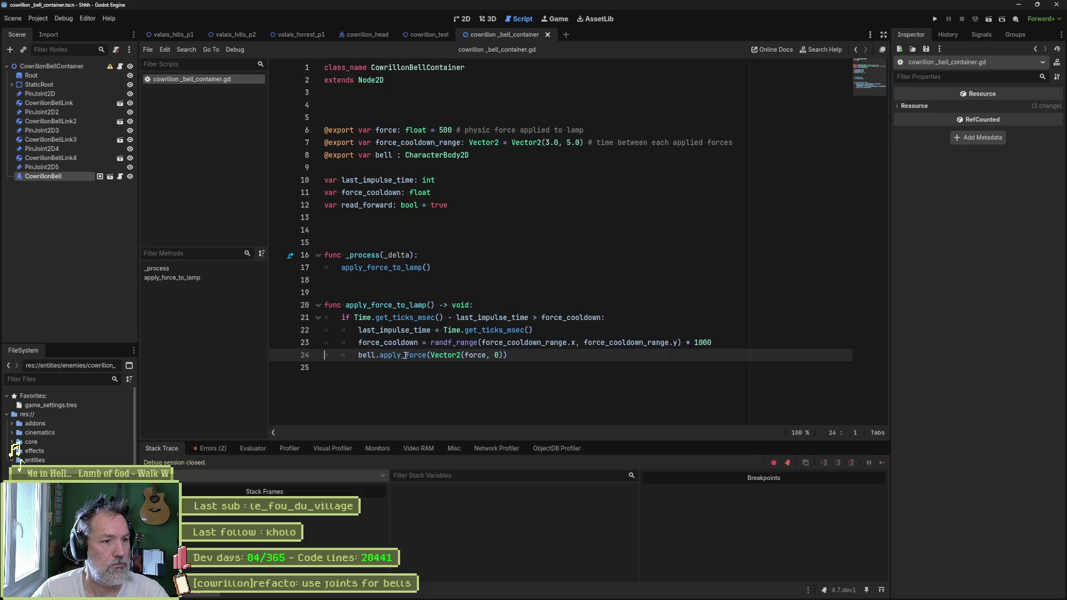
# - Review the apply_force call and the CharacterBody2D type in the script, then switch to ChatGPT
pyautogui.click(411, 356)
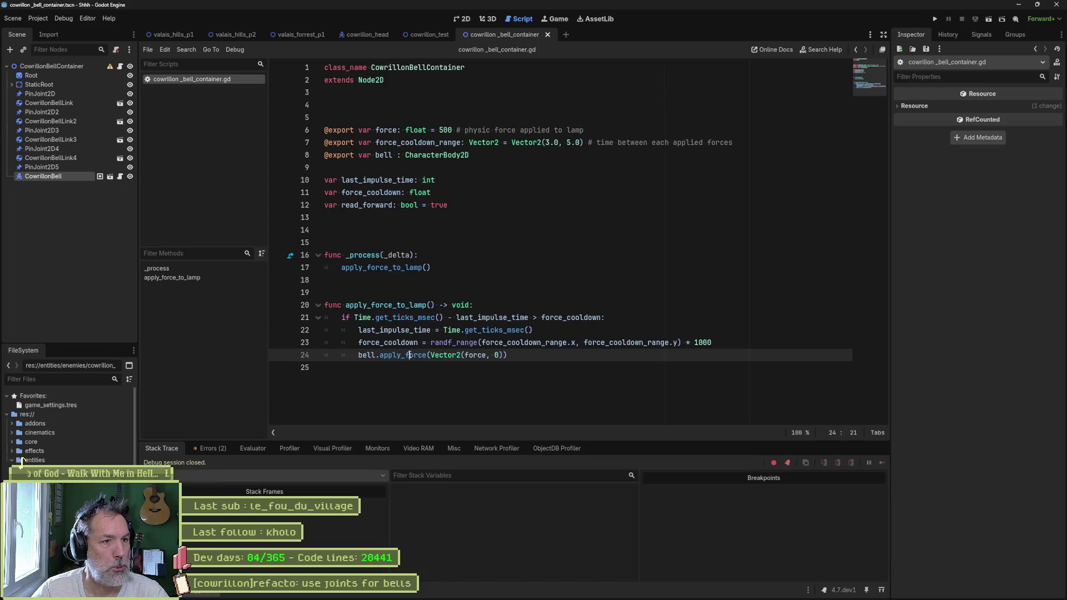
pyautogui.doubleClick(438, 155)
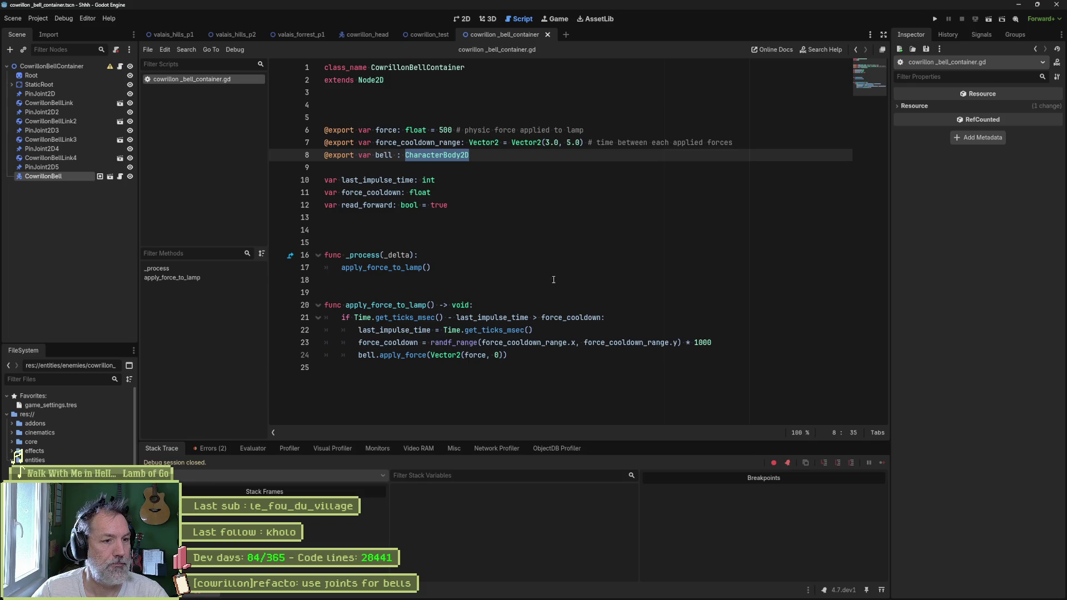
pyautogui.click(377, 355)
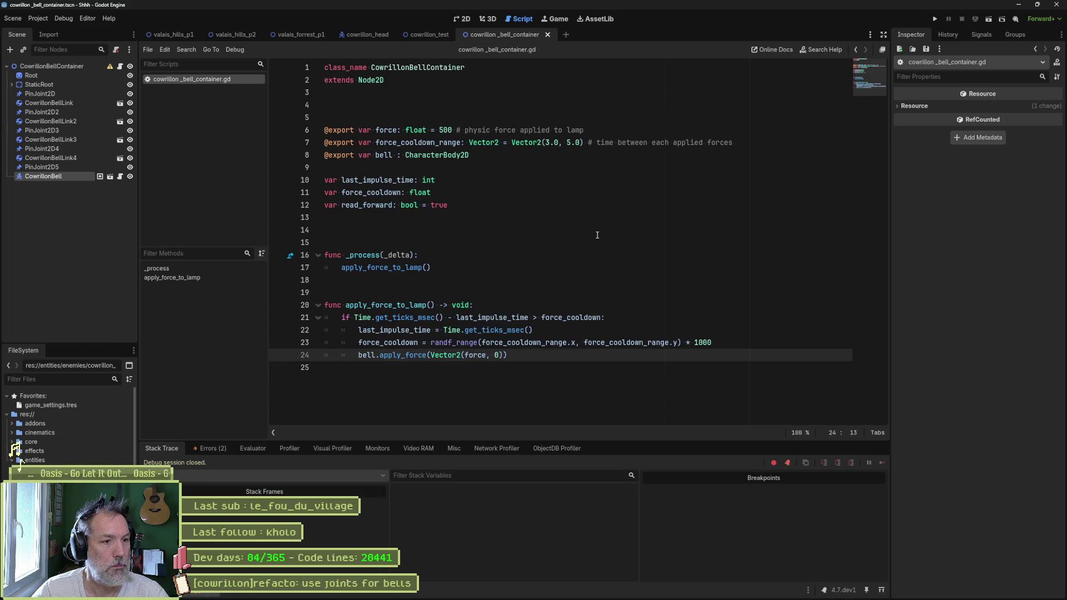
pyautogui.moveTo(477, 596)
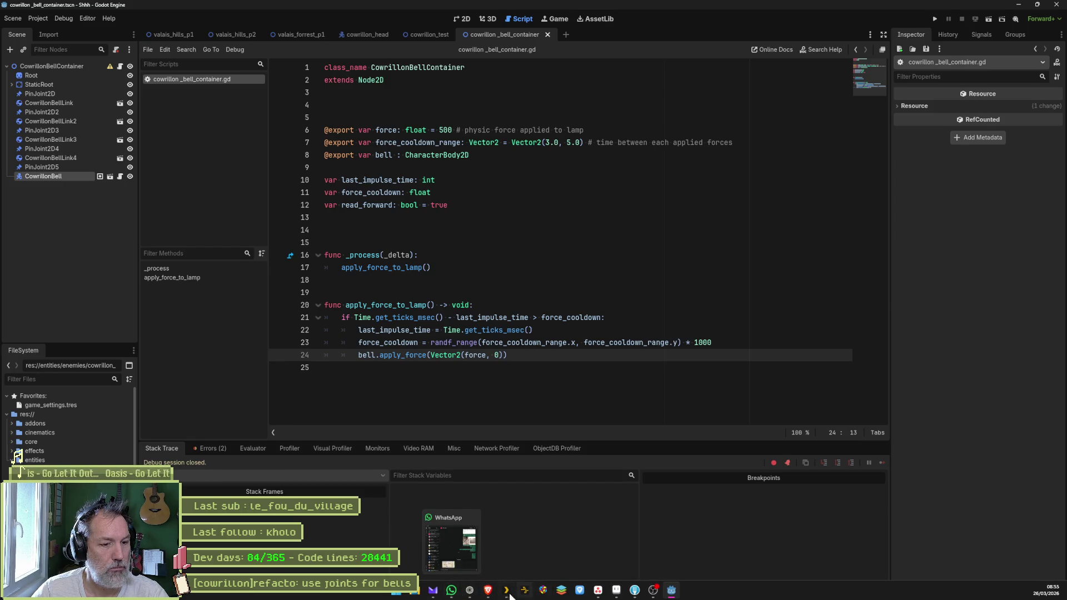
pyautogui.click(470, 539)
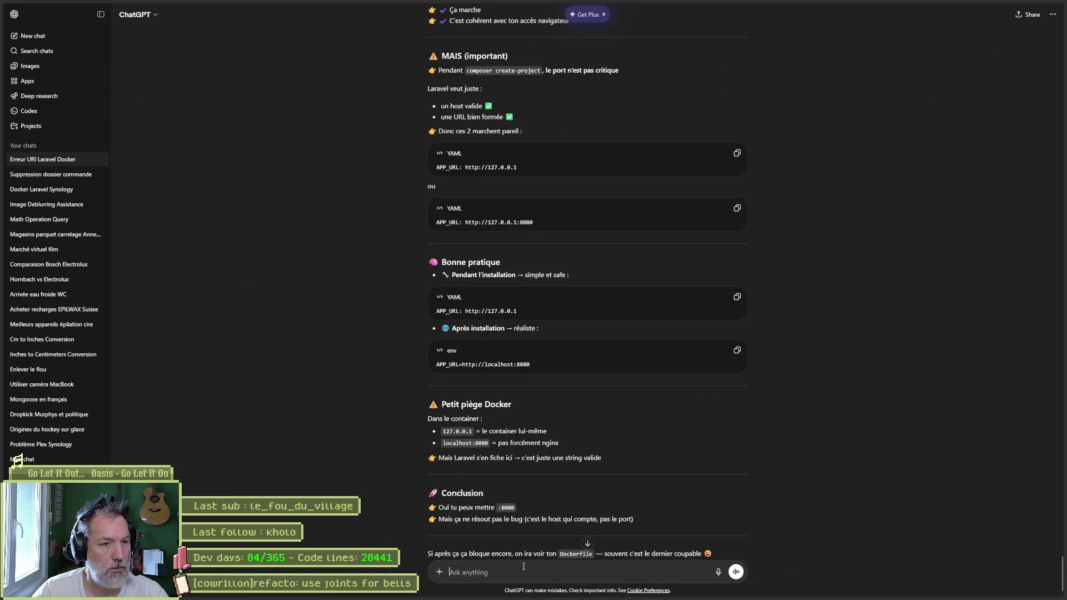
# - Ask ChatGPT in French whether a CharacterBody2D can take an impulse, then return to the Godot script
pyautogui.write('dans godot, on peut faire un impulse for')
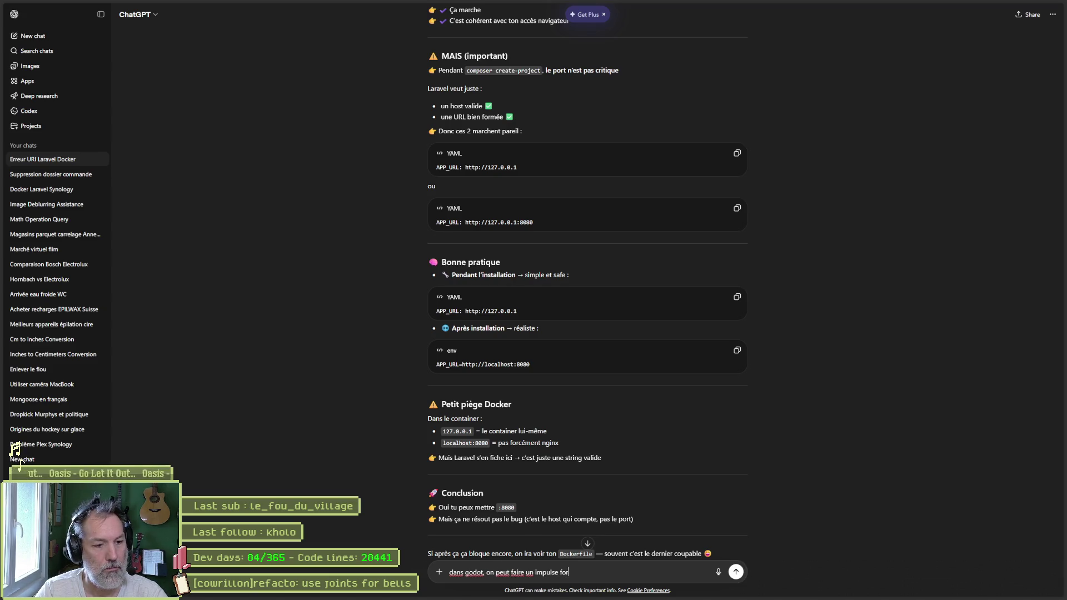
pyautogui.write('ur un character')
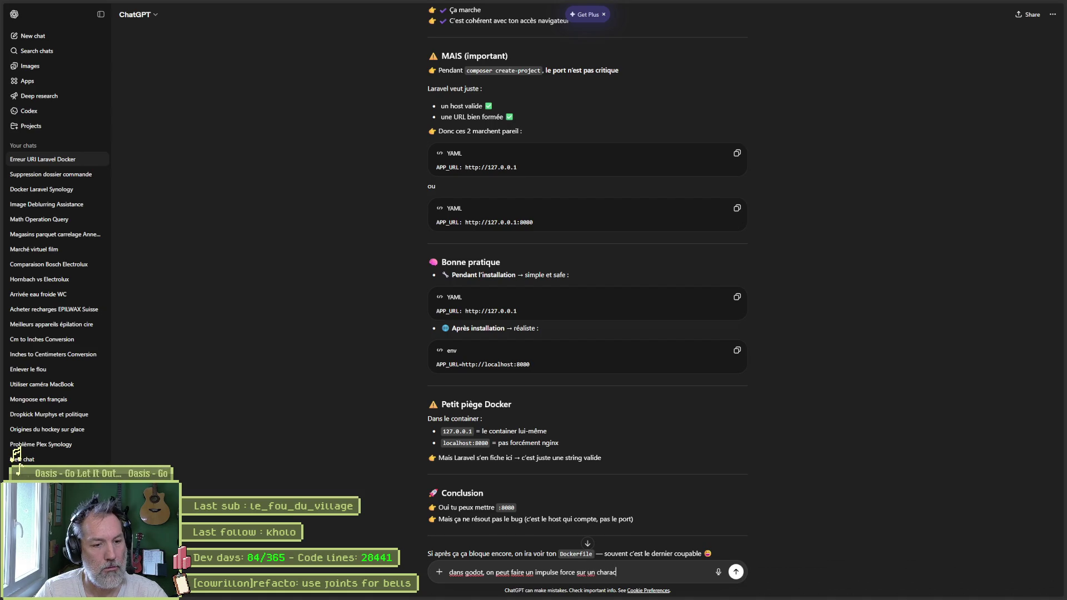
pyautogui.write('bodd')
pyautogui.press('Return')
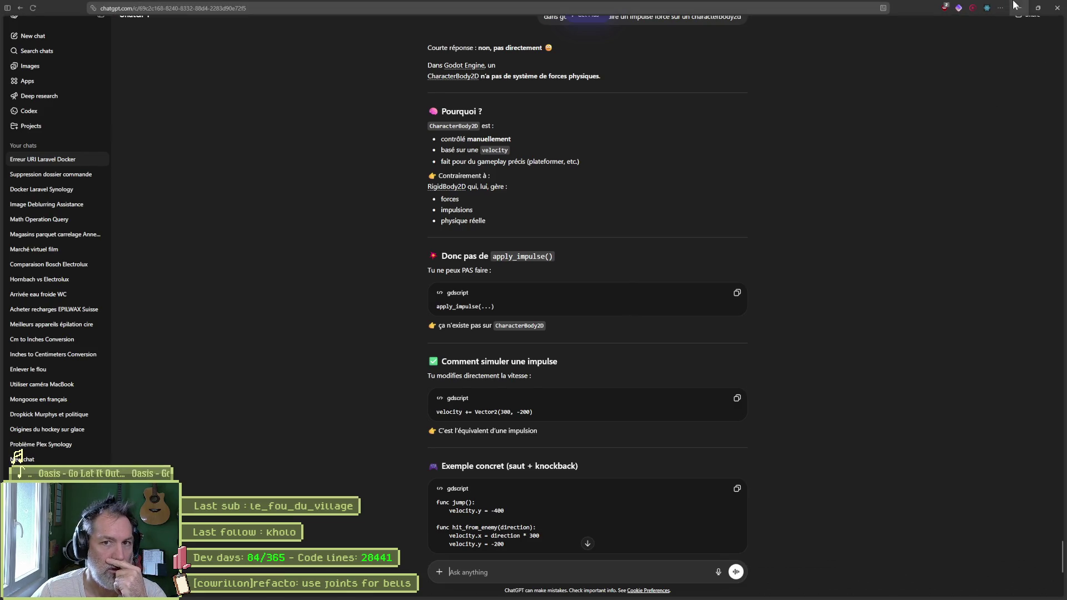
pyautogui.click(1018, 6)
pyautogui.click(483, 227)
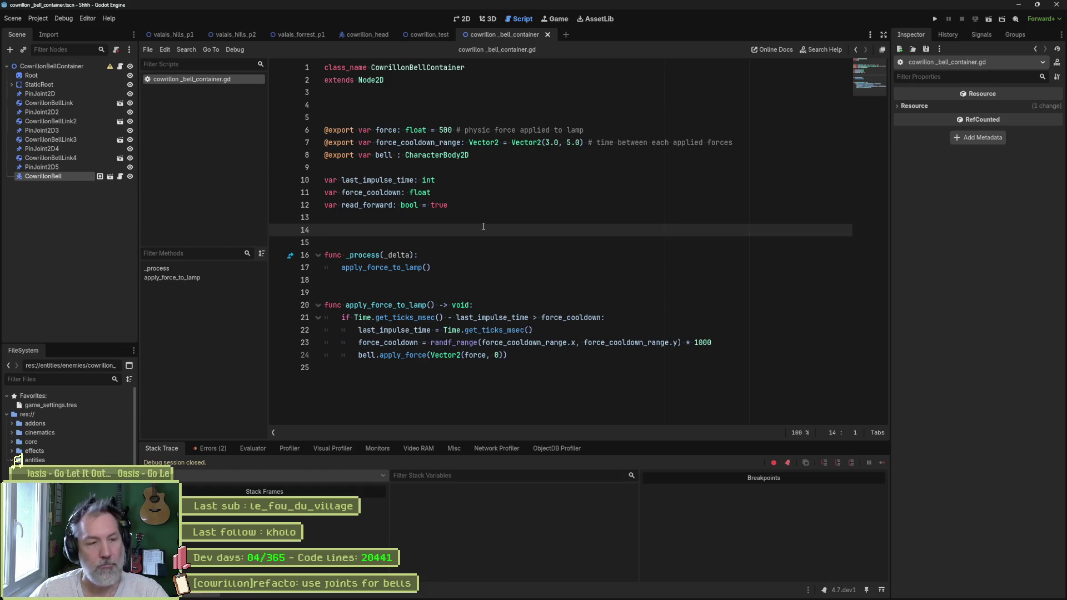
# - Retype the bell export as RigidBody2D, save, and add a RigidBody2D named BellRigidBody under CowrillonBellContainer
pyautogui.hotkey('ctrl', 'z')
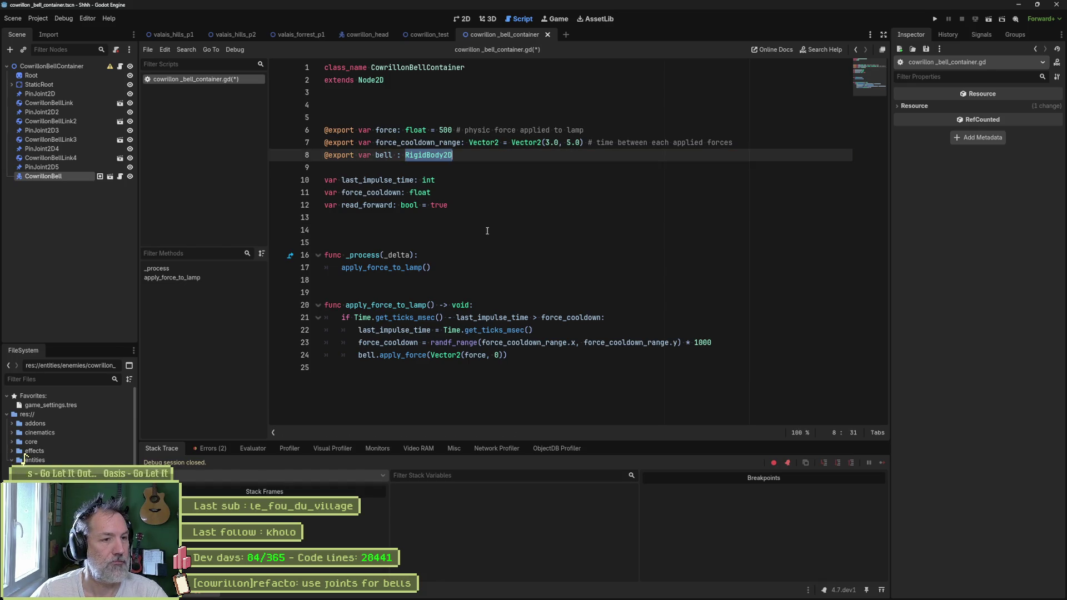
pyautogui.hotkey('ctrl', 's')
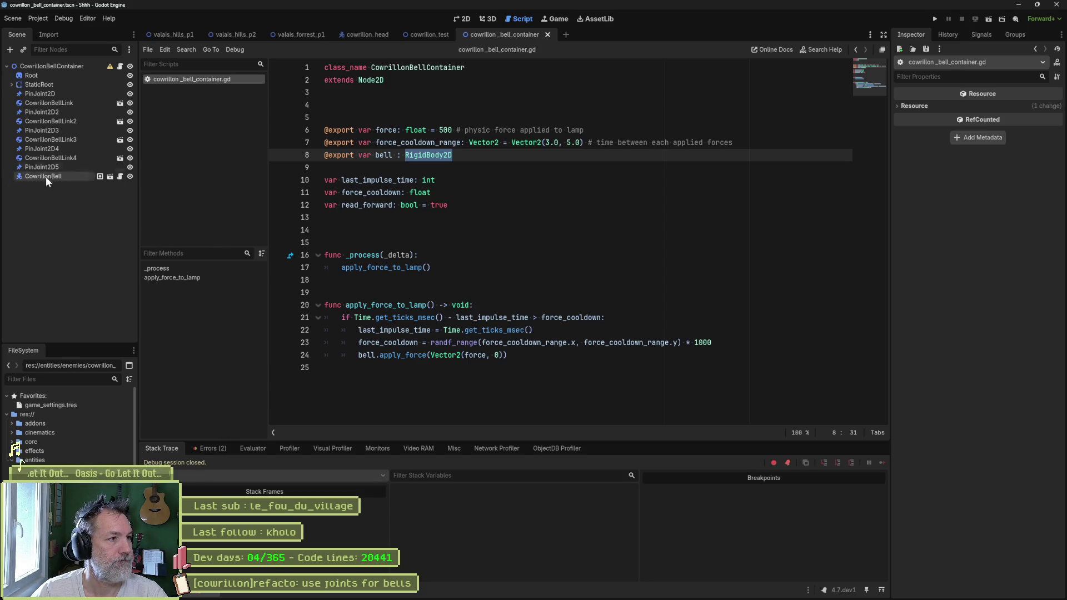
pyautogui.rightClick(52, 66)
pyautogui.click(17, 235)
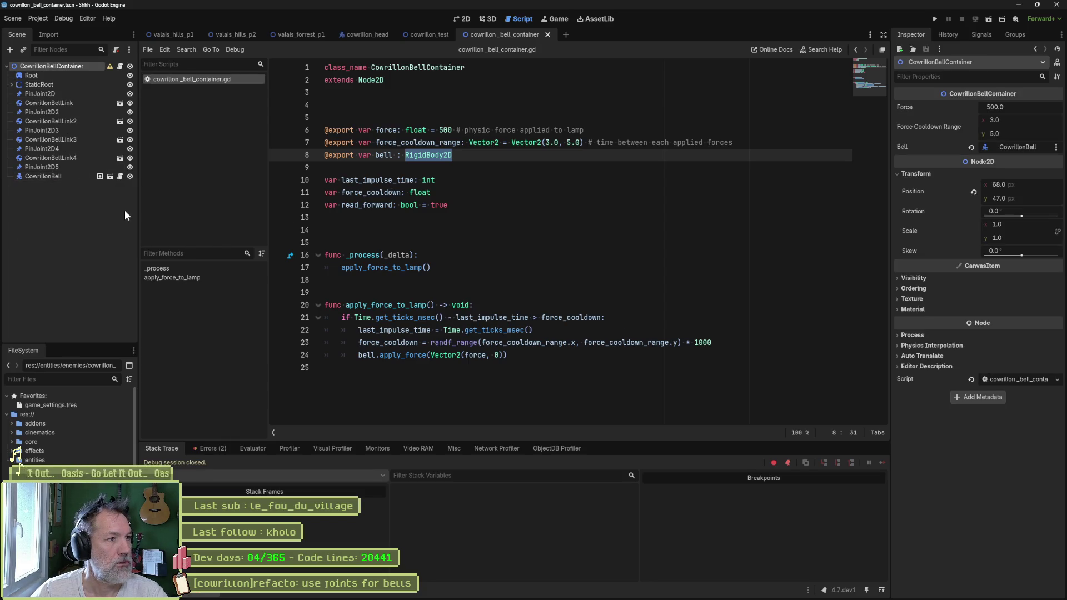
pyautogui.hotkey('ctrl', 'a')
pyautogui.write('rigid')
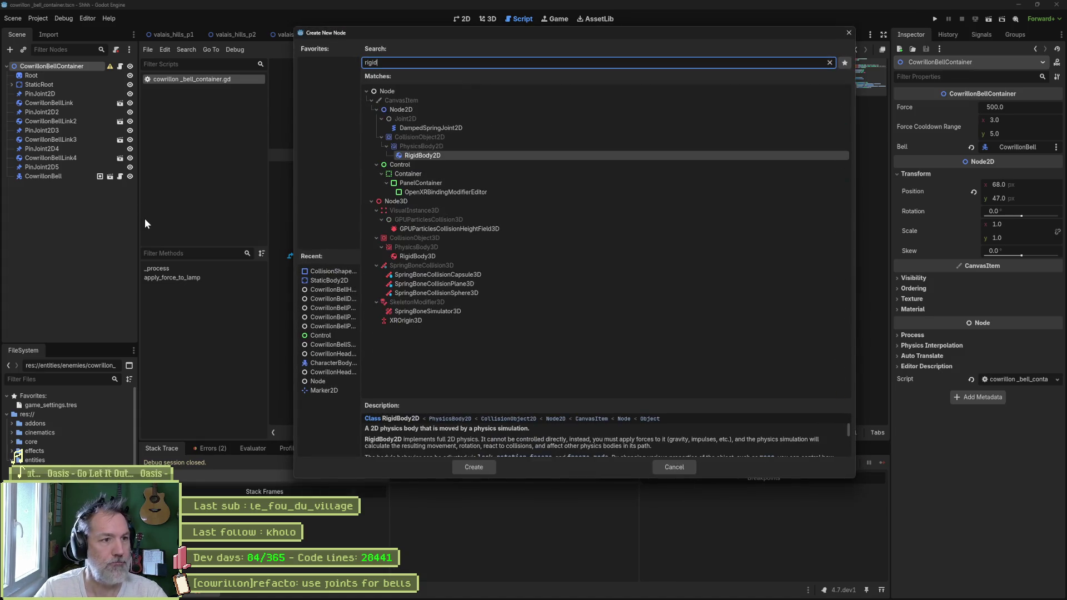
pyautogui.press('Return')
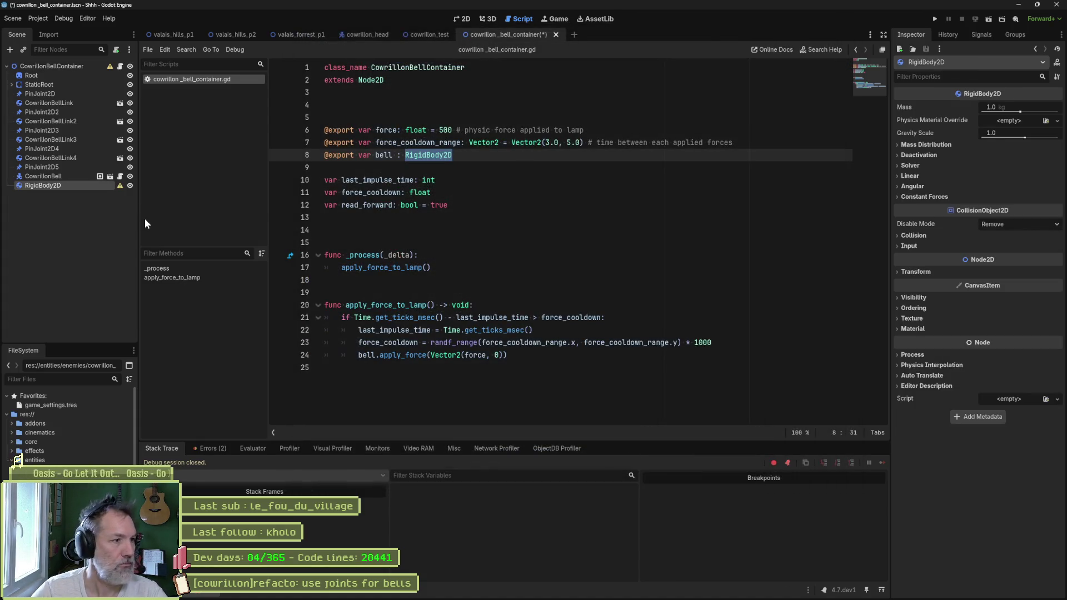
pyautogui.write('BellRigid')
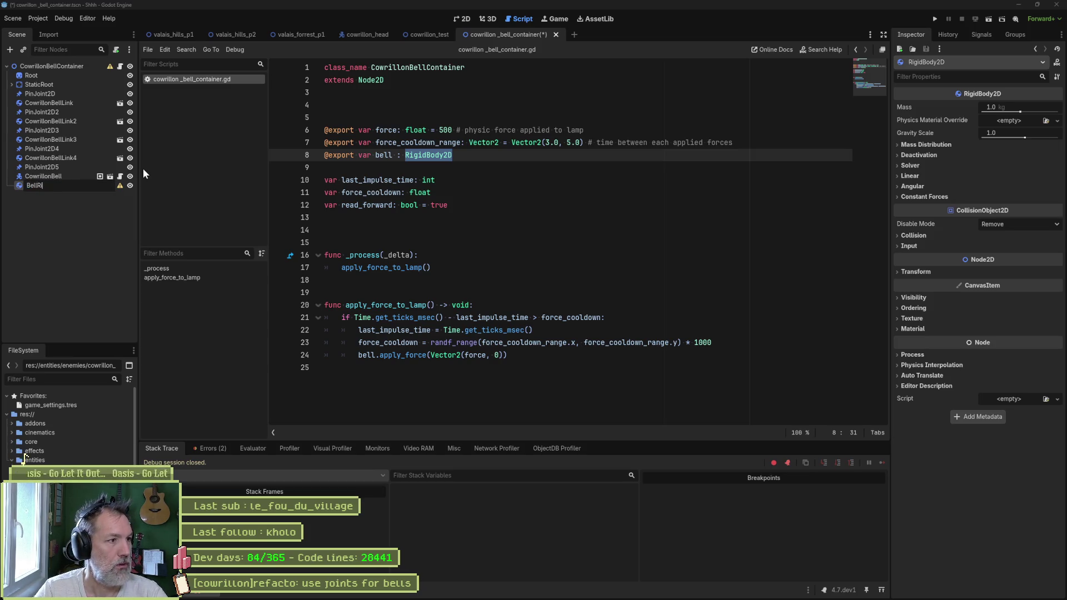
pyautogui.write('Body')
pyautogui.press('Return')
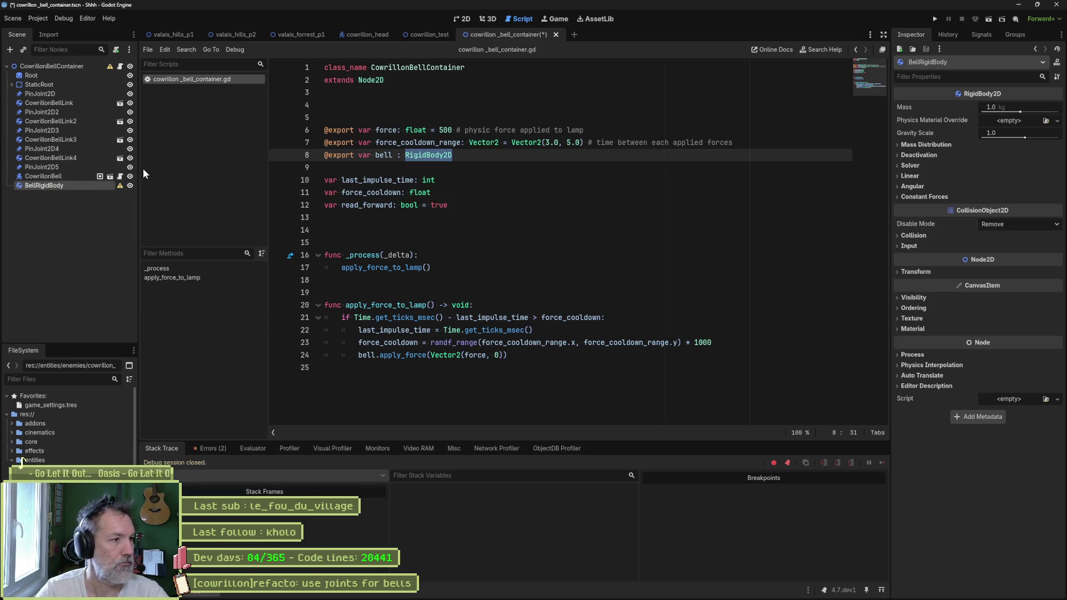
pyautogui.click(461, 21)
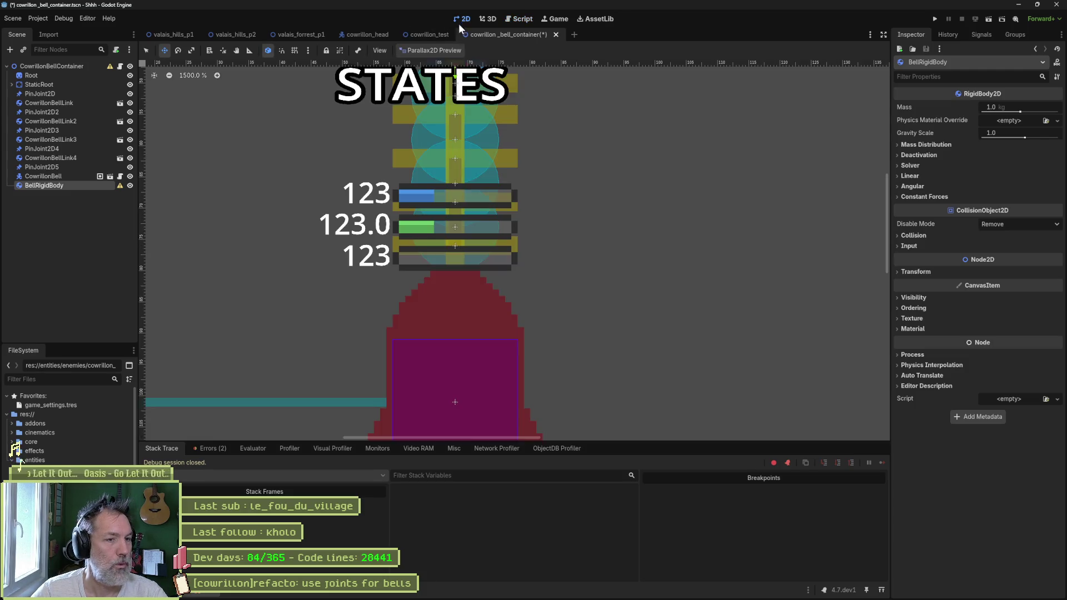
# - Move BellRigidBody's origin down onto the bell and nest CowrillonBell under BellRigidBody
pyautogui.scroll(-2, 560, 215)
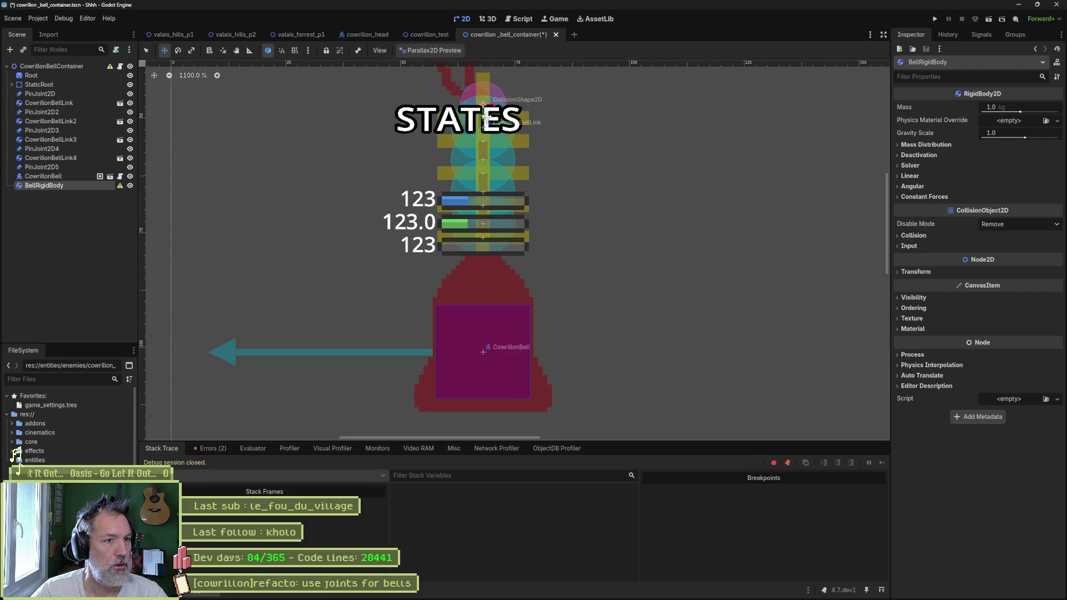
pyautogui.moveTo(483, 114); pyautogui.dragTo(483, 271)
pyautogui.moveTo(61, 177); pyautogui.dragTo(48, 185)
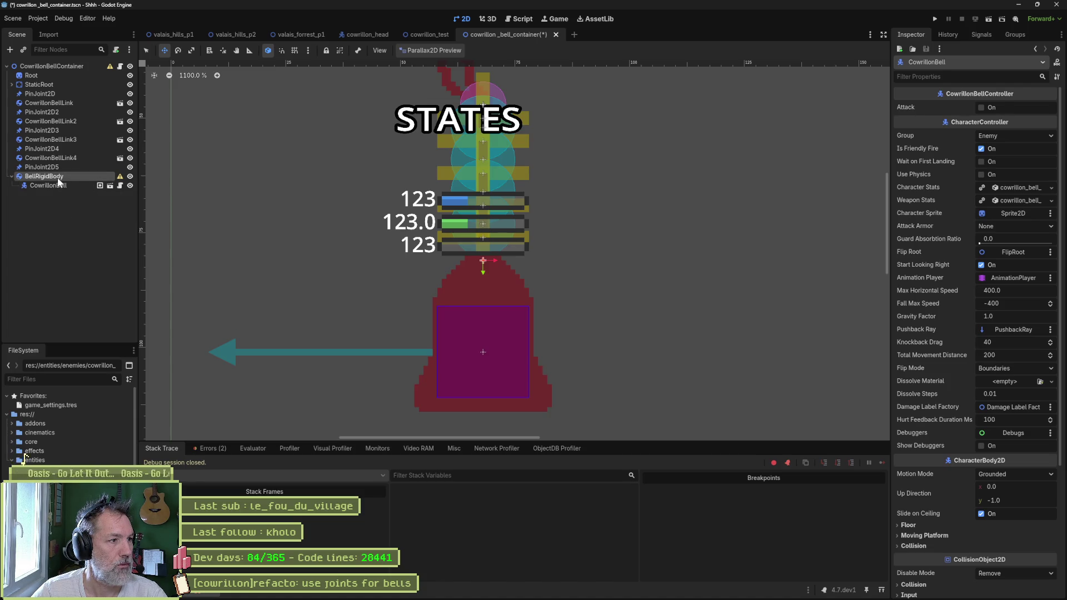
pyautogui.click(58, 178)
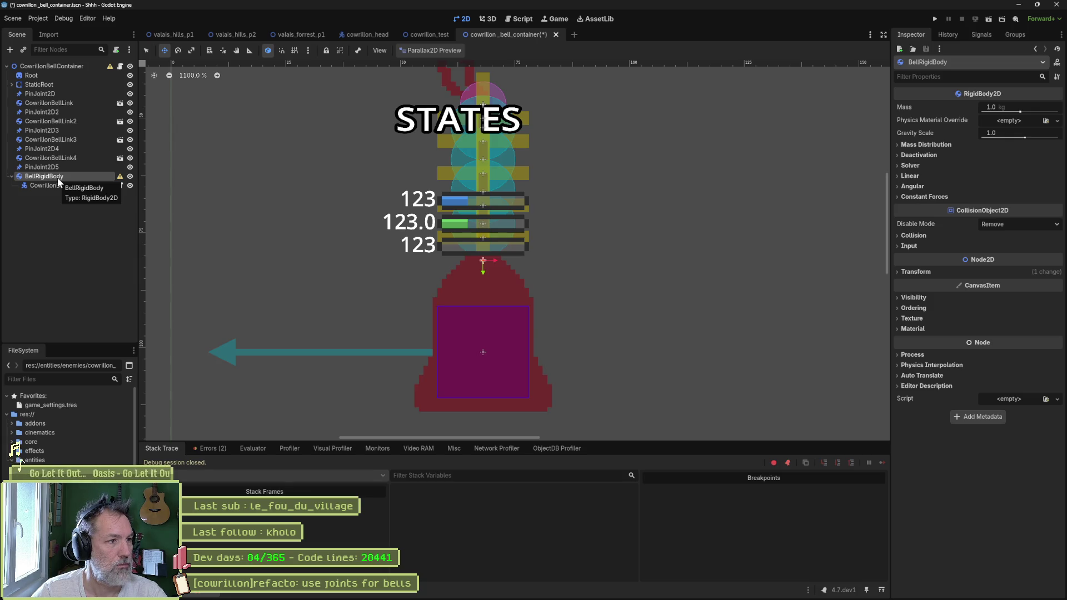
# - Save the bell scene, test-run it with F6, then stop the game
pyautogui.hotkey('ctrl', 's')
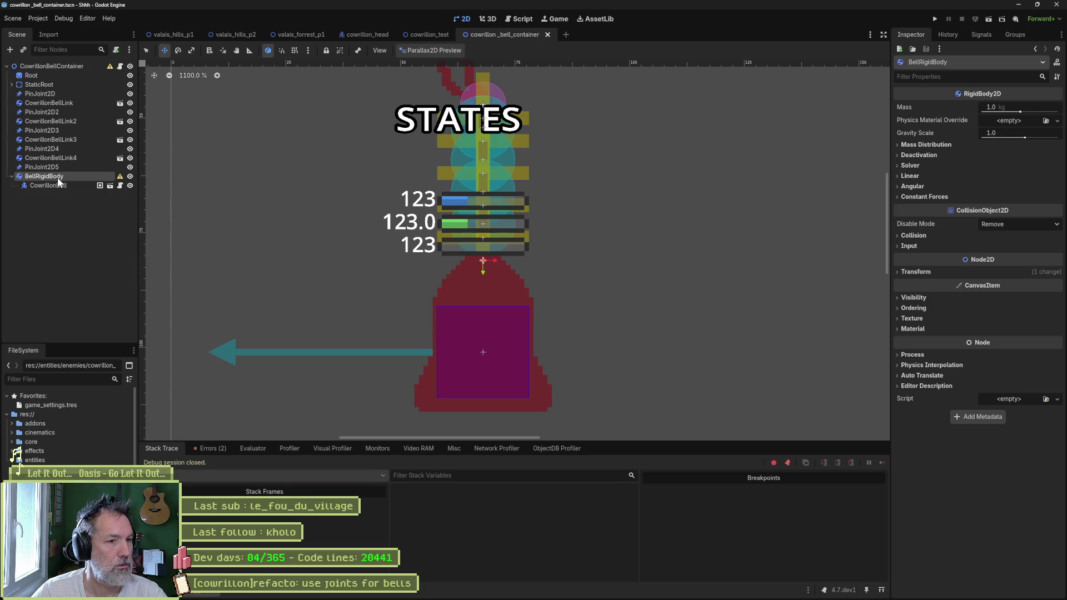
pyautogui.moveTo(120, 181)
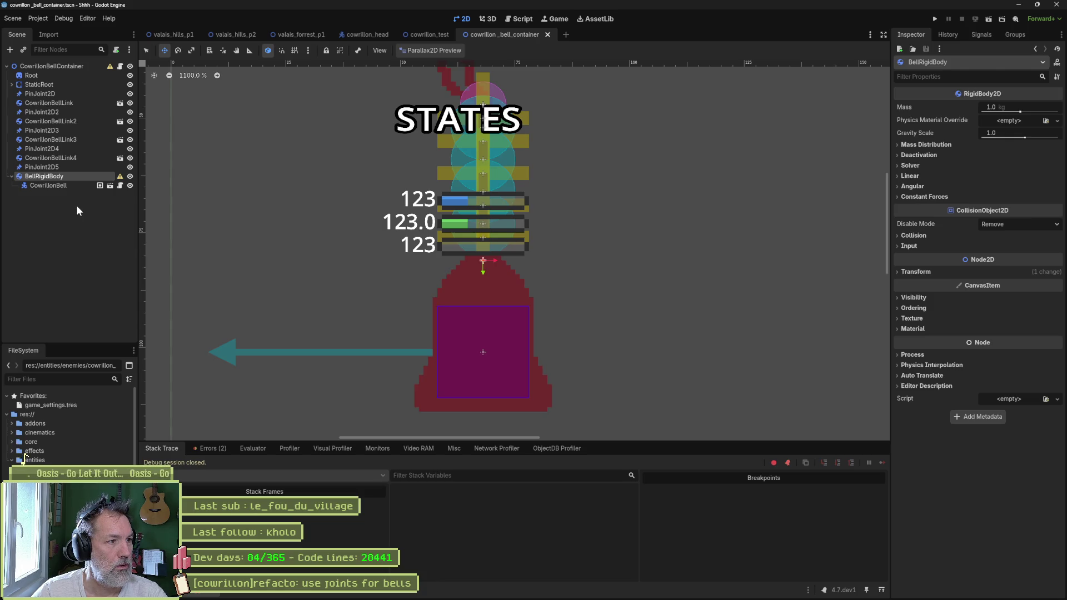
pyautogui.press('F6')
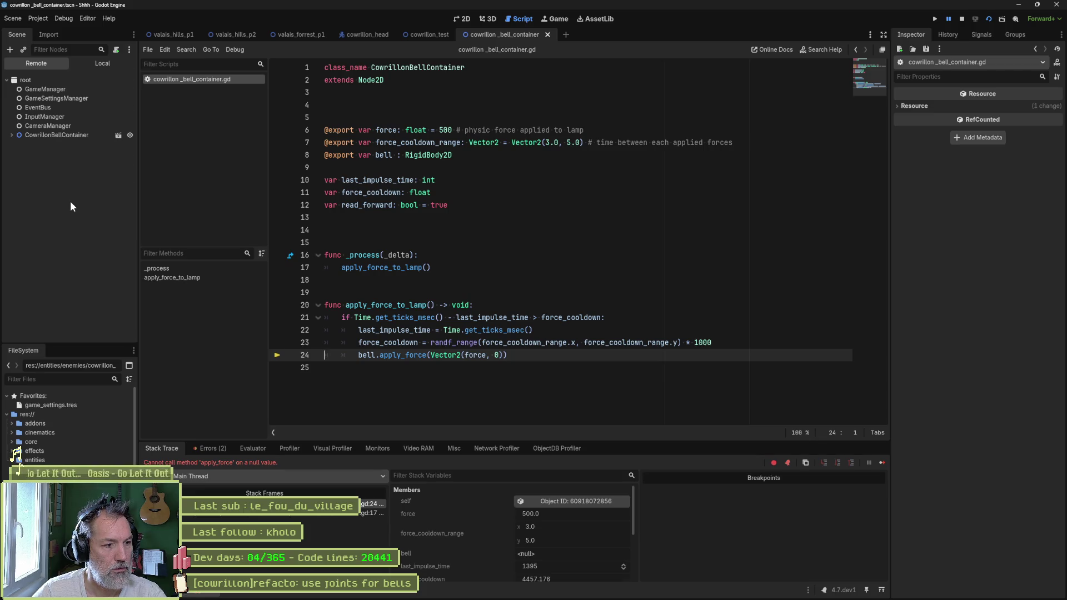
pyautogui.press('F8')
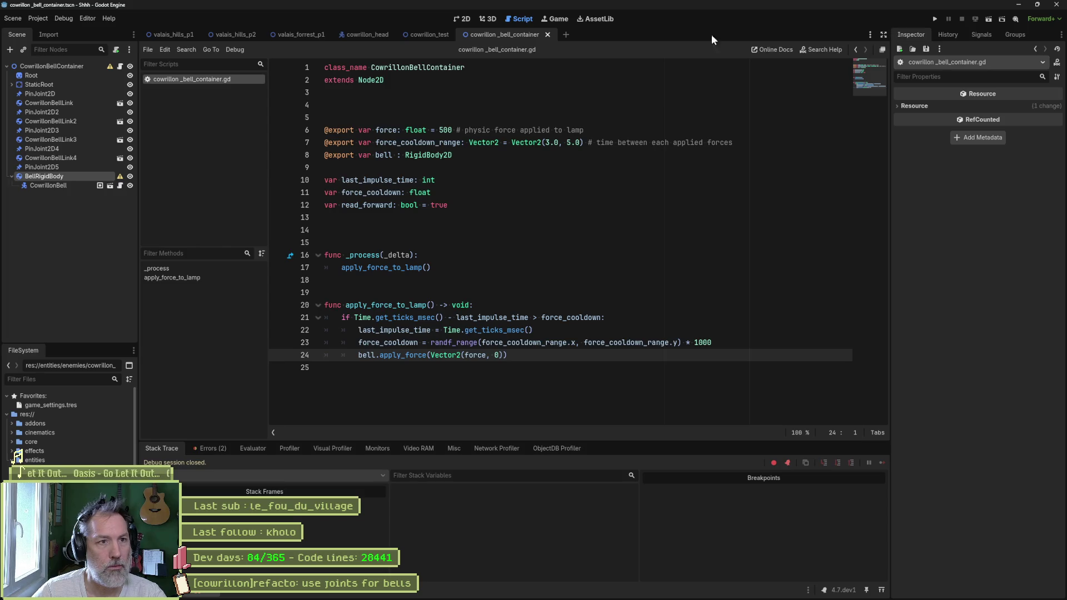
pyautogui.click(73, 69)
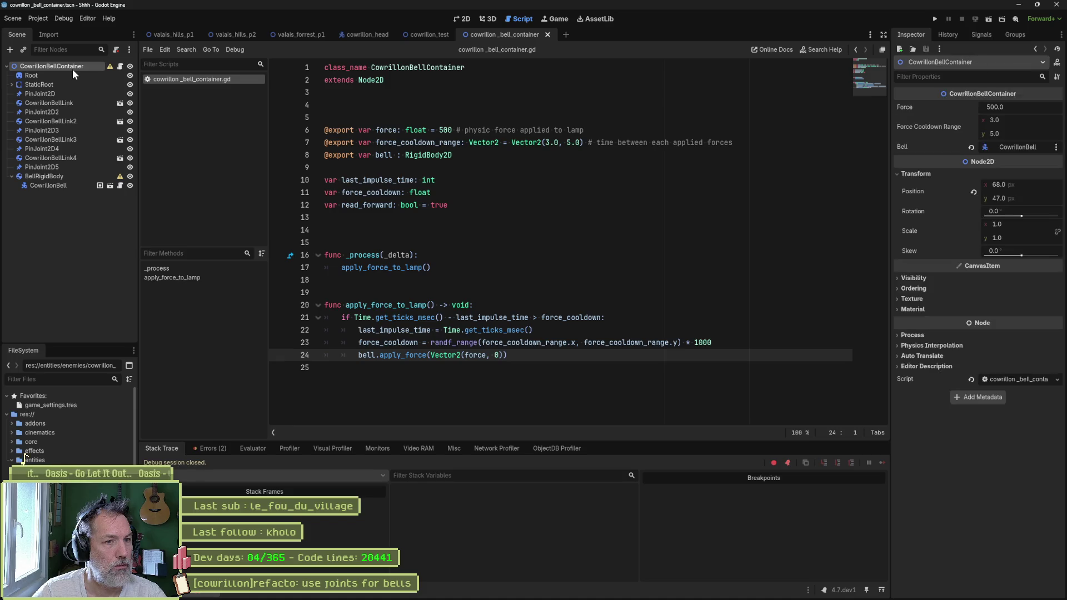
# - Assign BellRigidBody to the container's Bell field, test-run and stop the scene, then inspect the bell nodes
pyautogui.moveTo(67, 176)
pyautogui.mouseDown()
pyautogui.moveTo(973, 158)
pyautogui.moveTo(1005, 144)
pyautogui.mouseUp()
pyautogui.press('F6')
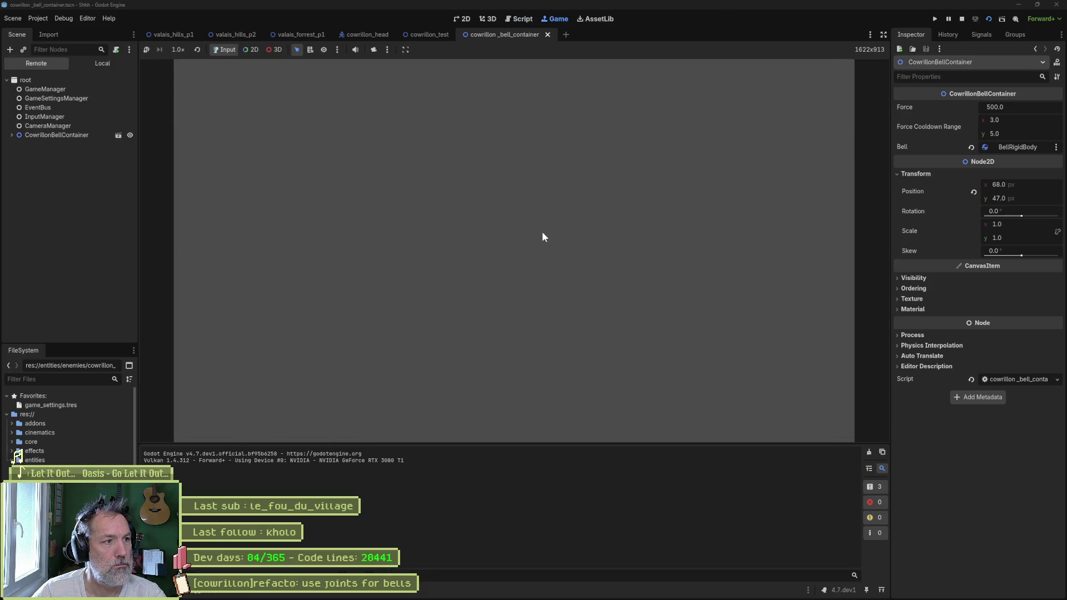
pyautogui.press('F8')
pyautogui.click(64, 184)
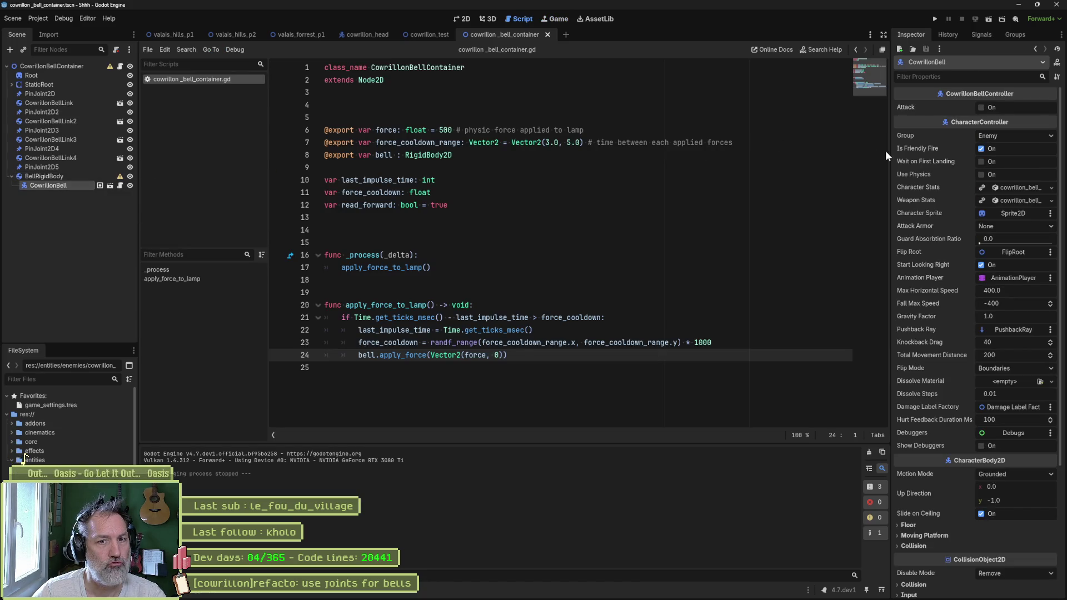
pyautogui.click(45, 176)
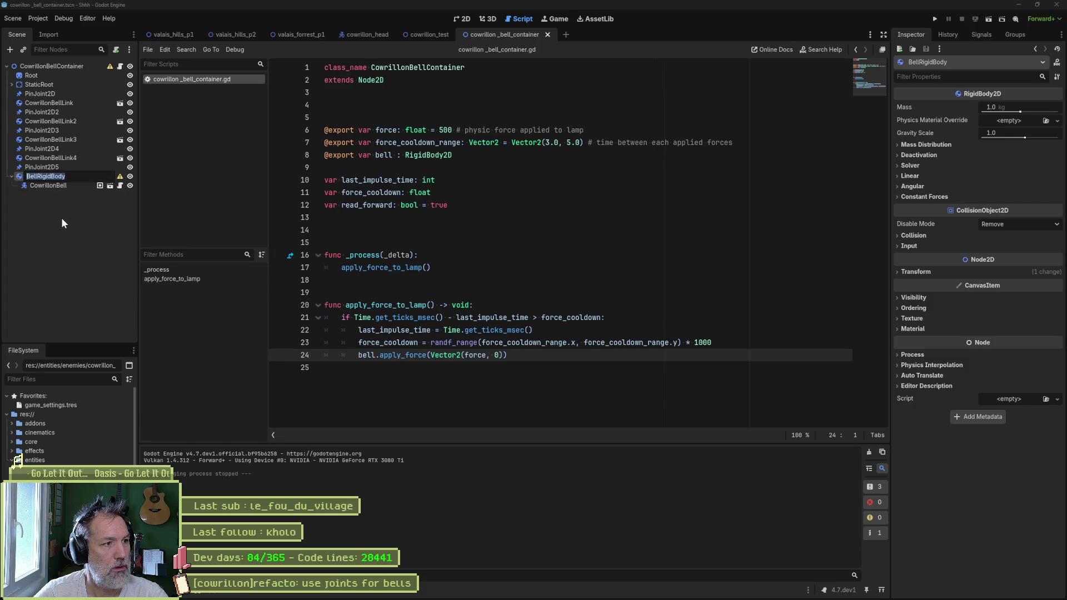
pyautogui.hotkey('ctrl', 'a')
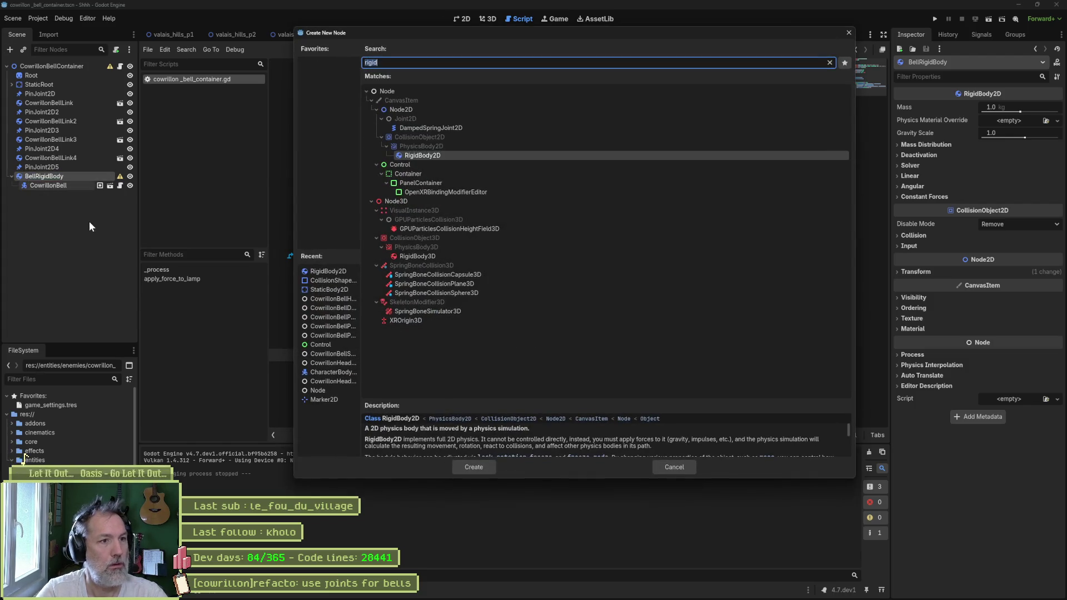
# - Add a CollisionShape2D with a CircleShape2D under BellRigidBody, then test-run and stop the scene
pyautogui.write('shape')
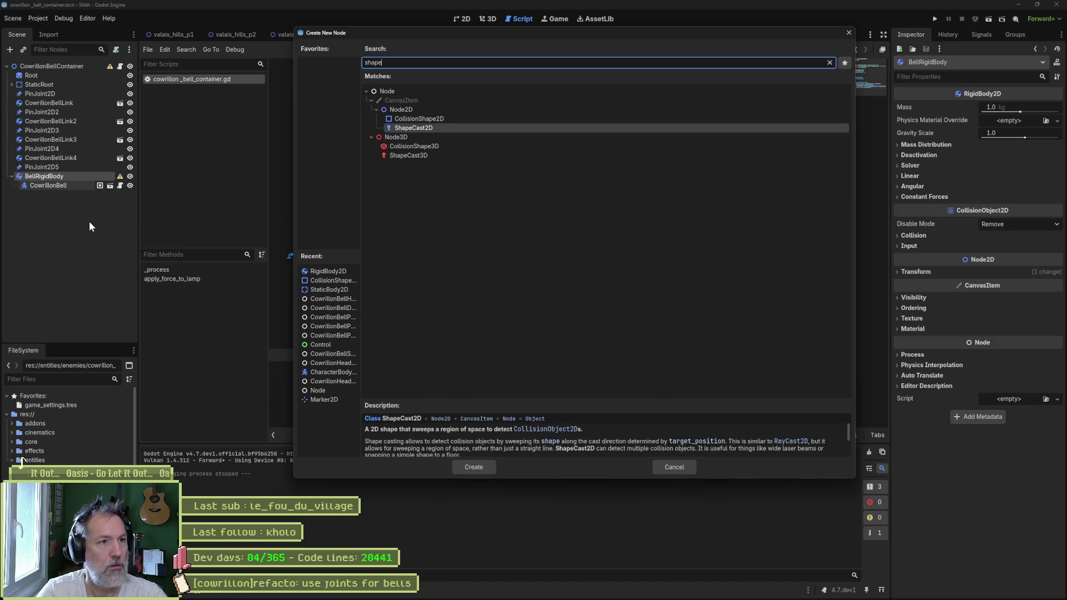
pyautogui.press('Up')
pyautogui.press('Return')
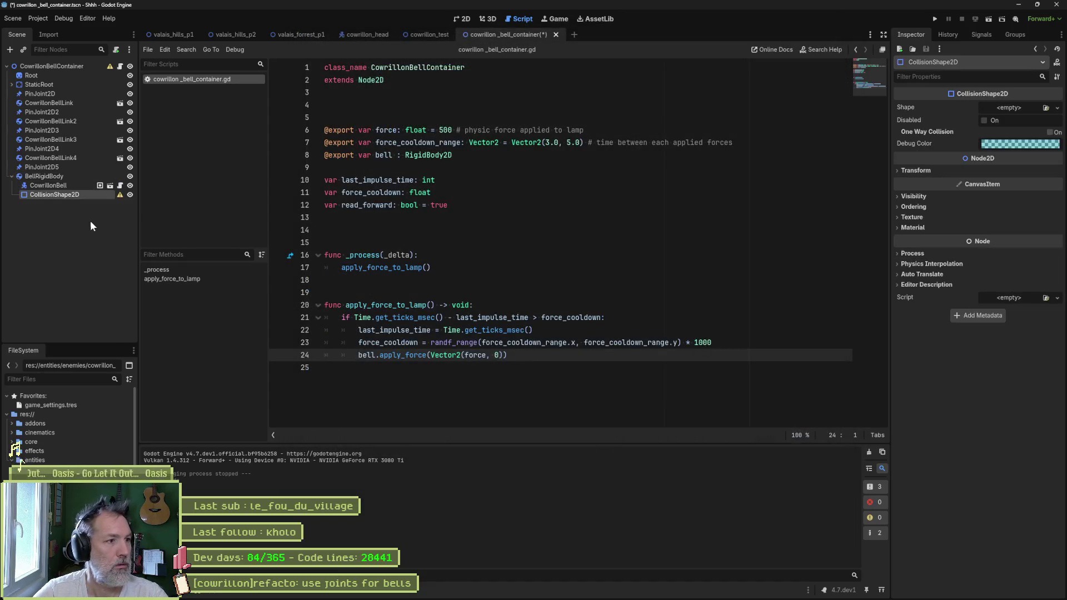
pyautogui.click(1017, 109)
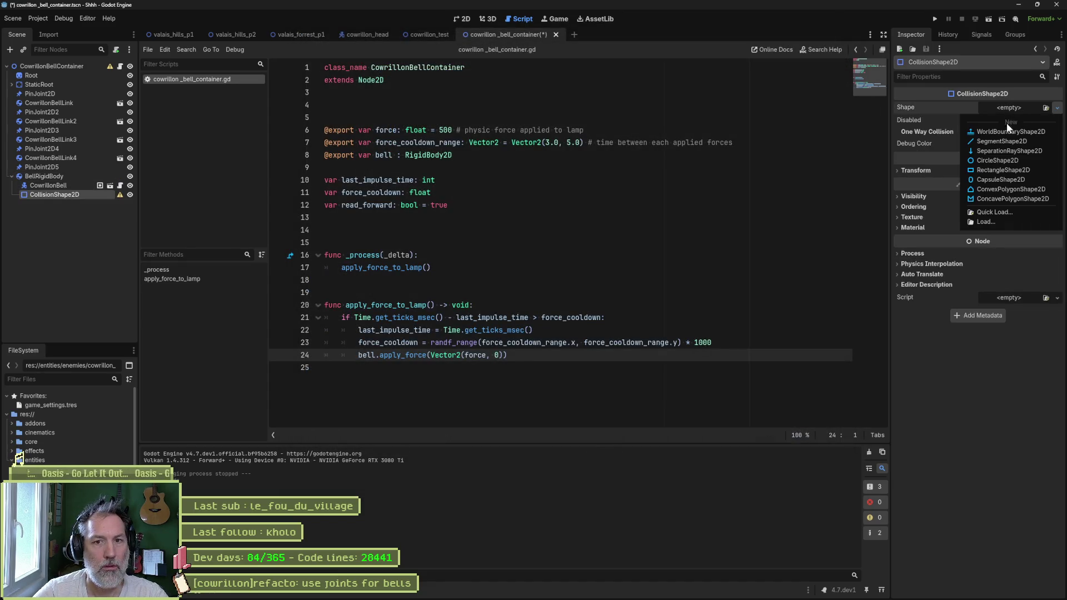
pyautogui.click(995, 160)
pyautogui.click(488, 230)
pyautogui.press('F6')
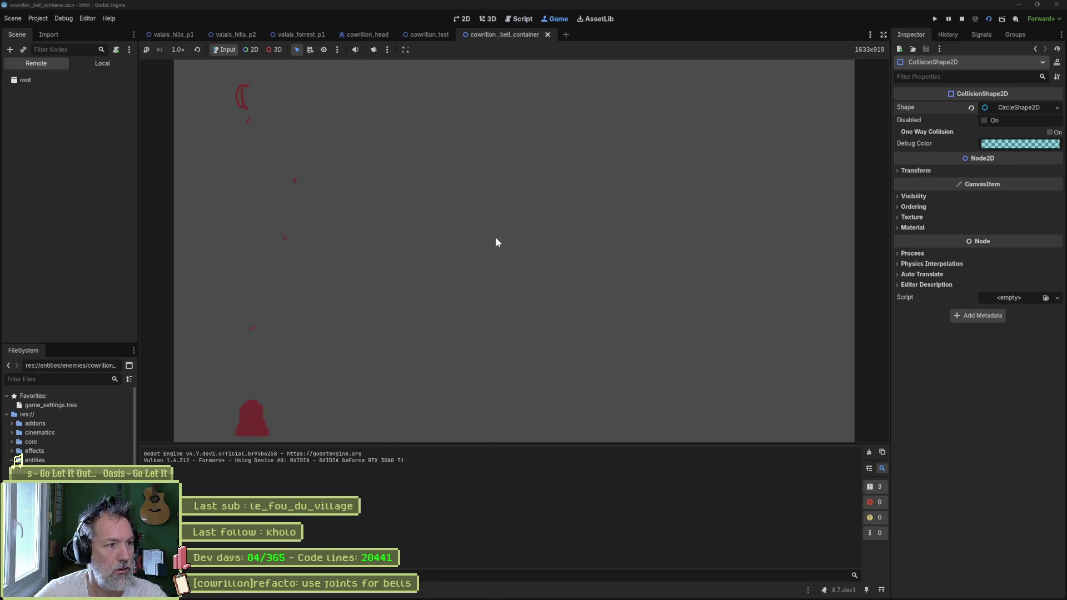
pyautogui.press('F8')
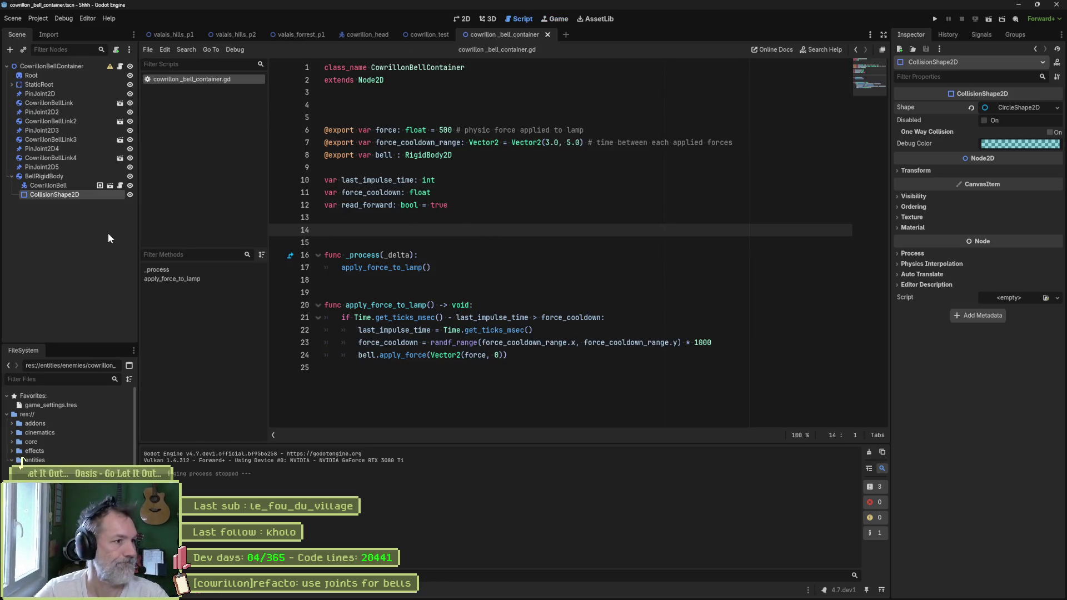
# - Delete the CowrillonBell node, then run and stop the scene again
pyautogui.click(79, 187)
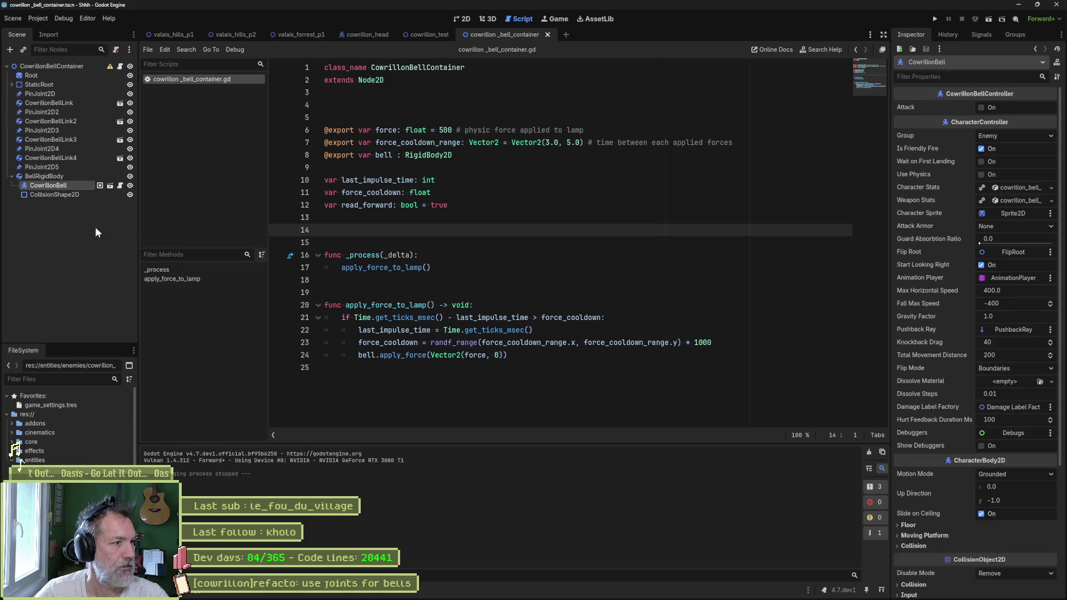
pyautogui.press('Delete')
pyautogui.press('Return')
pyautogui.press('F6')
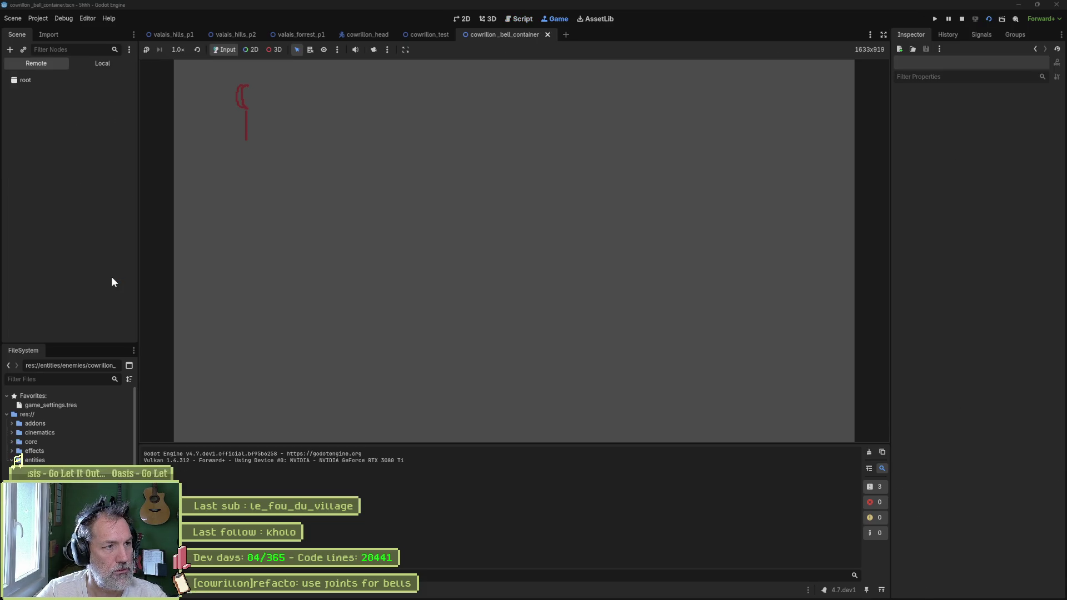
pyautogui.press('F8')
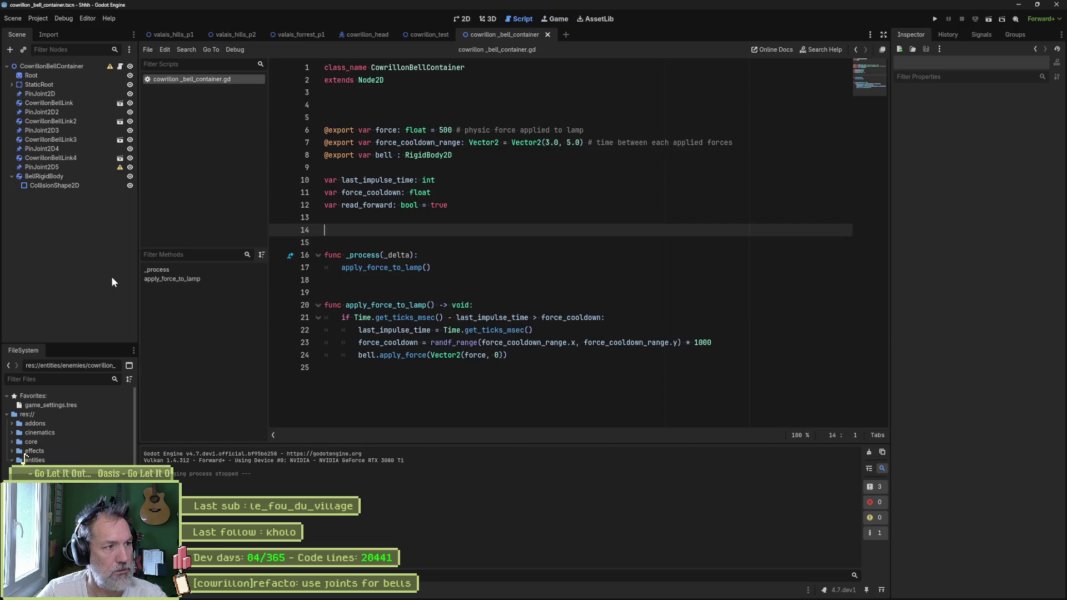
# - Restore CowrillonBell, make apply_force target bell in the container script, and save it
pyautogui.hotkey('ctrl', 'z')
pyautogui.click(612, 209)
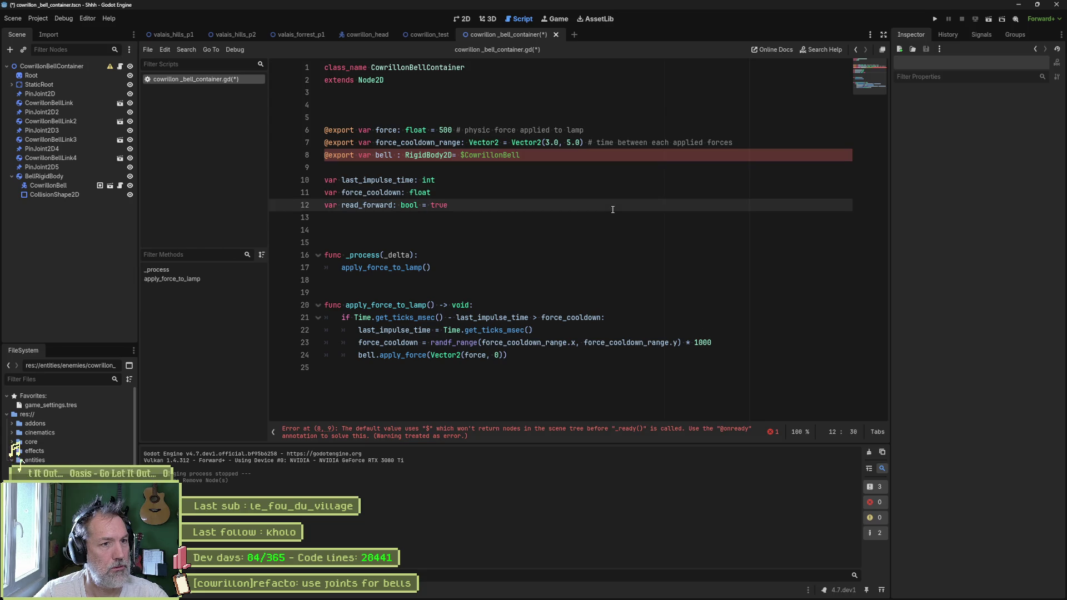
pyautogui.hotkey('ctrl', 'z')
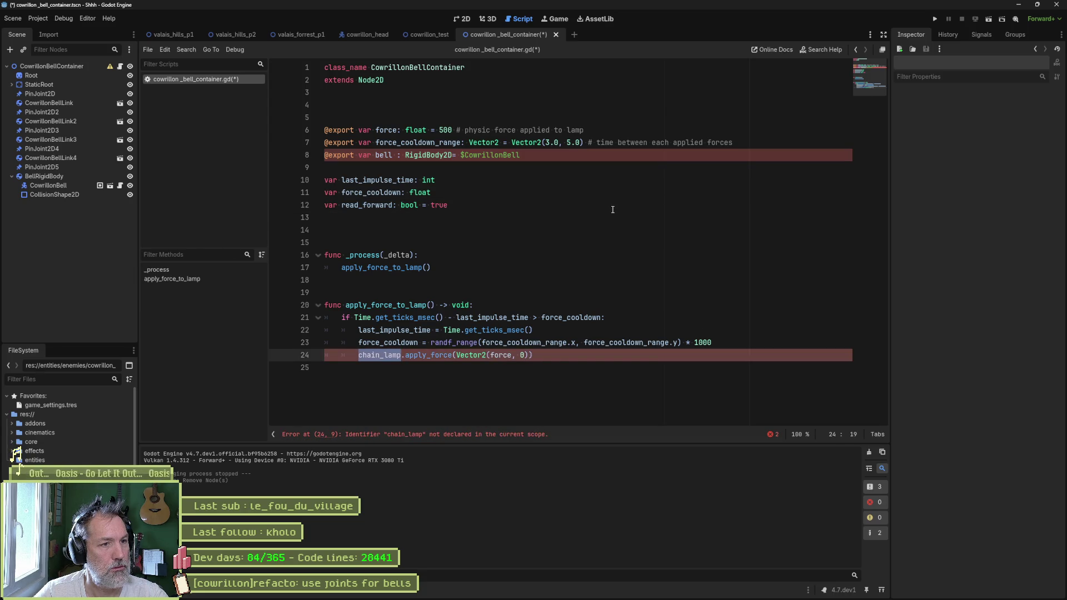
pyautogui.hotkey('ctrl', 'y')
pyautogui.hotkey('ctrl', 'y')
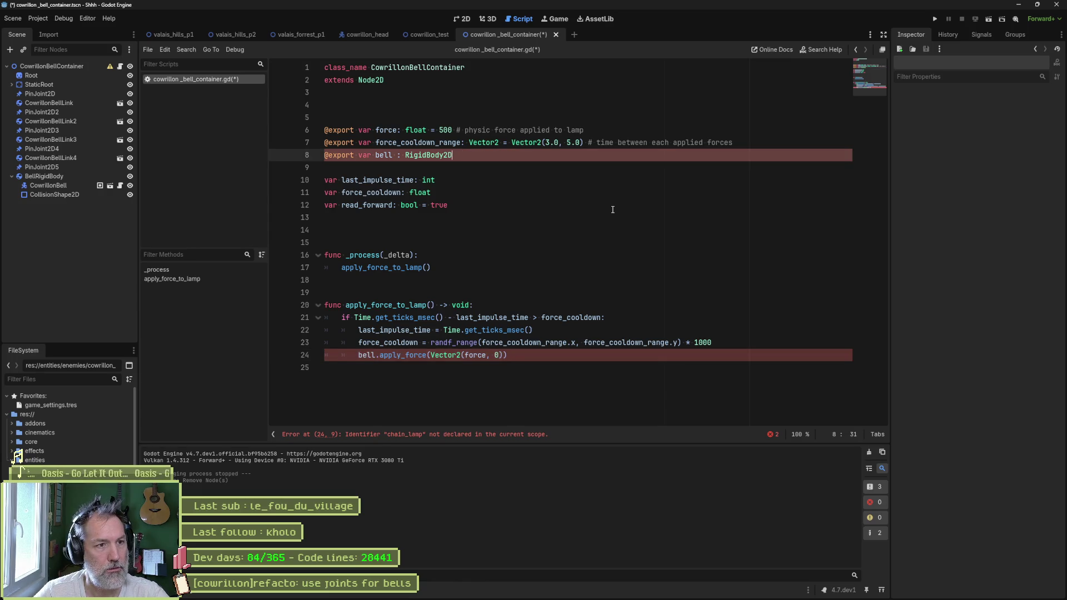
pyautogui.hotkey('ctrl', 's')
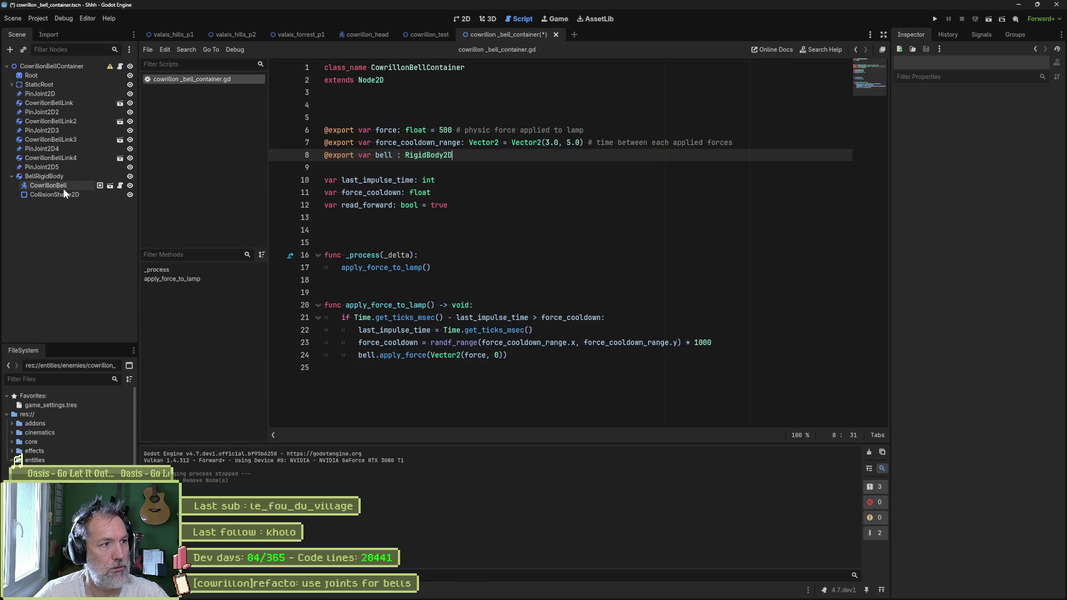
pyautogui.click(64, 187)
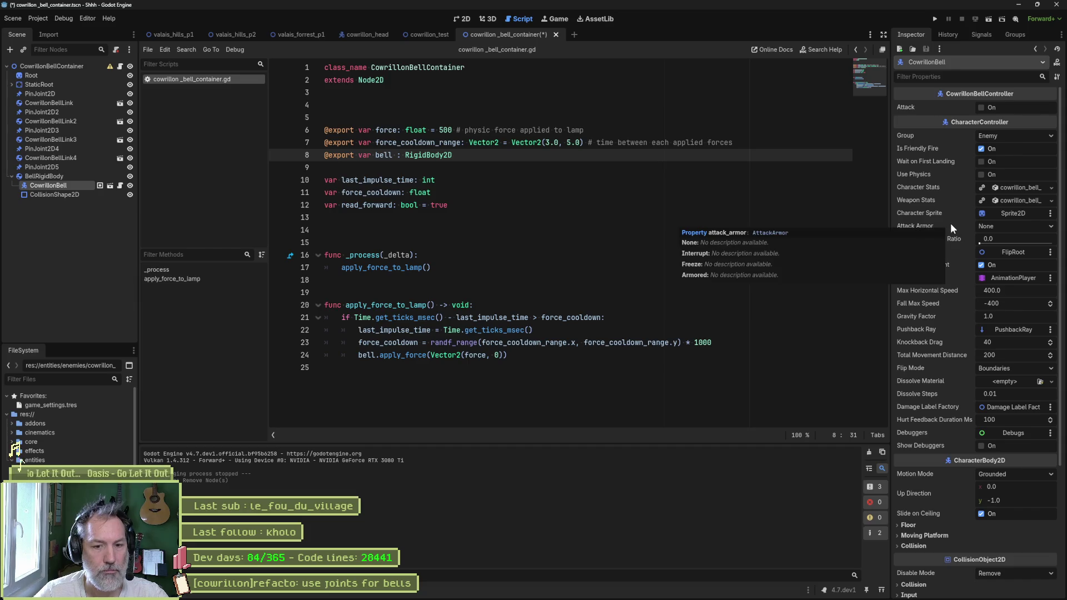
# - Set CowrillonBell's Motion Mode to Floating and test-run the scene
pyautogui.click(1000, 470)
pyautogui.click(1006, 497)
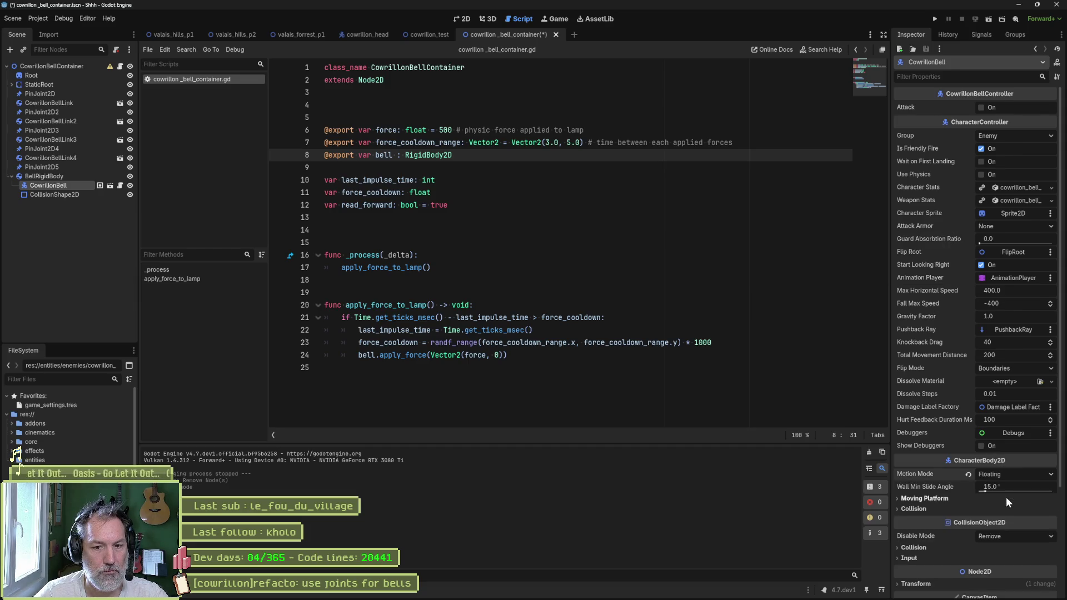
pyautogui.click(658, 383)
pyautogui.press('F6')
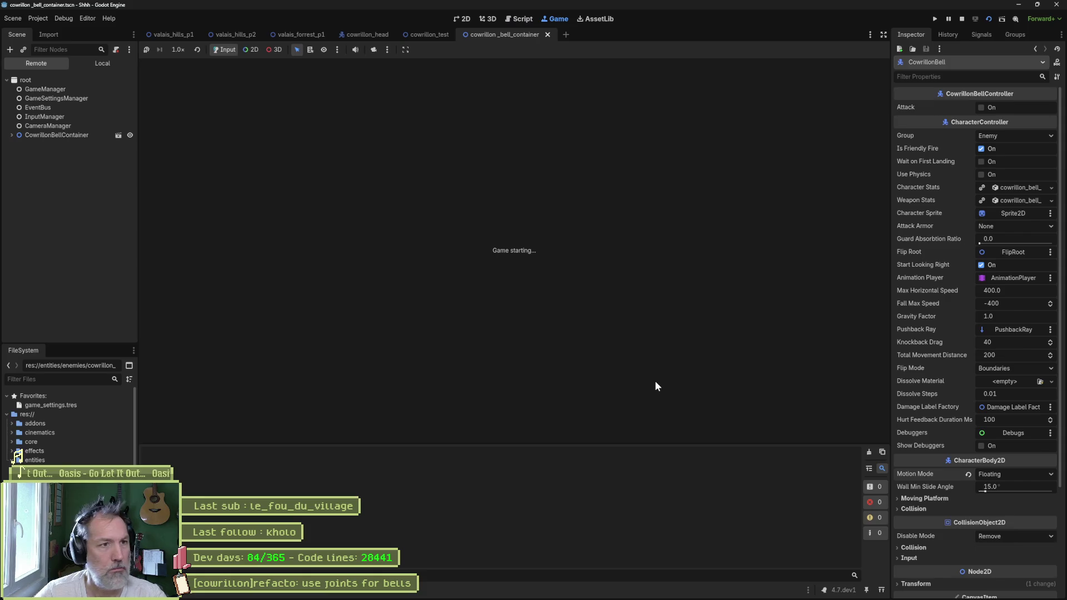
pyautogui.press('F8')
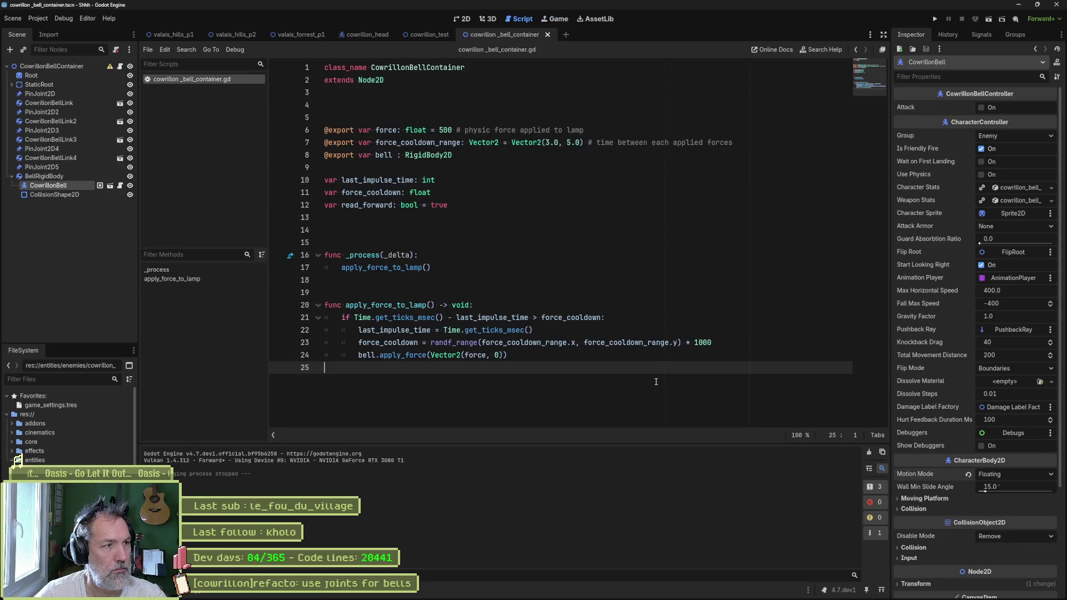
# - Test BellRigidBody with mass 0.001, reset it to 1.0 kg, then open the cowrillon_bell scene
pyautogui.press('Up')
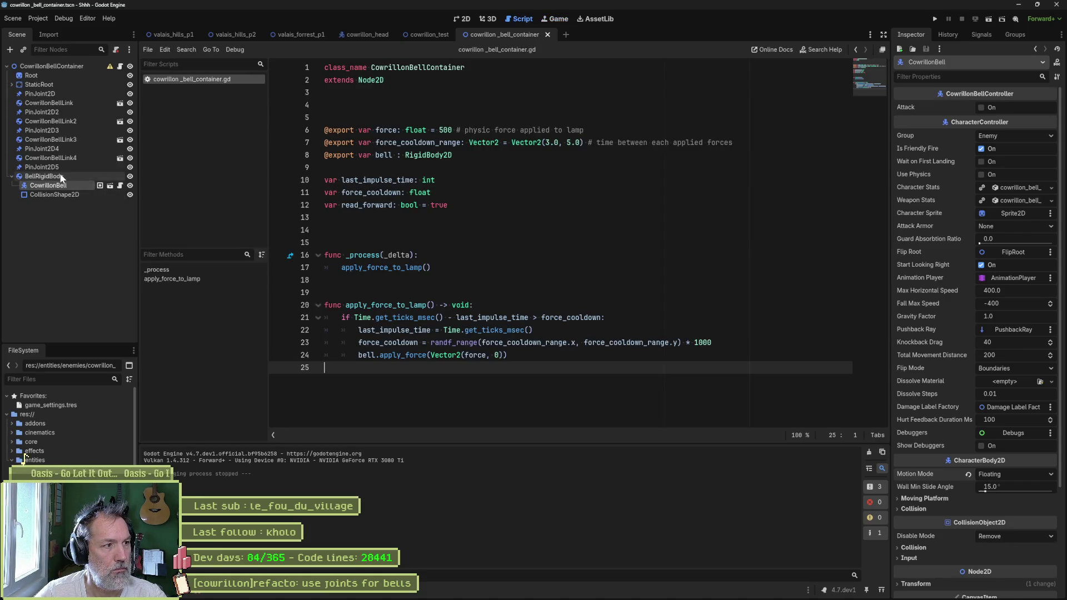
pyautogui.click(1022, 106)
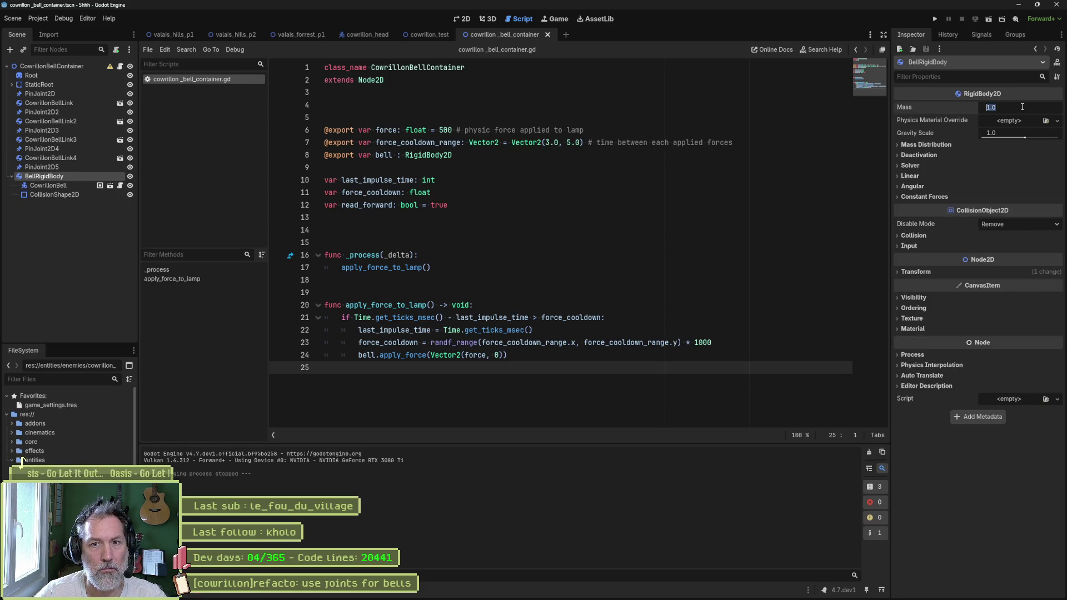
pyautogui.write('0.001')
pyautogui.press('Return')
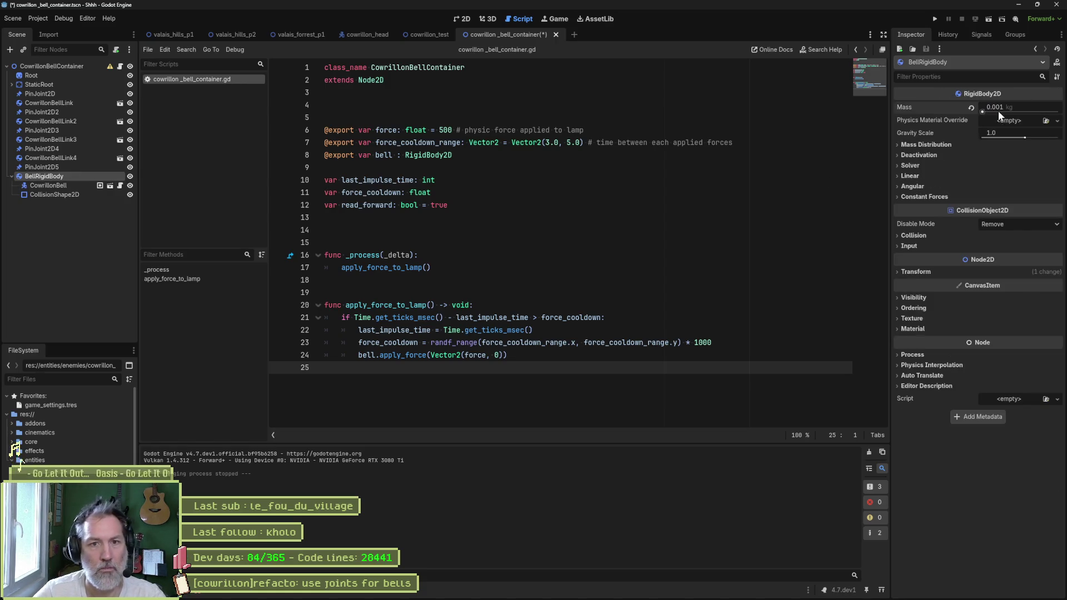
pyautogui.click(624, 217)
pyautogui.press('F6')
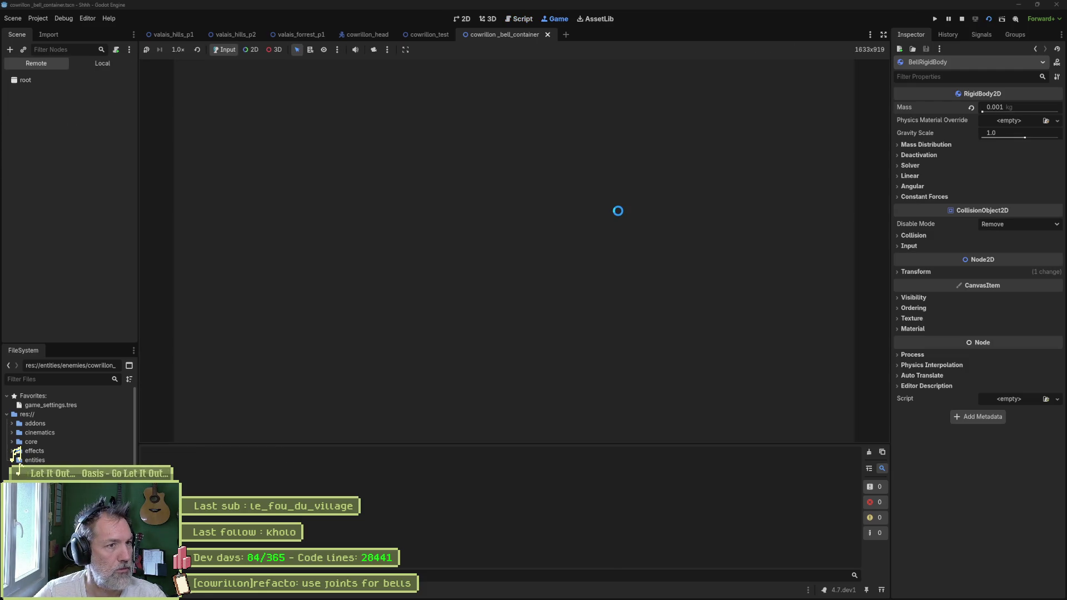
pyautogui.press('F8')
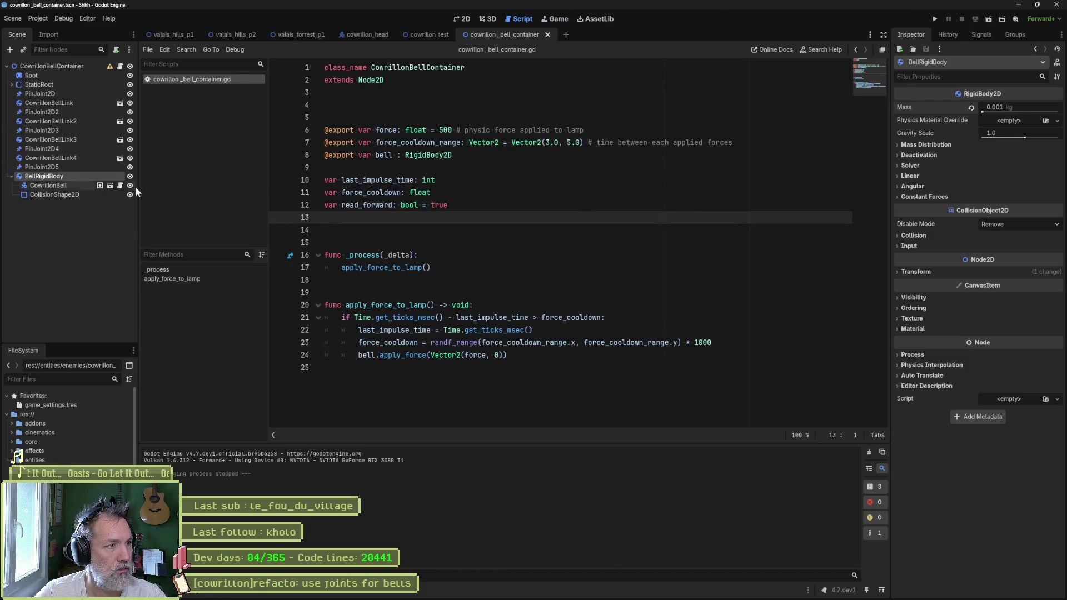
pyautogui.click(971, 107)
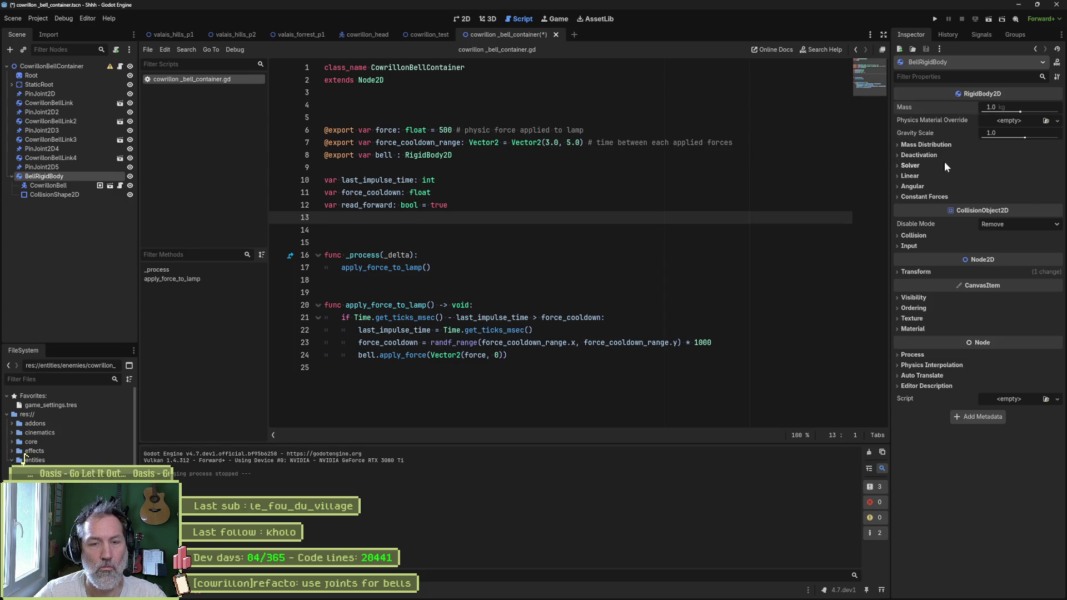
pyautogui.click(70, 186)
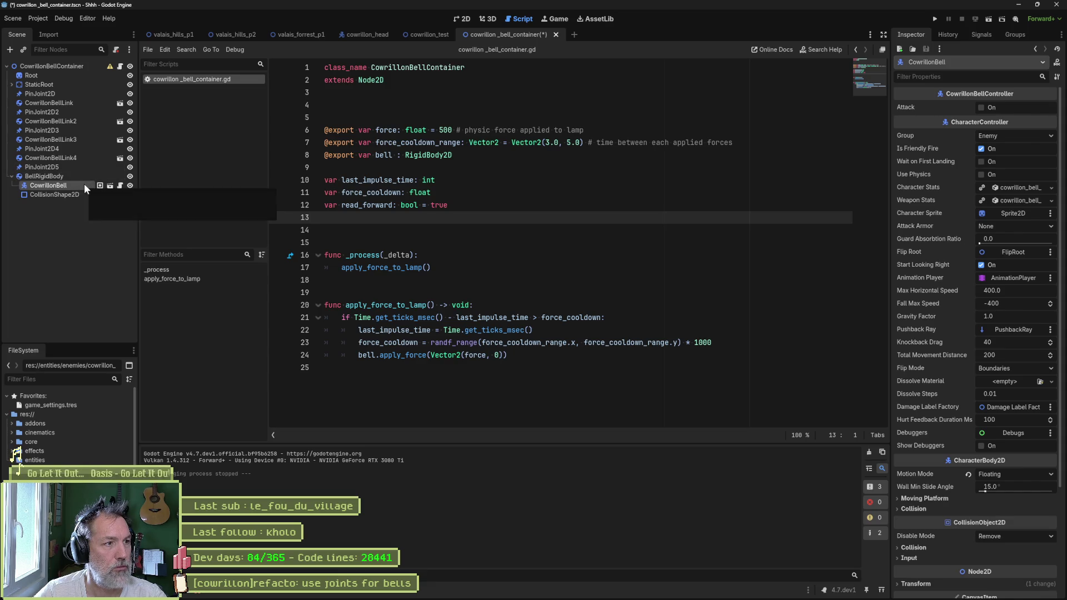
pyautogui.click(109, 184)
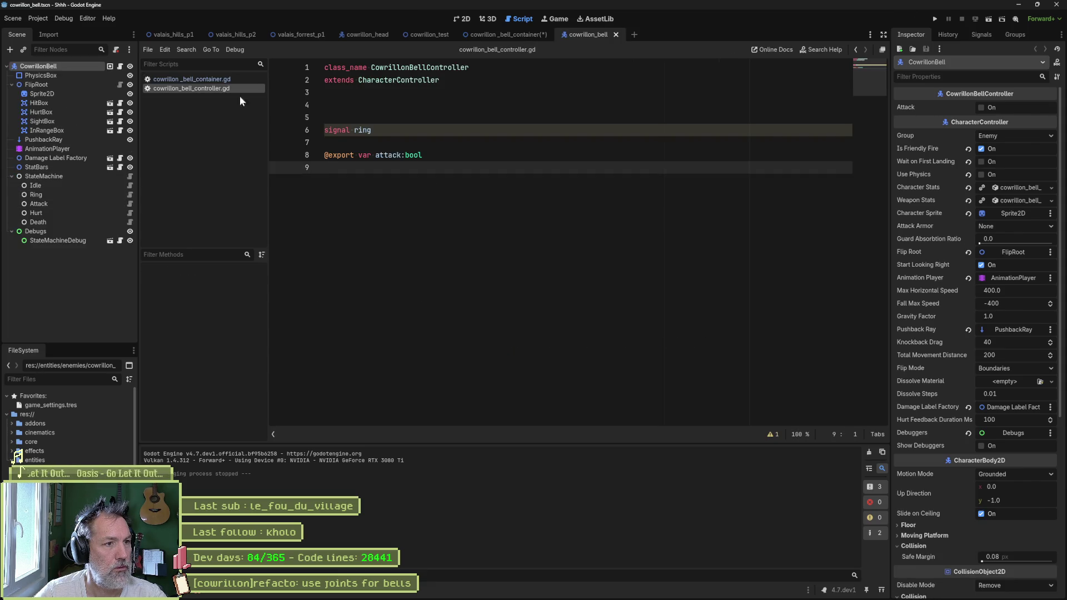
# - Test-run the game, stop it, and select BellRigidBody in the bell container scene
pyautogui.click(463, 19)
pyautogui.press('F6')
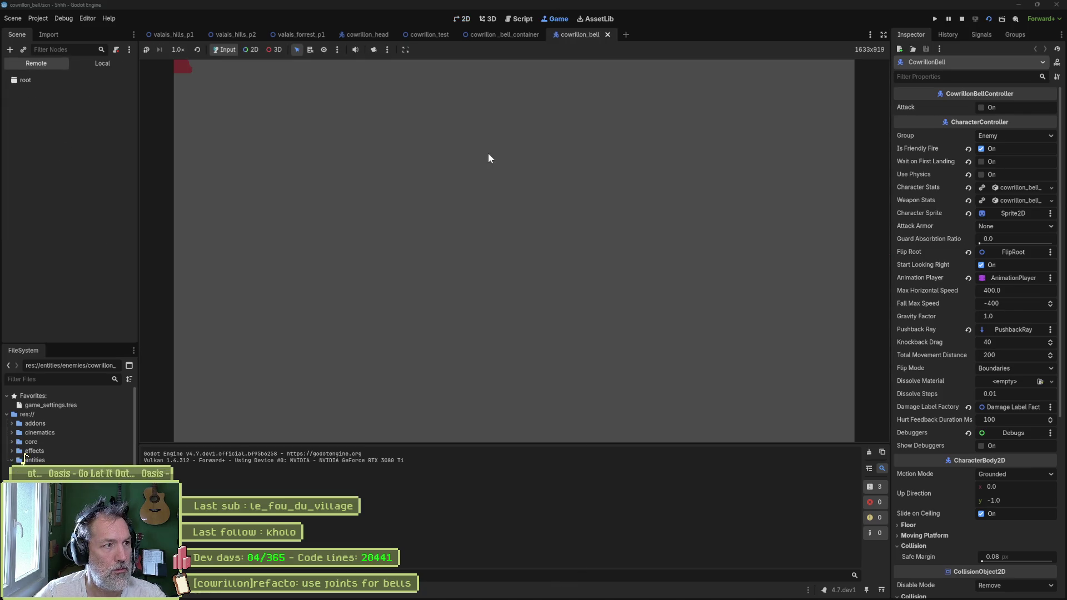
pyautogui.click(506, 34)
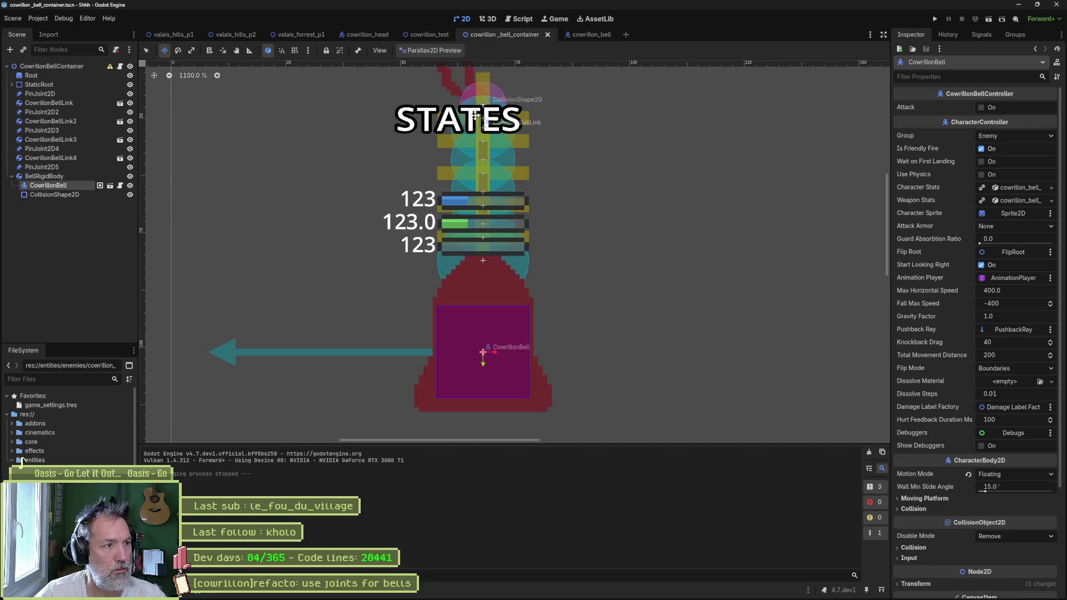
pyautogui.click(45, 176)
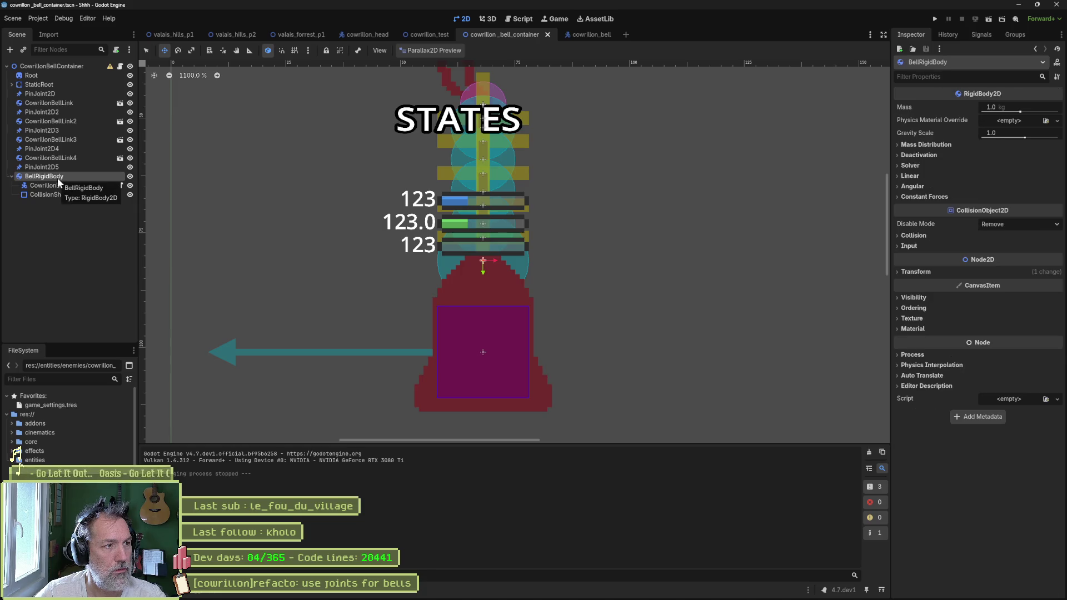
pyautogui.hotkey('shift', 'alt', 'o')
# - Quick-open chained_lantern_container.tscn by searching 'chain' and inspect its root and ChainLamp
pyautogui.write('chain')
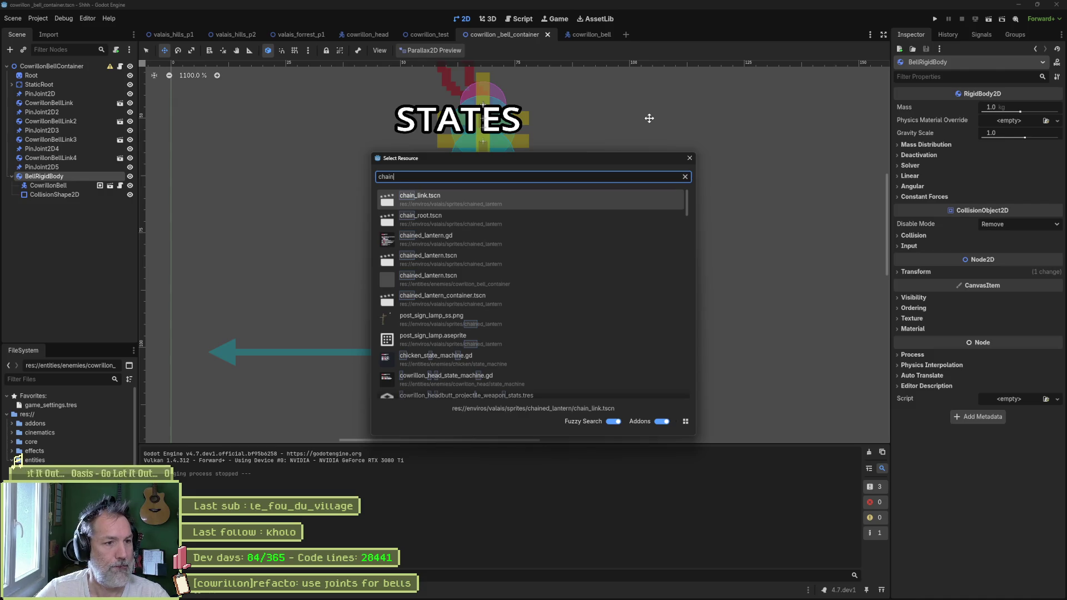
pyautogui.press('Down')
pyautogui.press('Down')
pyautogui.press('Down')
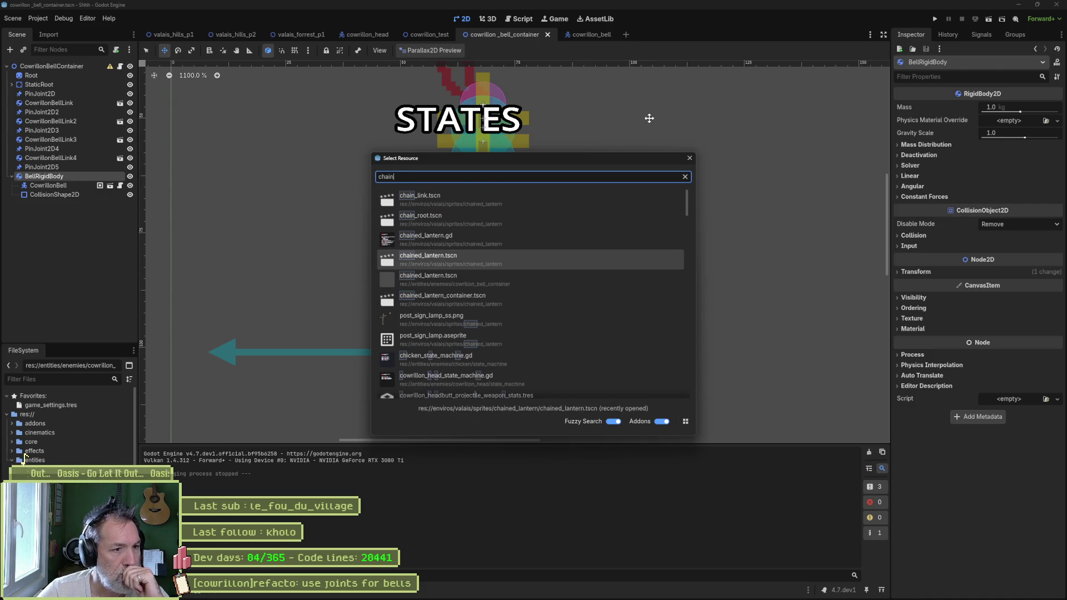
pyautogui.press('Down')
pyautogui.press('Down')
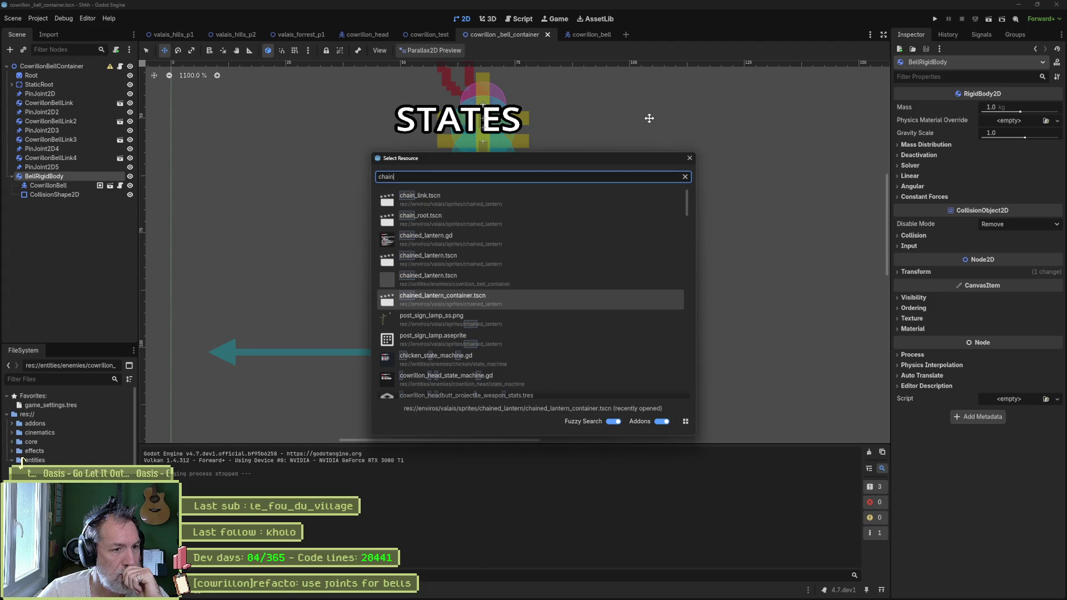
pyautogui.press('Return')
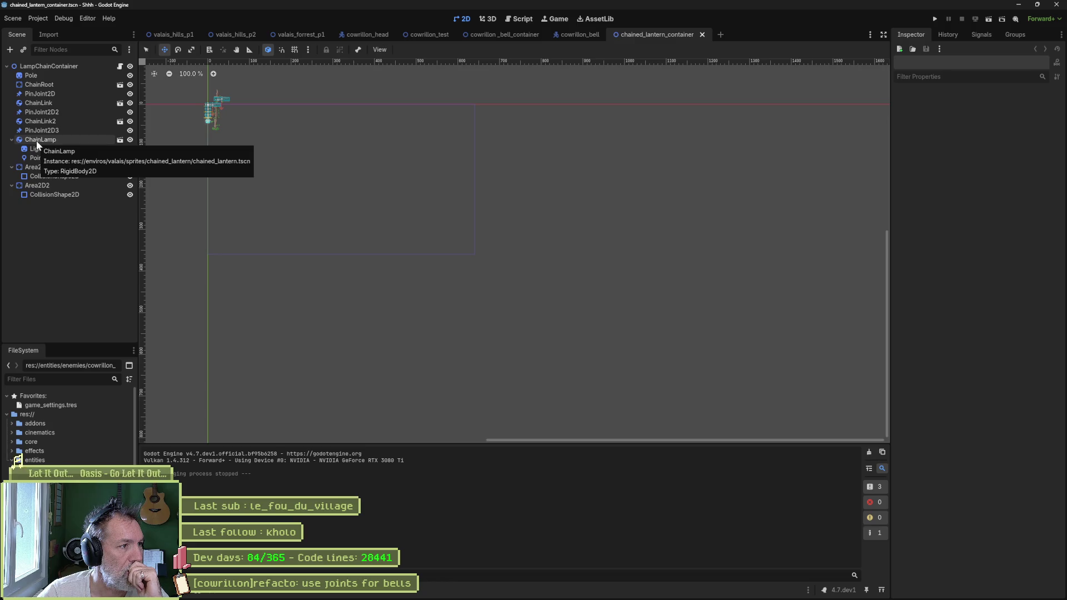
pyautogui.click(64, 68)
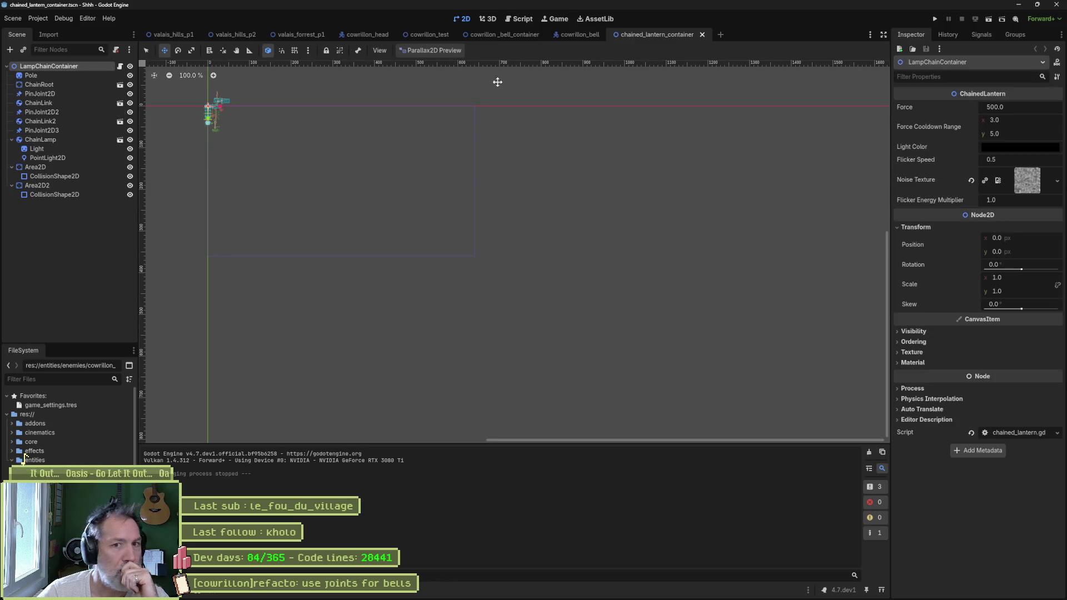
pyautogui.click(61, 139)
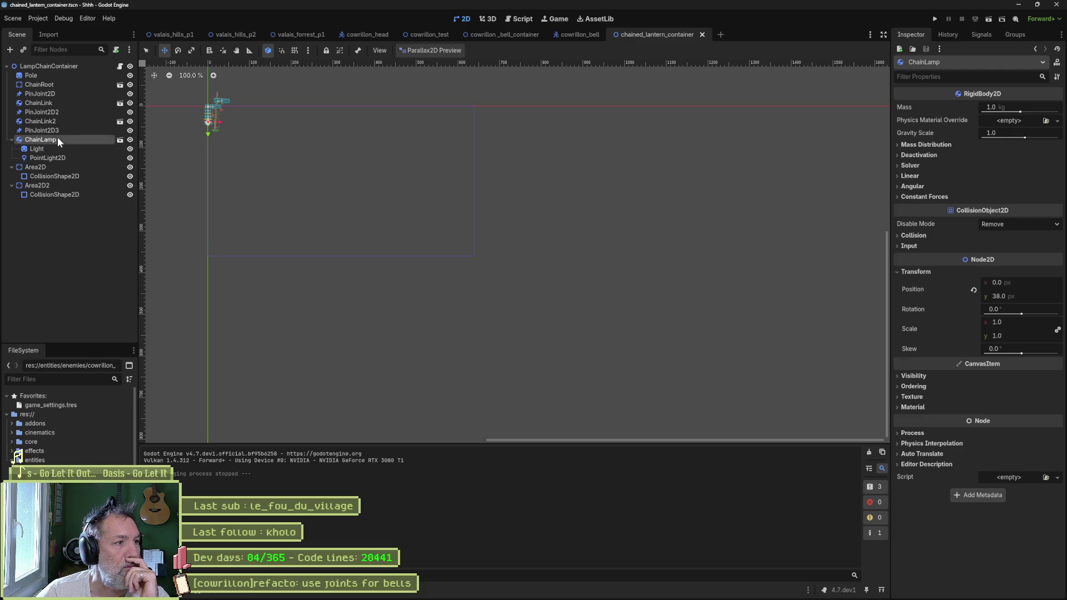
# - Inspect the chained_lantern scene and the ChainLink2–ChainLamp joint, then return to the bell container
pyautogui.click(119, 140)
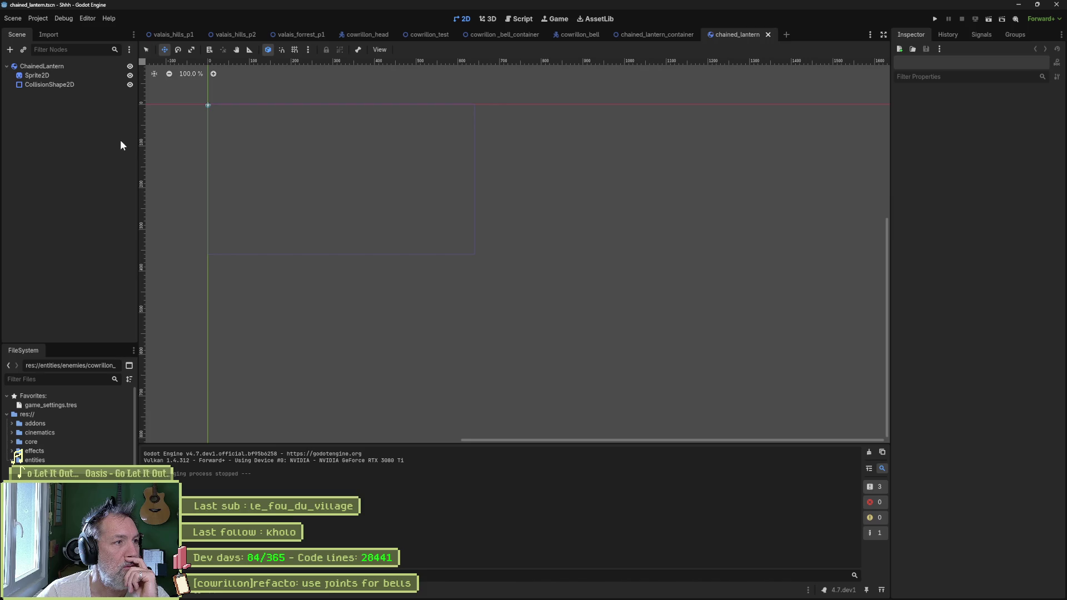
pyautogui.click(87, 66)
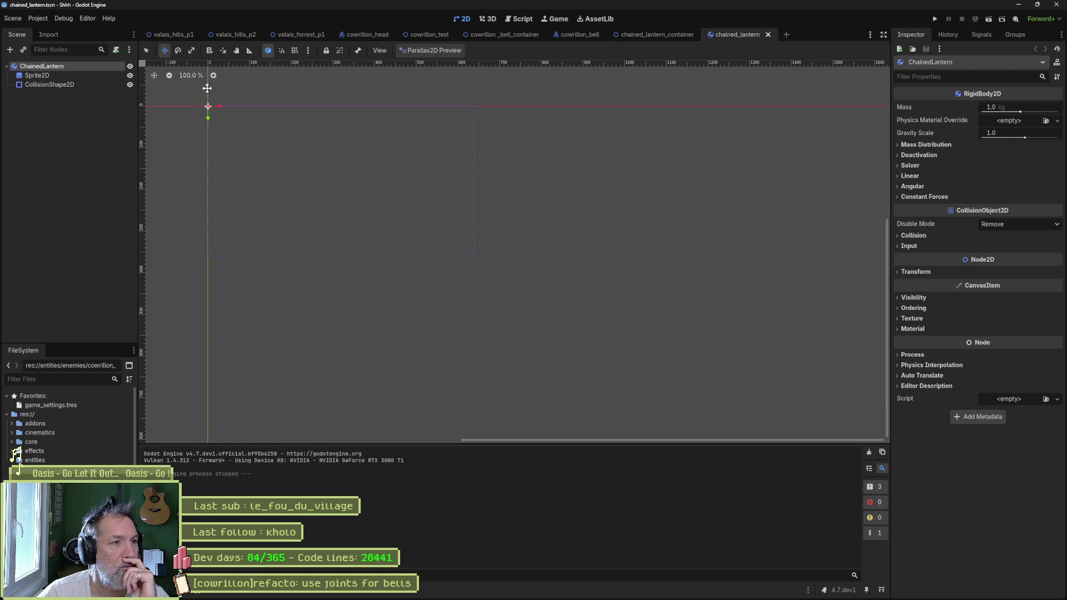
pyautogui.click(665, 36)
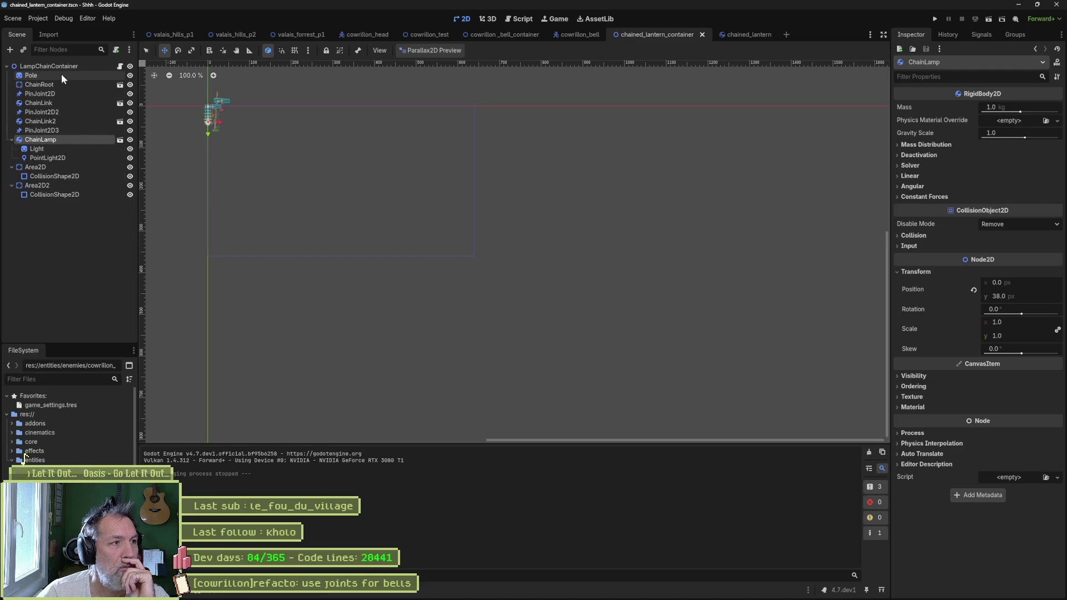
pyautogui.click(57, 130)
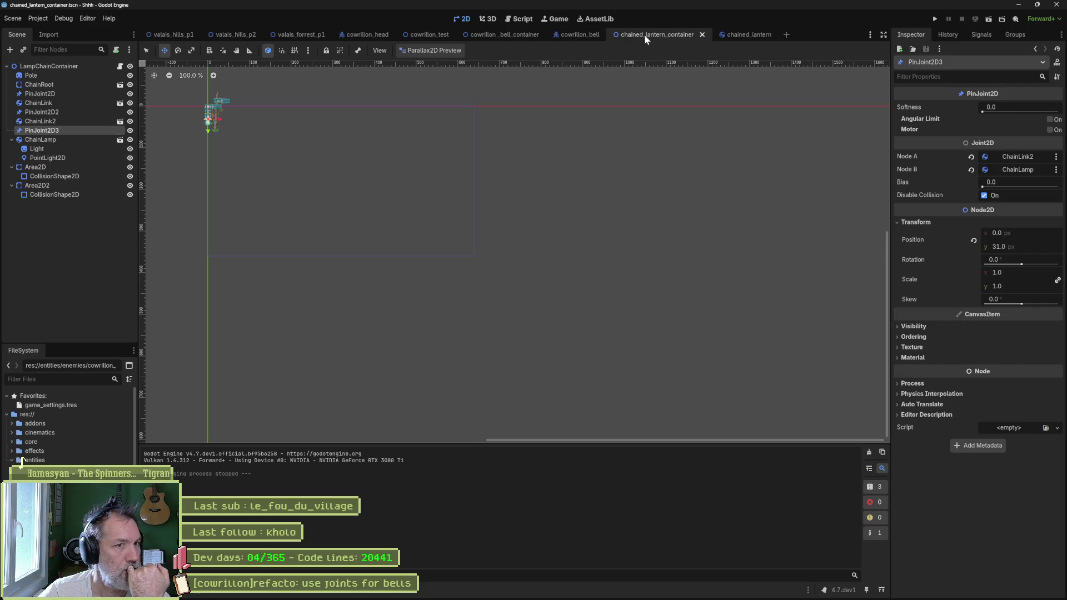
pyautogui.click(505, 35)
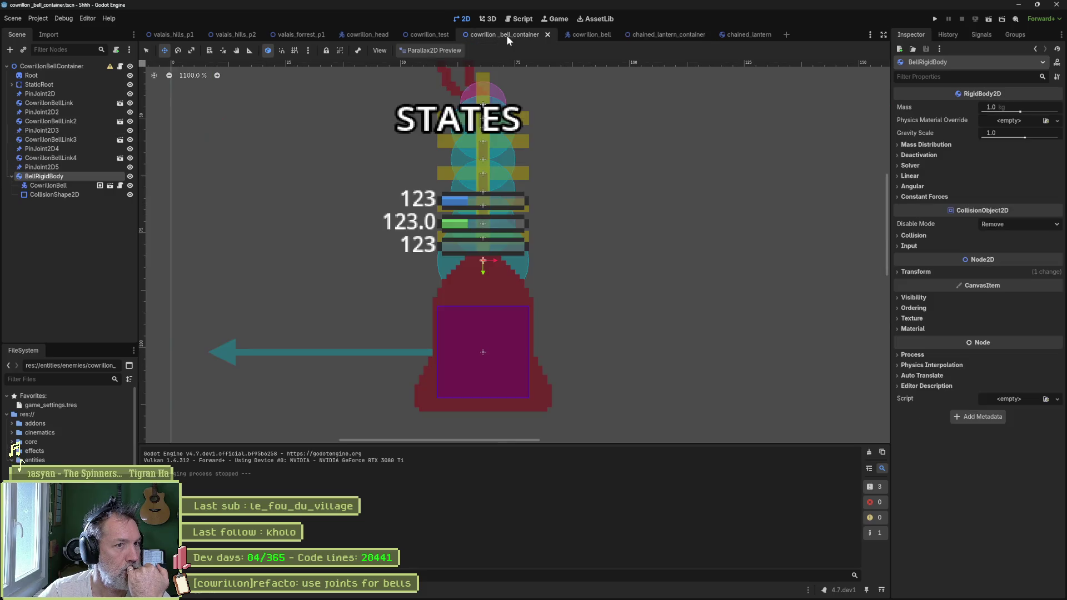
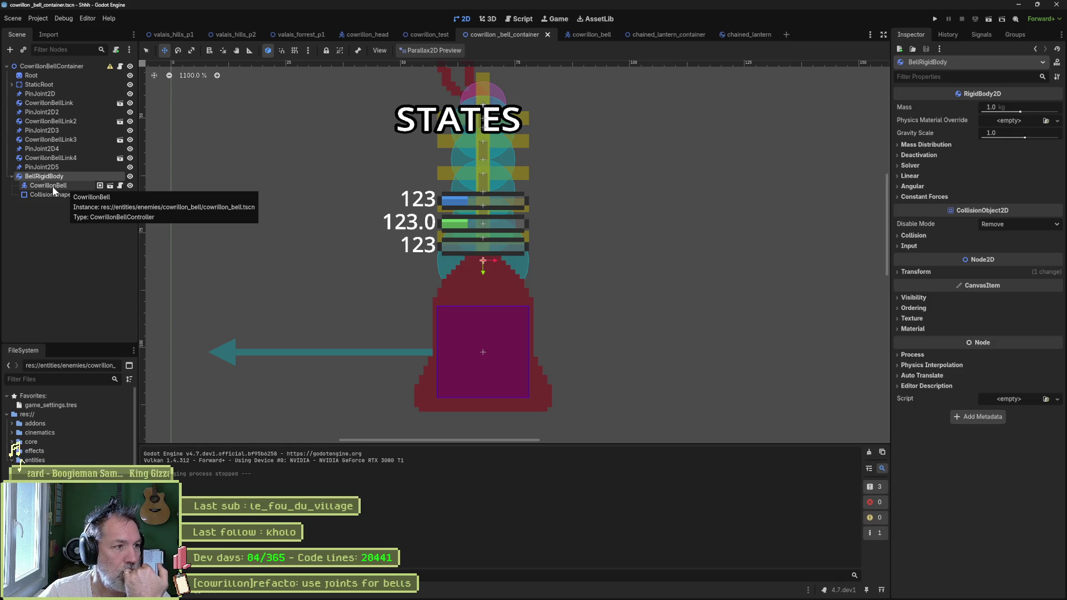
# - Open cowrillon_bell.tscn from the CowrillonBell instance, alongside its cowrillon_bell_controller.gd script
pyautogui.click(52, 186)
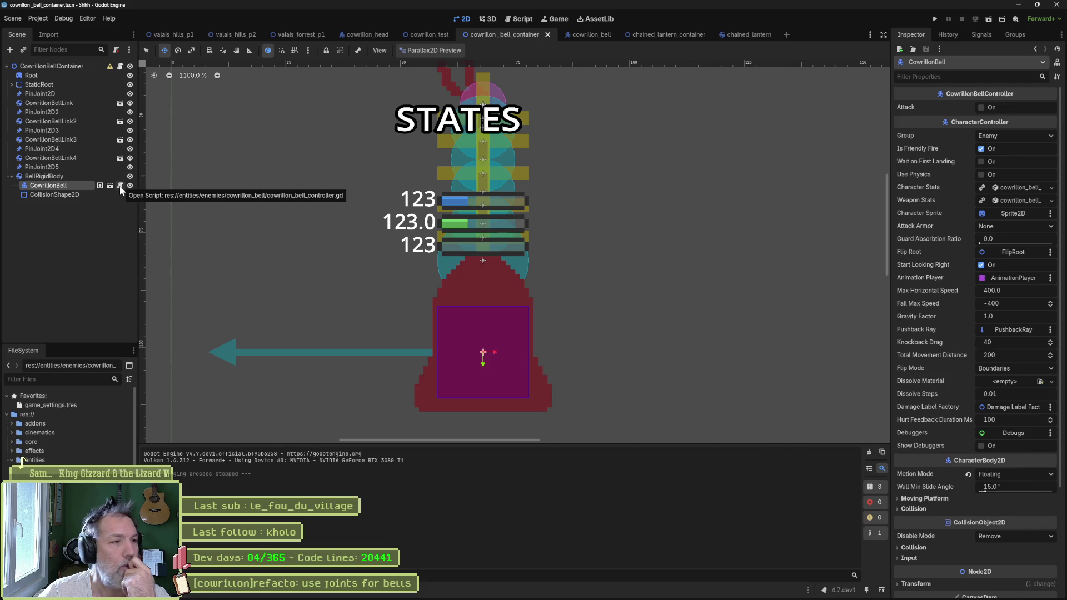
pyautogui.click(120, 187)
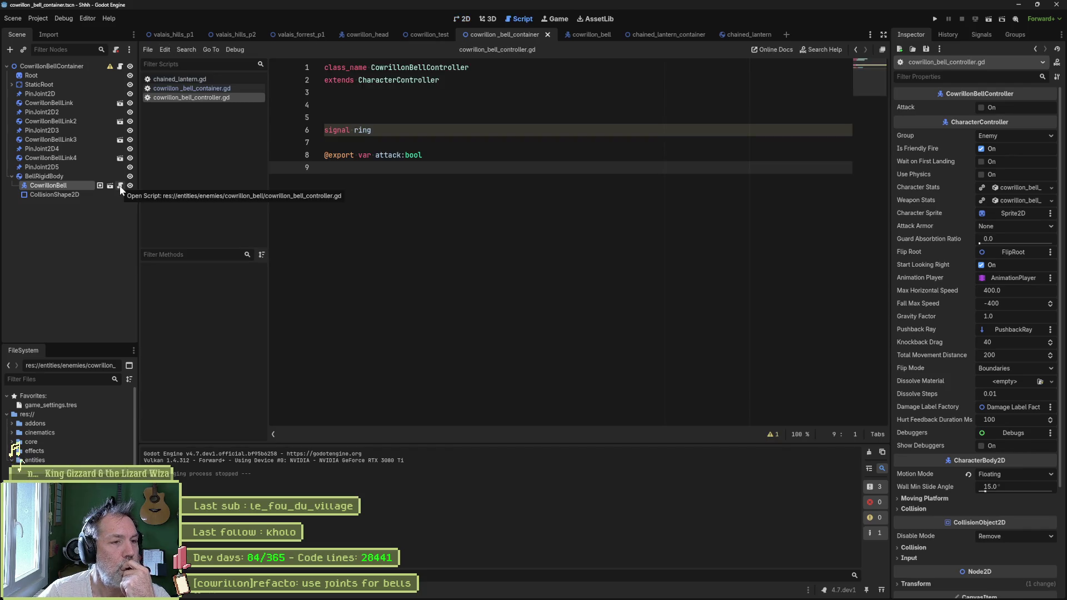
pyautogui.click(92, 217)
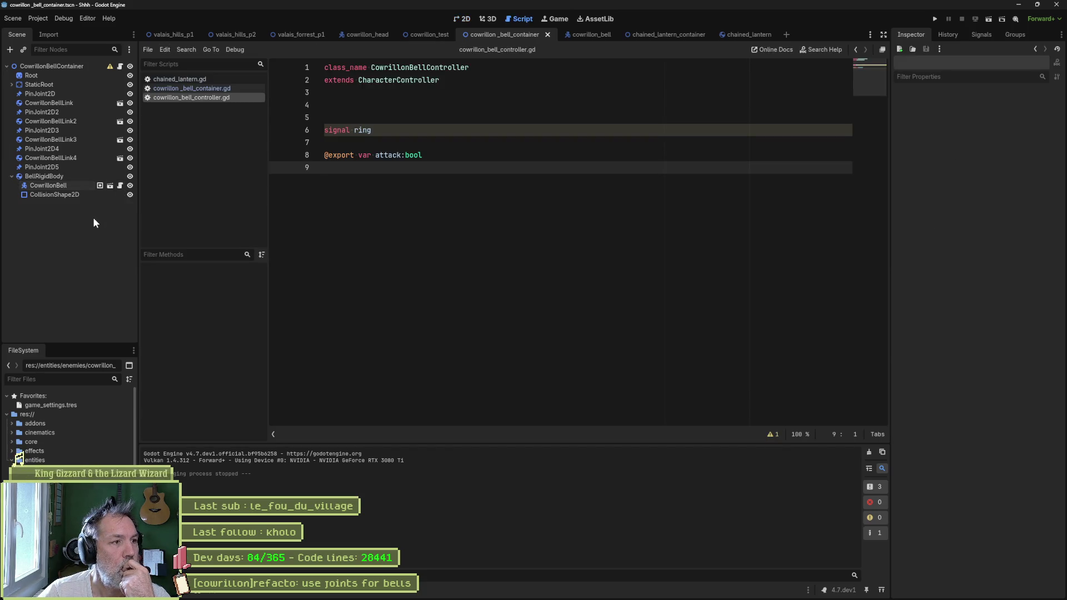
pyautogui.click(110, 187)
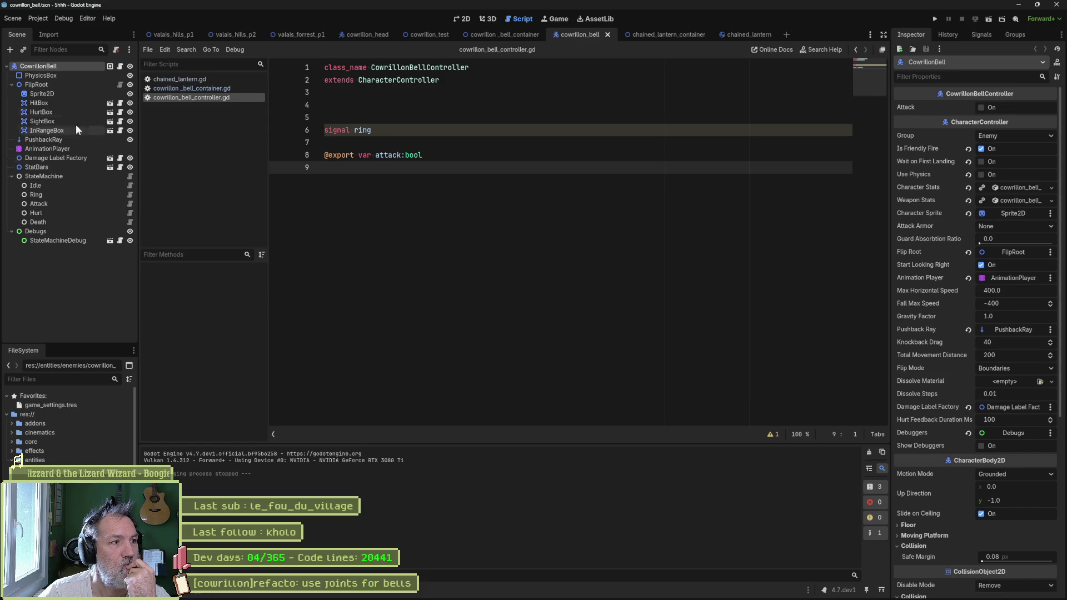
# - Disable the bell's PhysicsBox collision shape and briefly test-run the cowrillon_bell_container scene
pyautogui.click(70, 75)
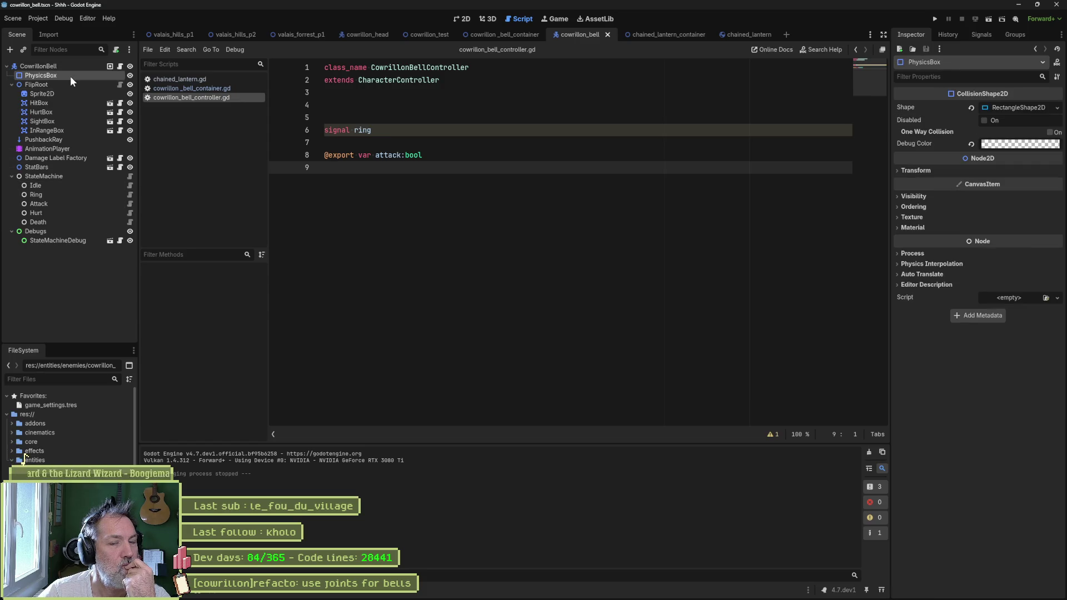
pyautogui.click(984, 121)
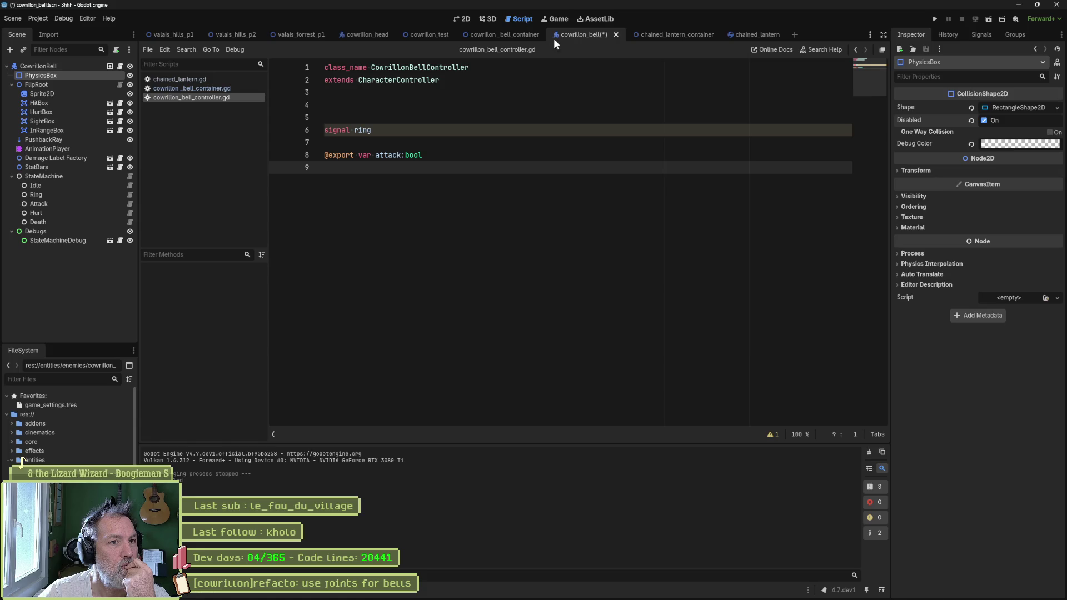
pyautogui.click(508, 34)
pyautogui.click(458, 22)
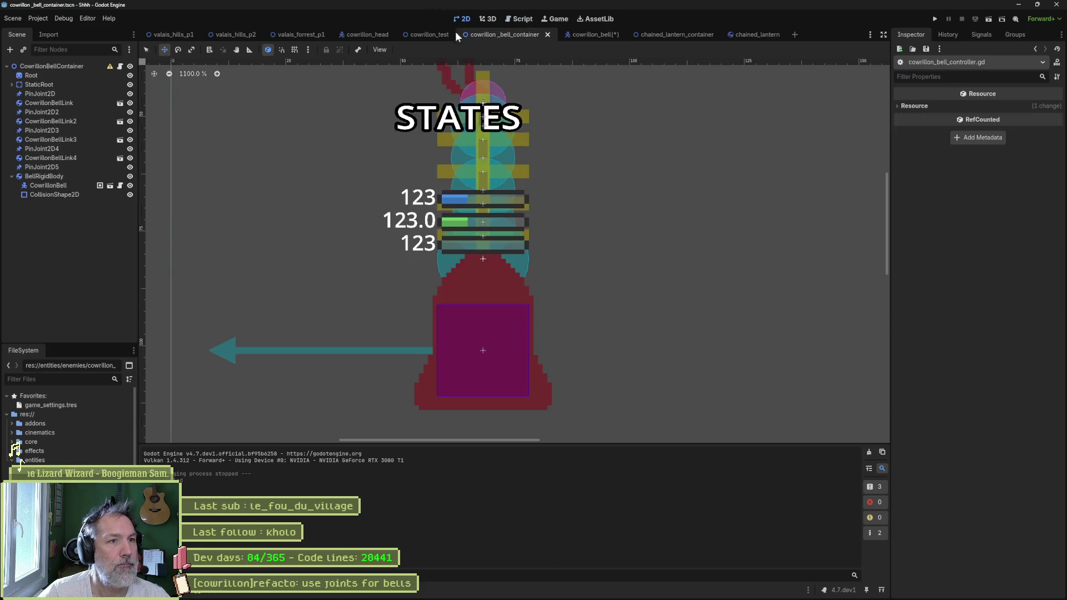
pyautogui.press('F6')
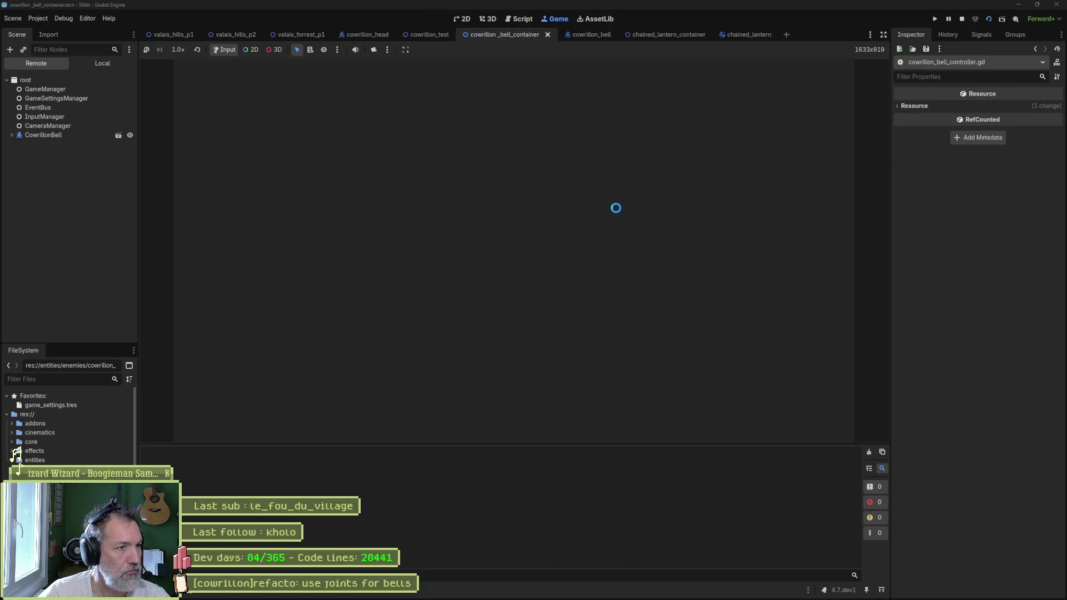
pyautogui.press('F8')
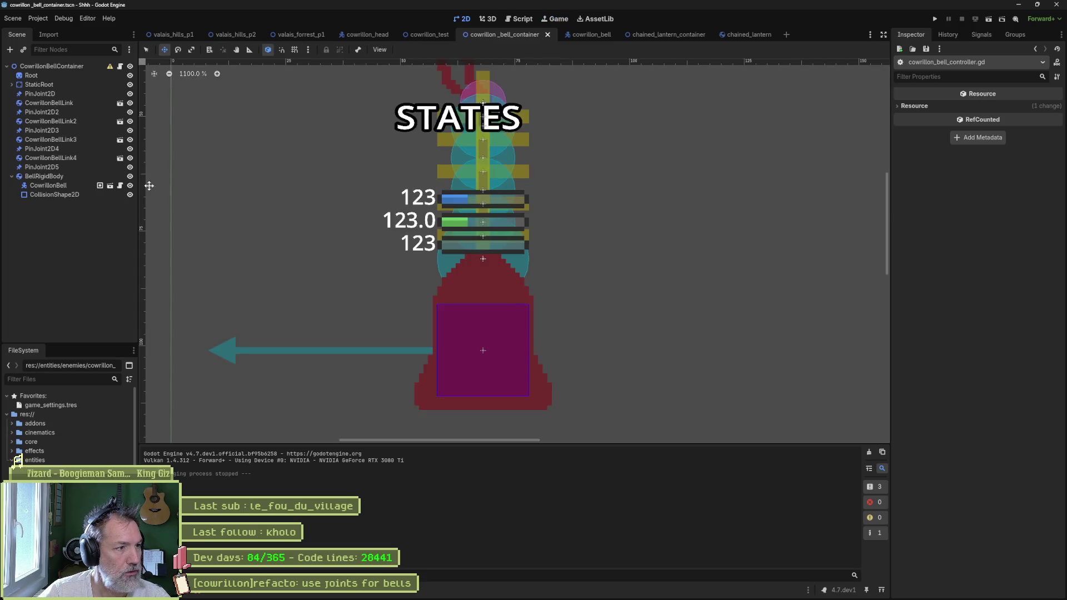
# - Re-enable PhysicsBox collision and change CowrillonBell's CharacterBody2D Motion Mode from Grounded to Floating
pyautogui.click(112, 185)
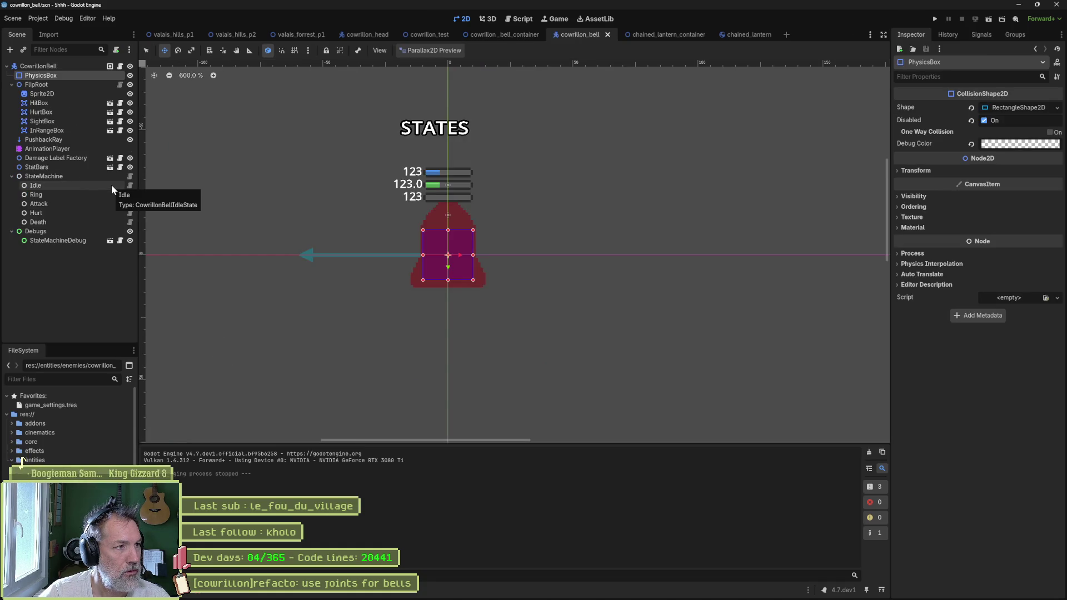
pyautogui.click(984, 121)
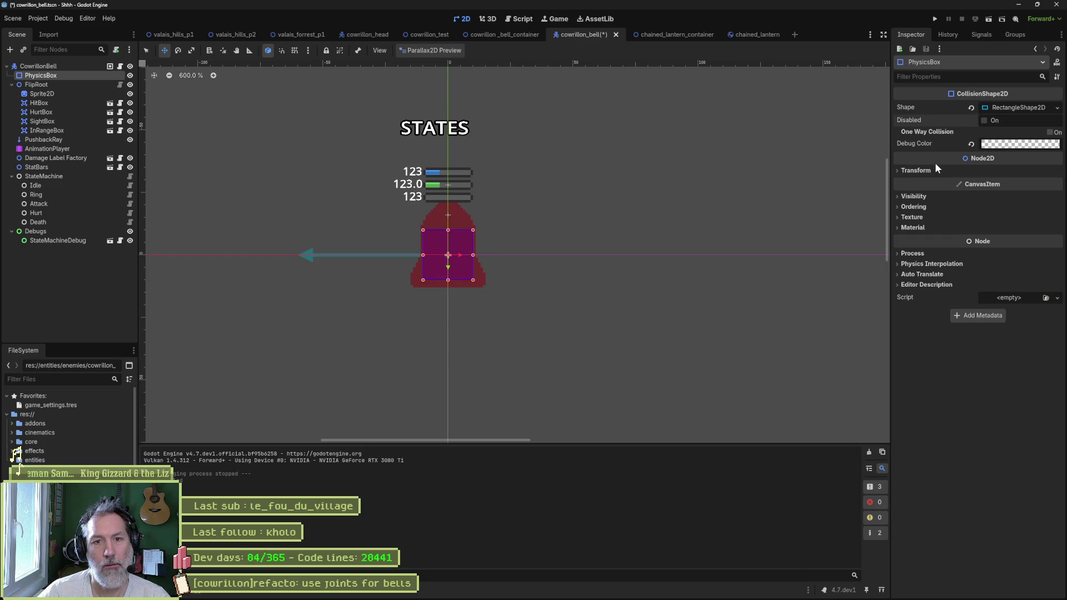
pyautogui.click(56, 65)
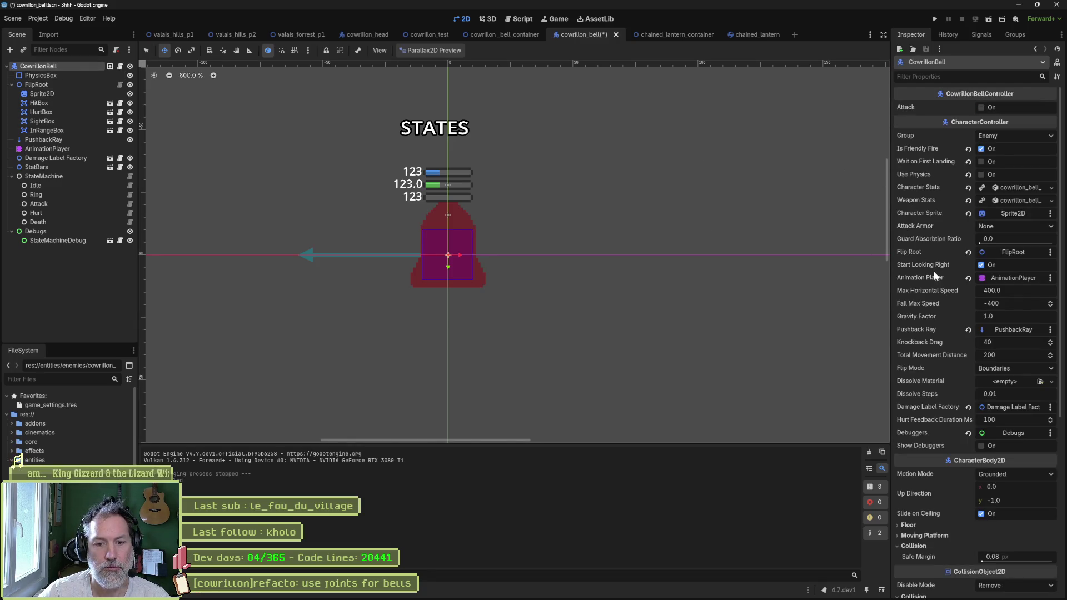
pyautogui.click(993, 474)
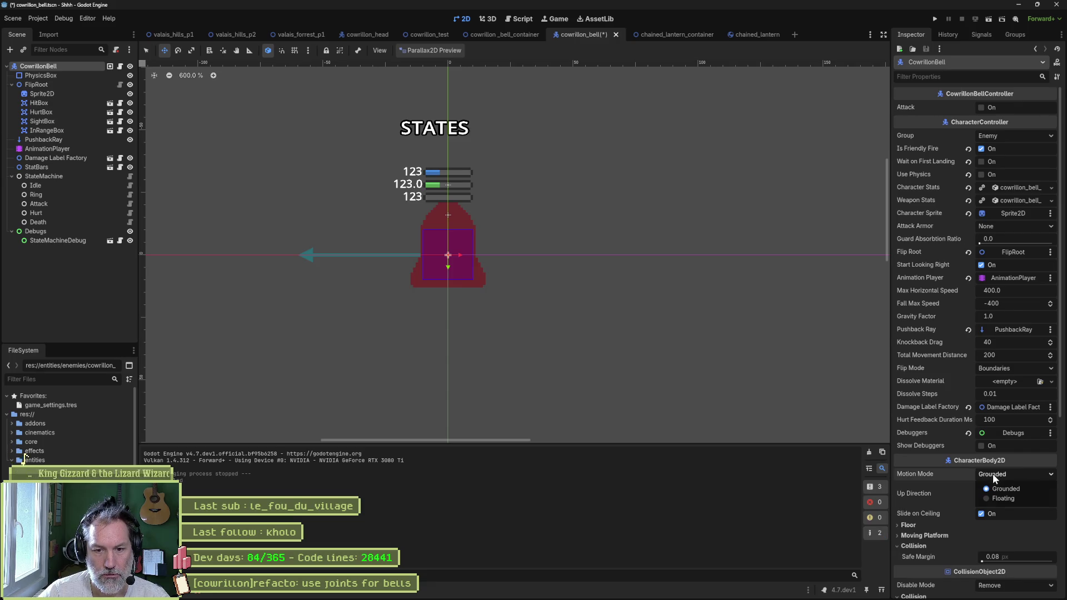
pyautogui.click(993, 474)
pyautogui.scroll(-3, 959, 492)
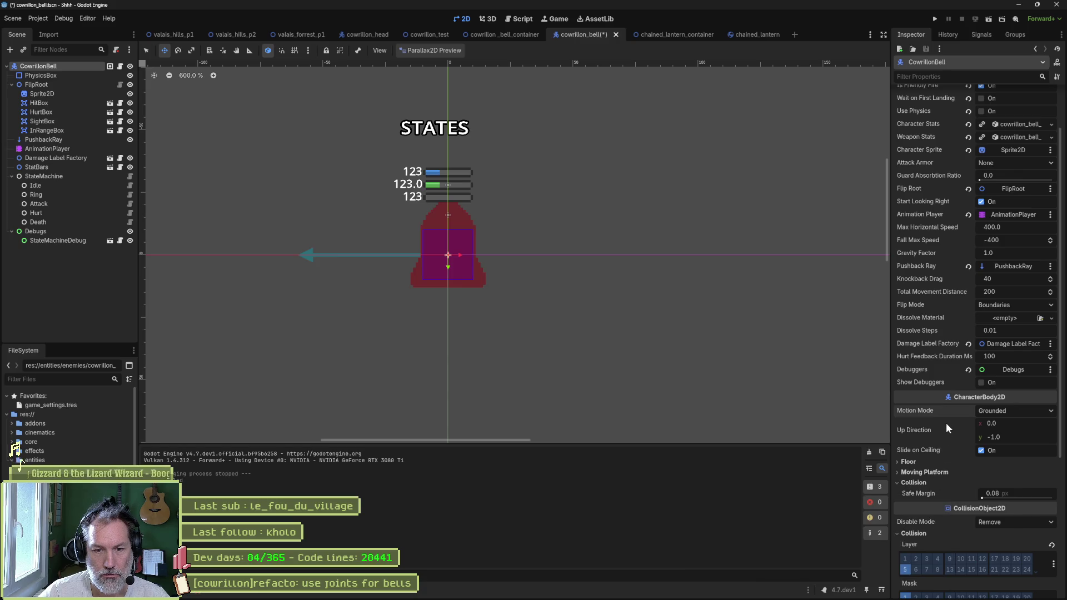
pyautogui.scroll(-4, 945, 426)
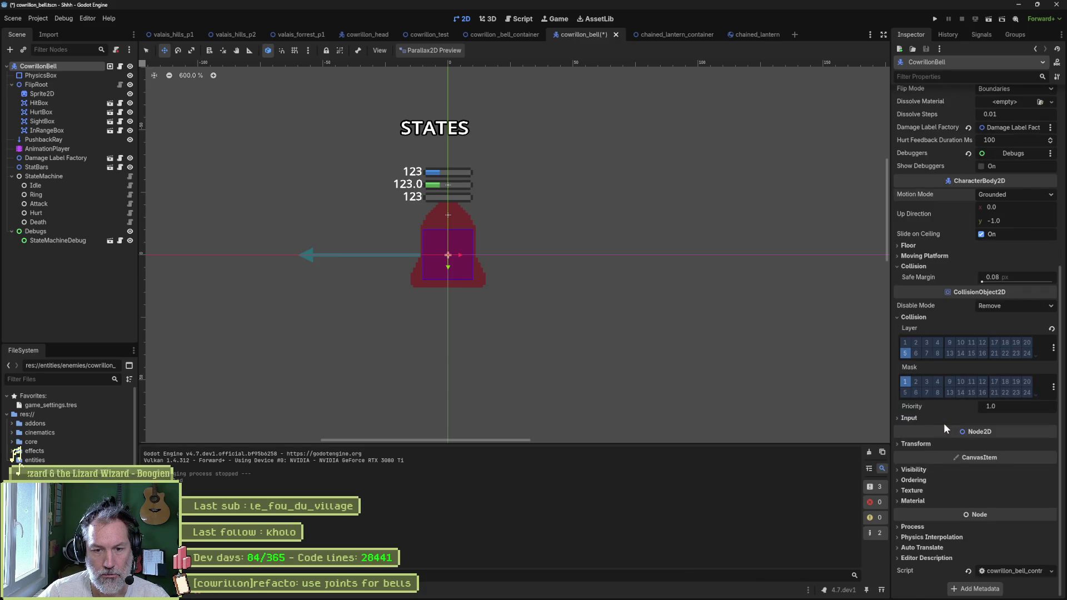
pyautogui.scroll(1, 952, 421)
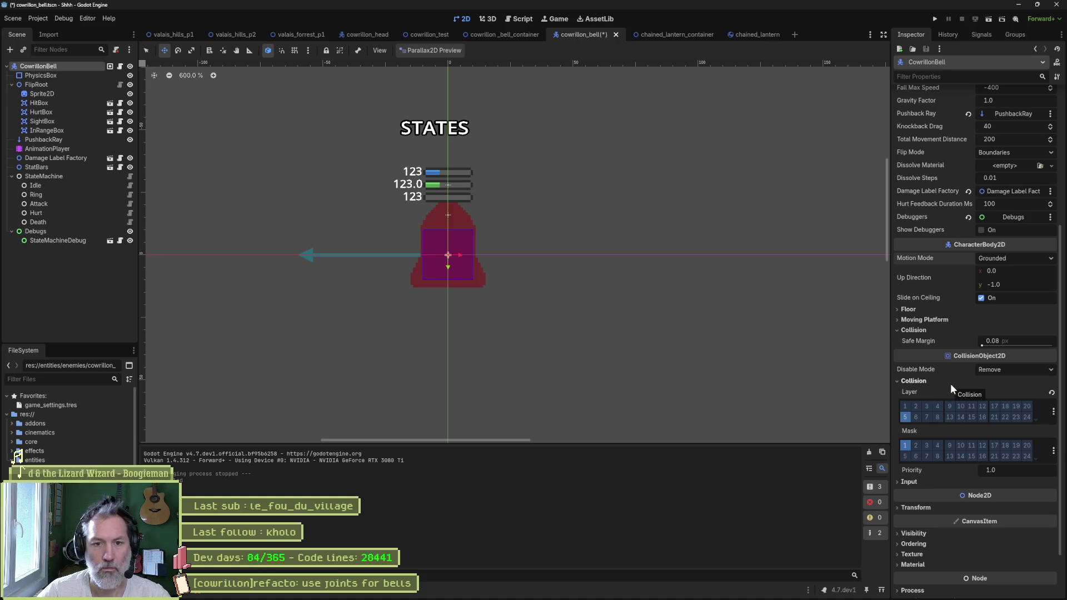
pyautogui.click(1007, 260)
pyautogui.click(1006, 281)
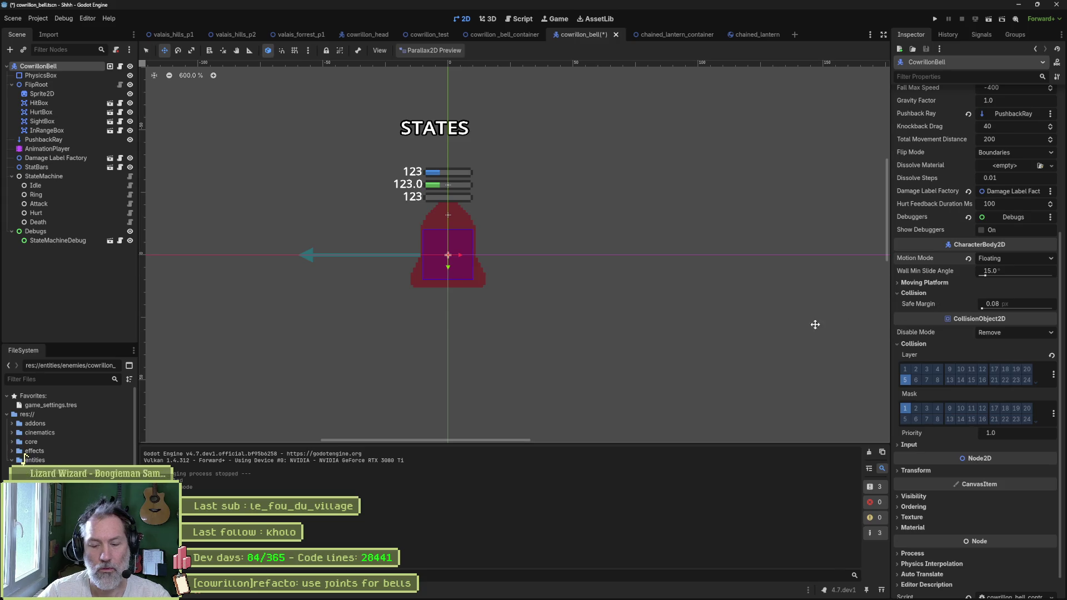
# - Test-run the container scene with the floating bell, then return to the cowrillon_bell scene
pyautogui.click(521, 36)
pyautogui.press('F6')
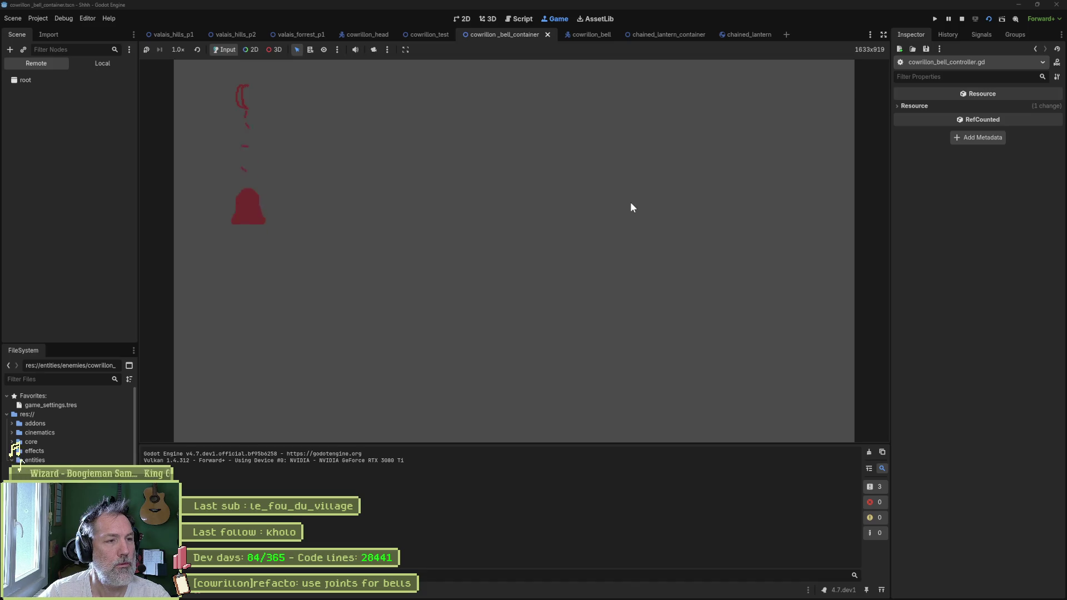
pyautogui.click(585, 35)
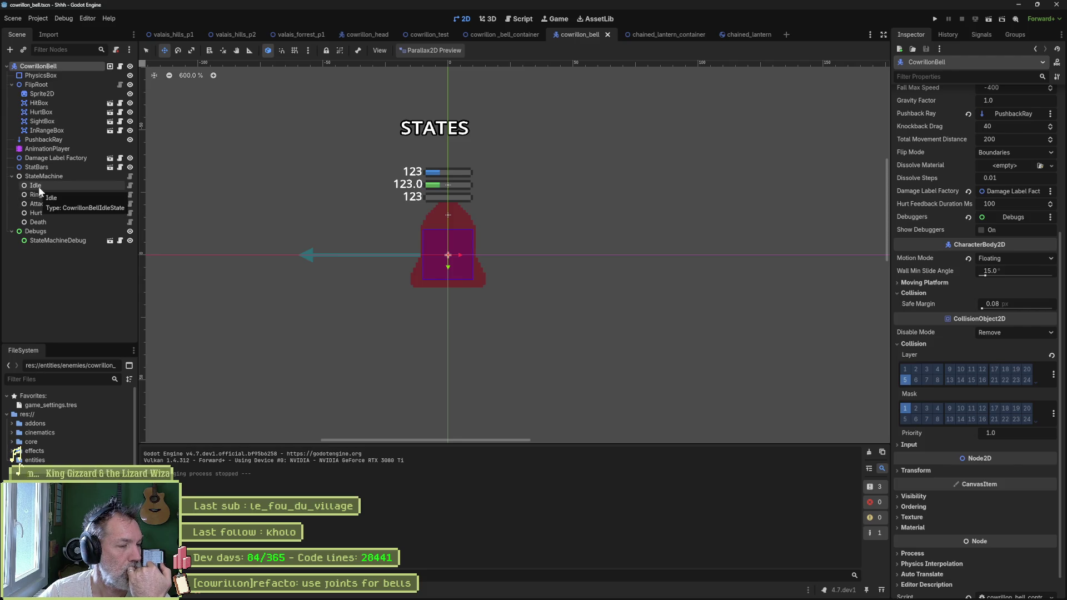
# - Review CharacterController's _physics_process and _gravity call, then open cowrillon_bell_idle_state.gd
pyautogui.click(120, 67)
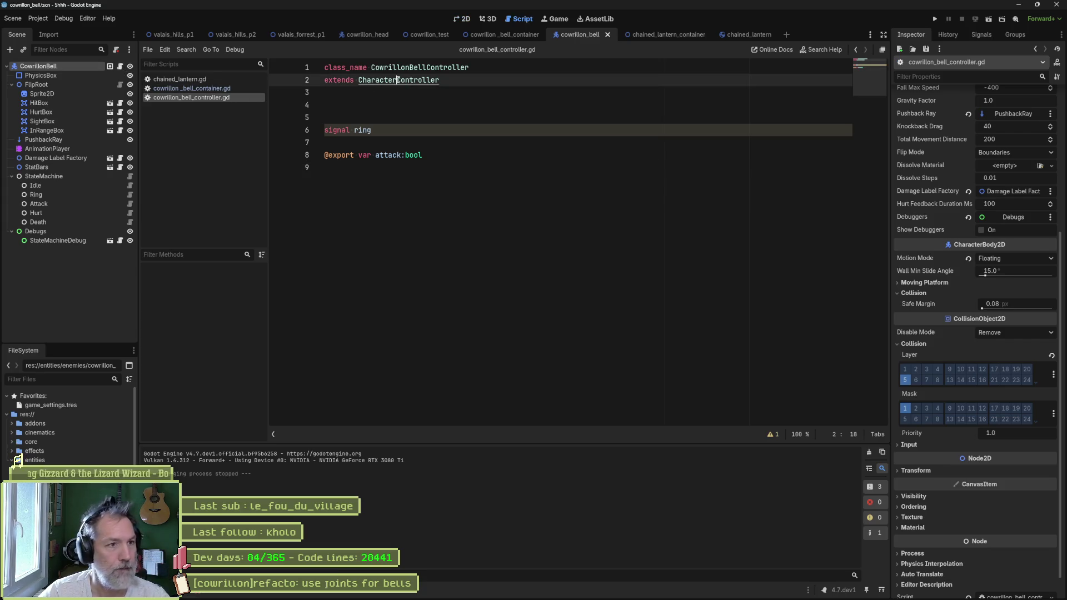
pyautogui.keyDown('ctrl'); pyautogui.click(417, 81); pyautogui.keyUp('ctrl')
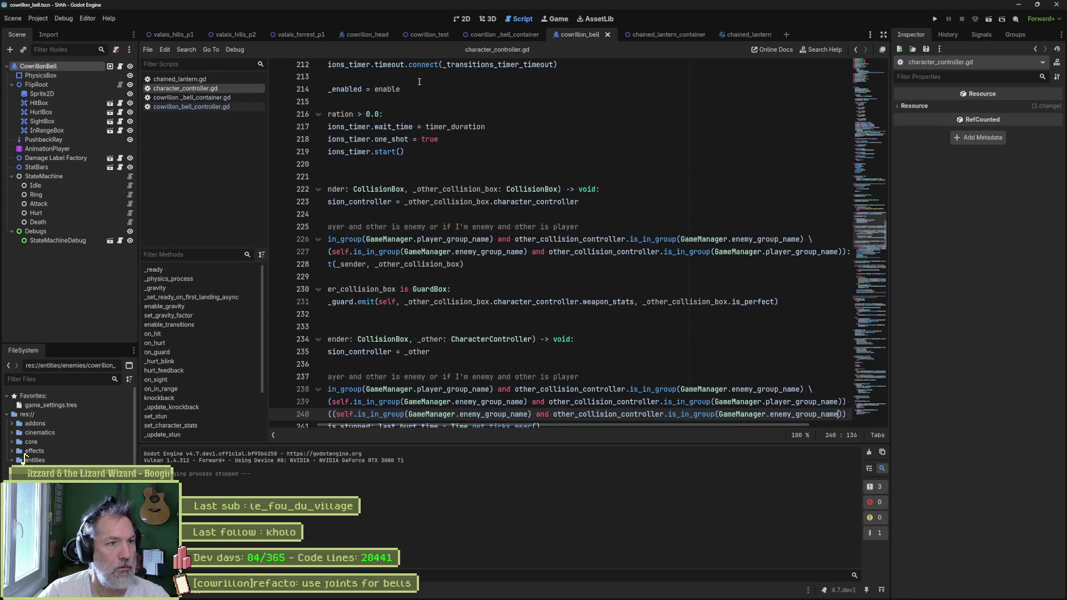
pyautogui.click(175, 280)
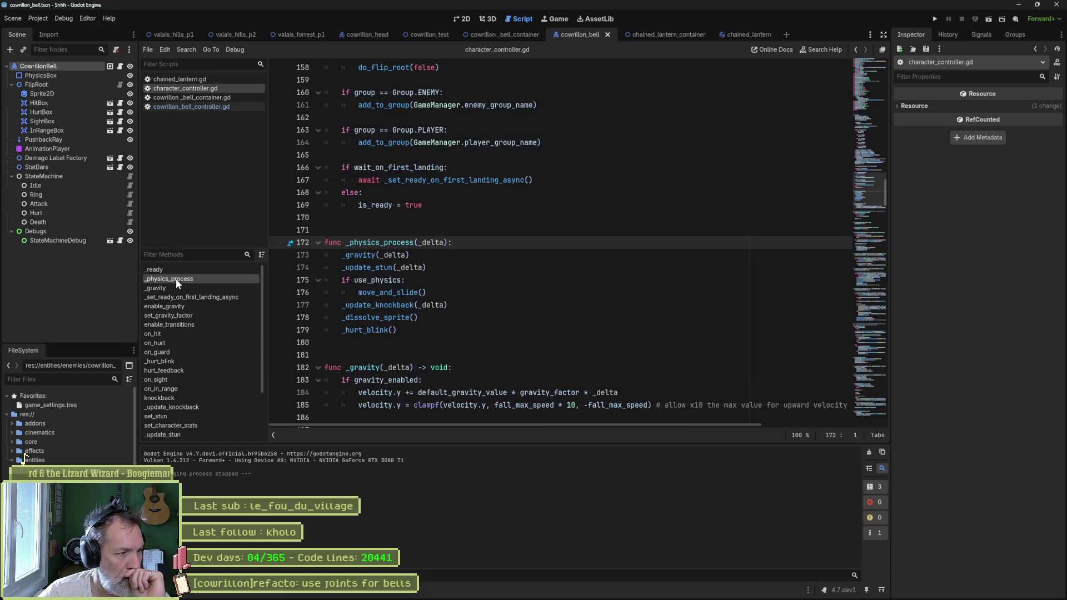
pyautogui.doubleClick(358, 256)
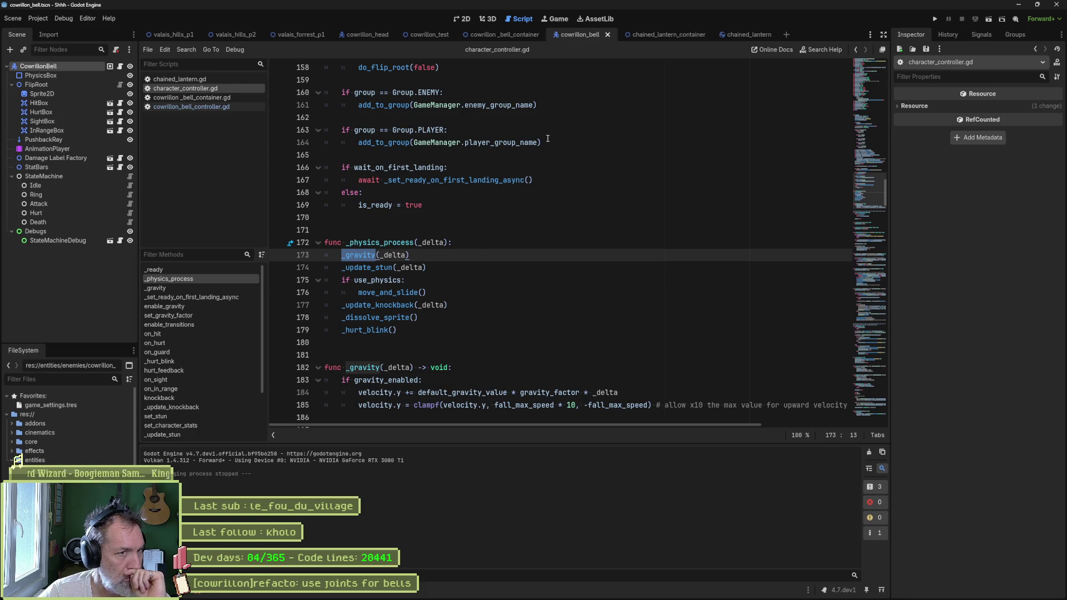
pyautogui.click(73, 175)
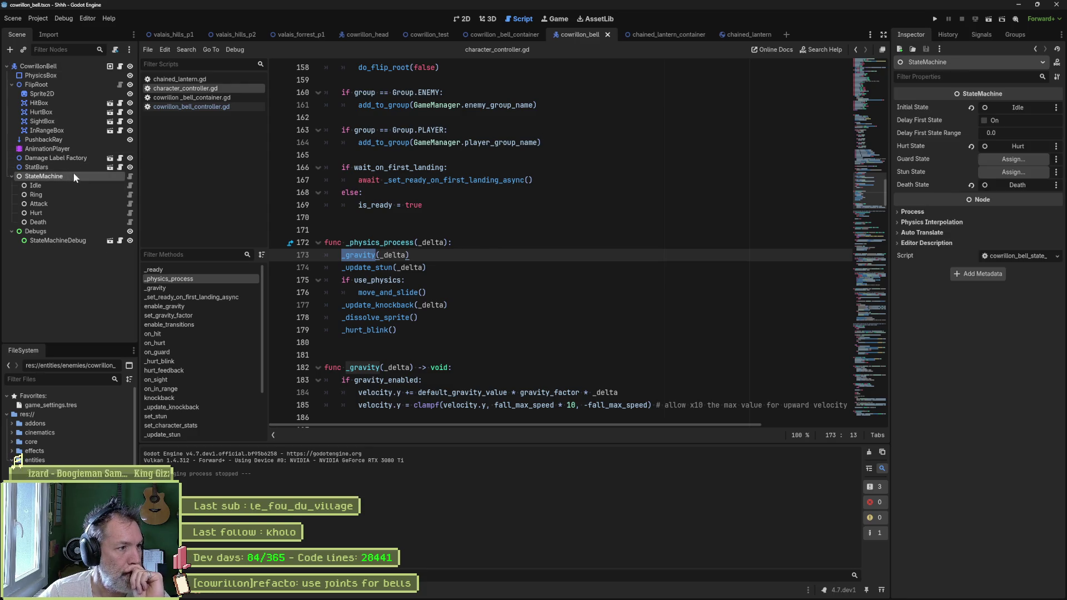
pyautogui.click(129, 185)
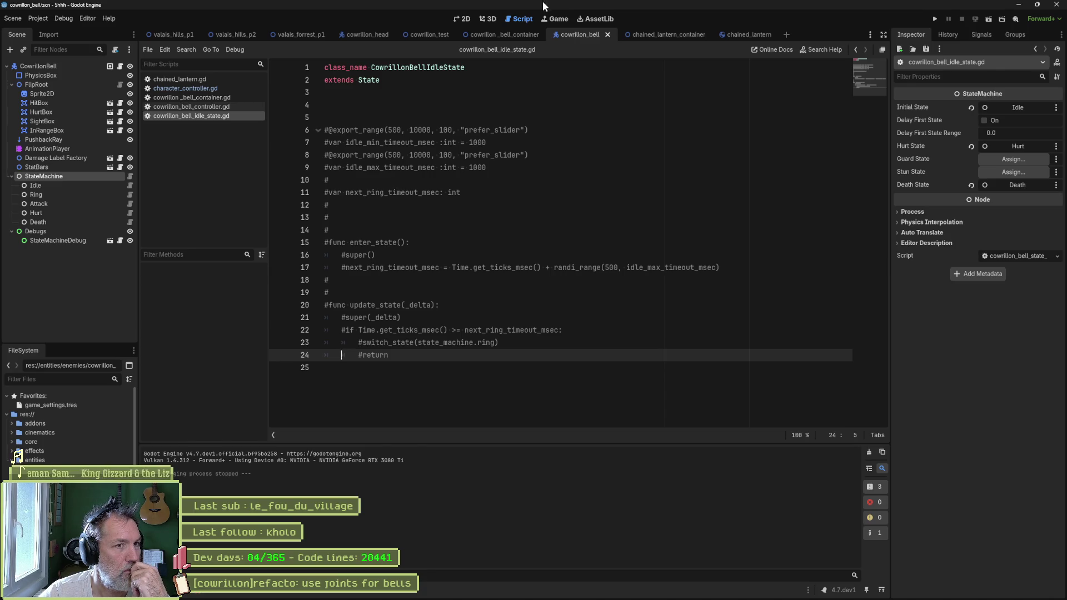
# - Test-run the container scene again, stop it, and view the 11 signal-callback errors
pyautogui.press('F5')
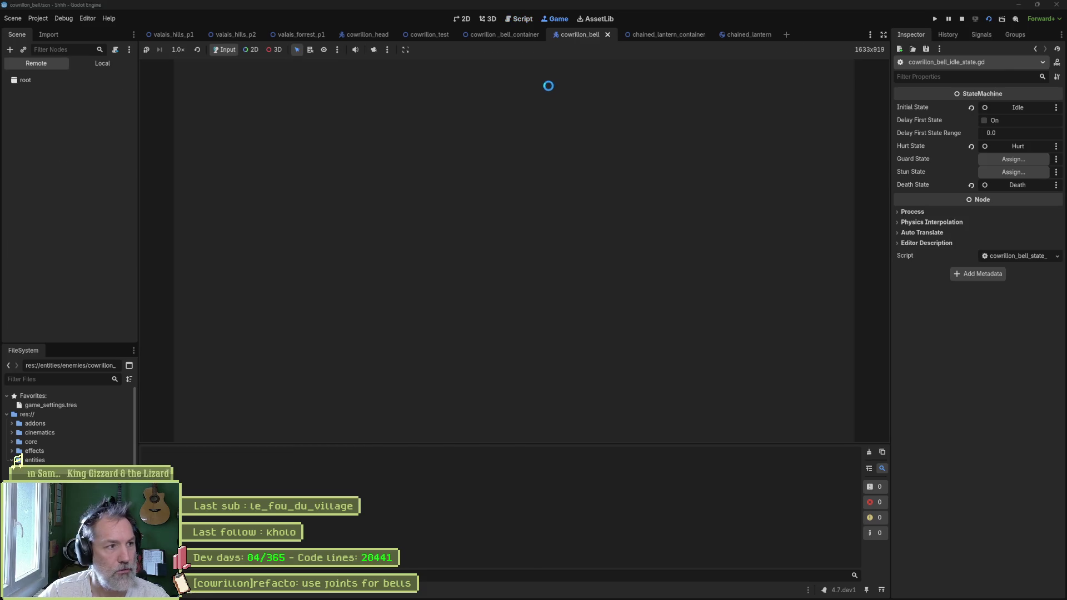
pyautogui.press('F8')
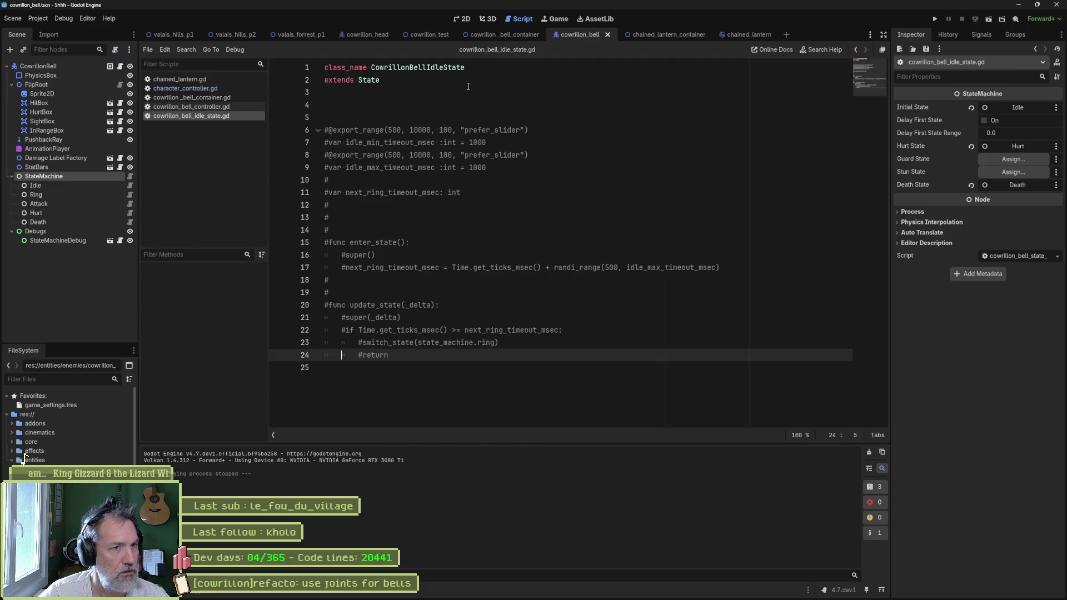
pyautogui.click(503, 35)
pyautogui.press('F6')
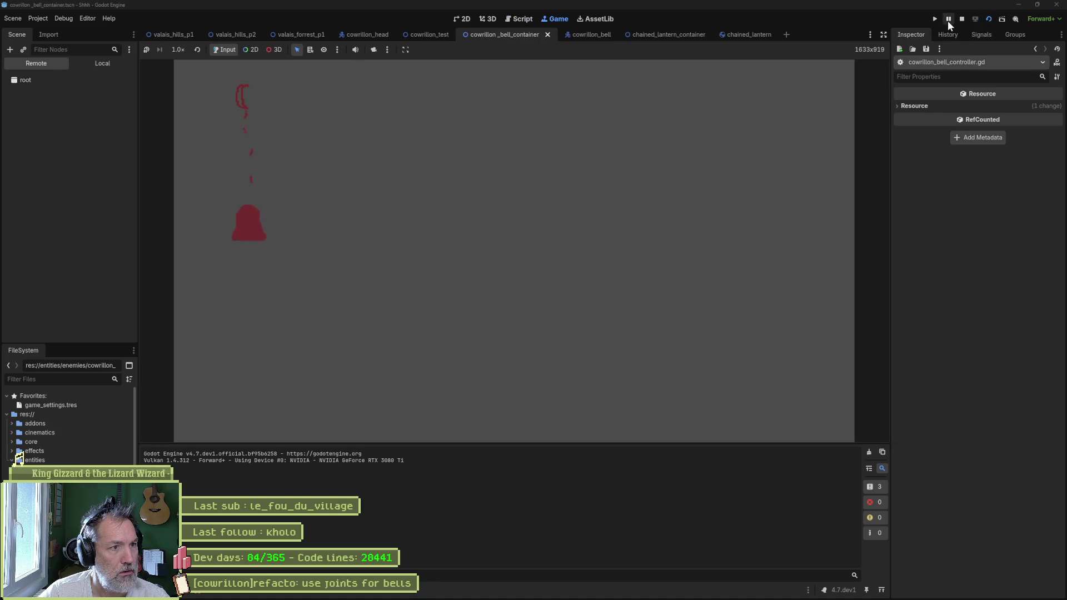
pyautogui.click(948, 22)
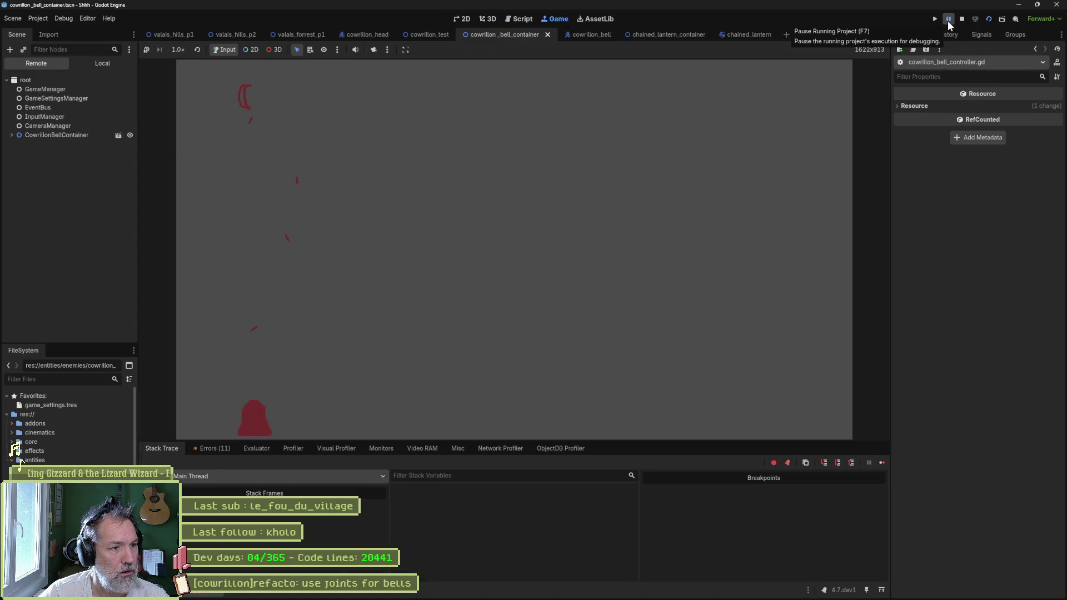
pyautogui.press('F8')
pyautogui.click(206, 448)
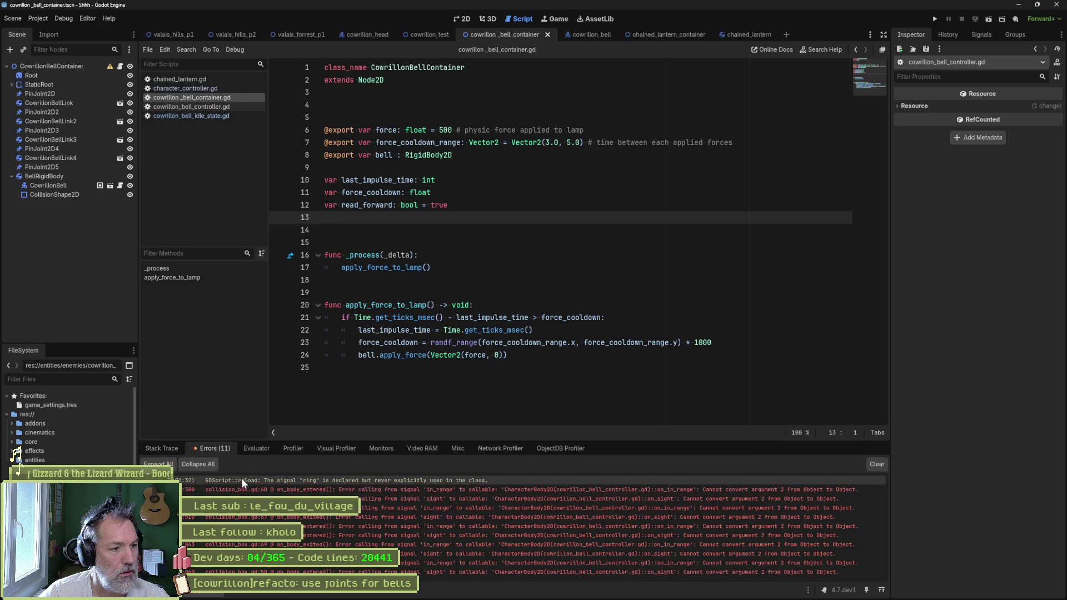
# - Inspect collision_box.gd from the error, reset the container to (0, 0) and save it
pyautogui.doubleClick(408, 489)
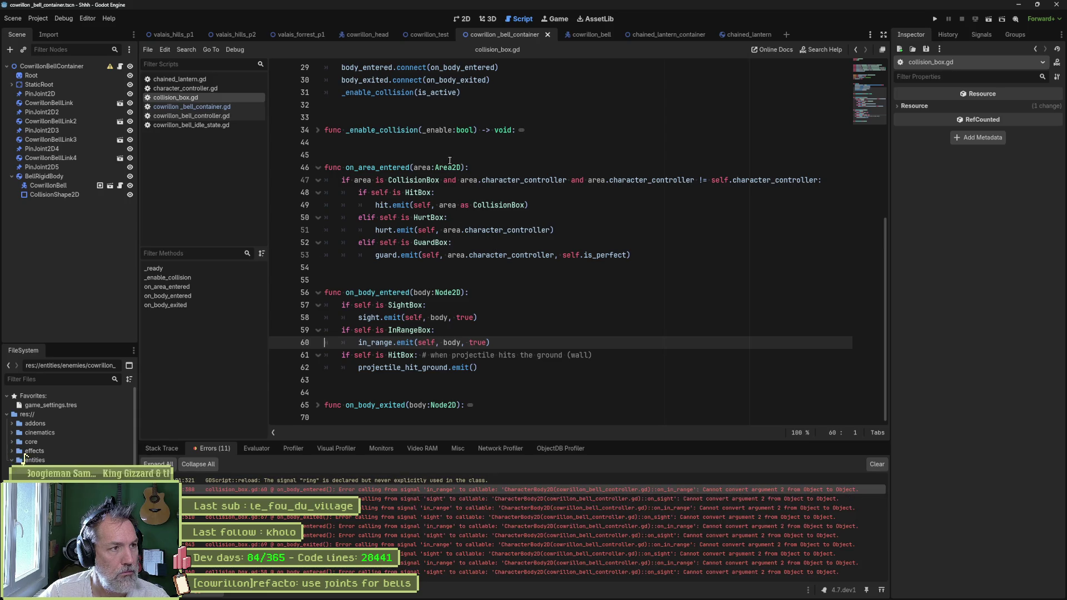
pyautogui.click(95, 68)
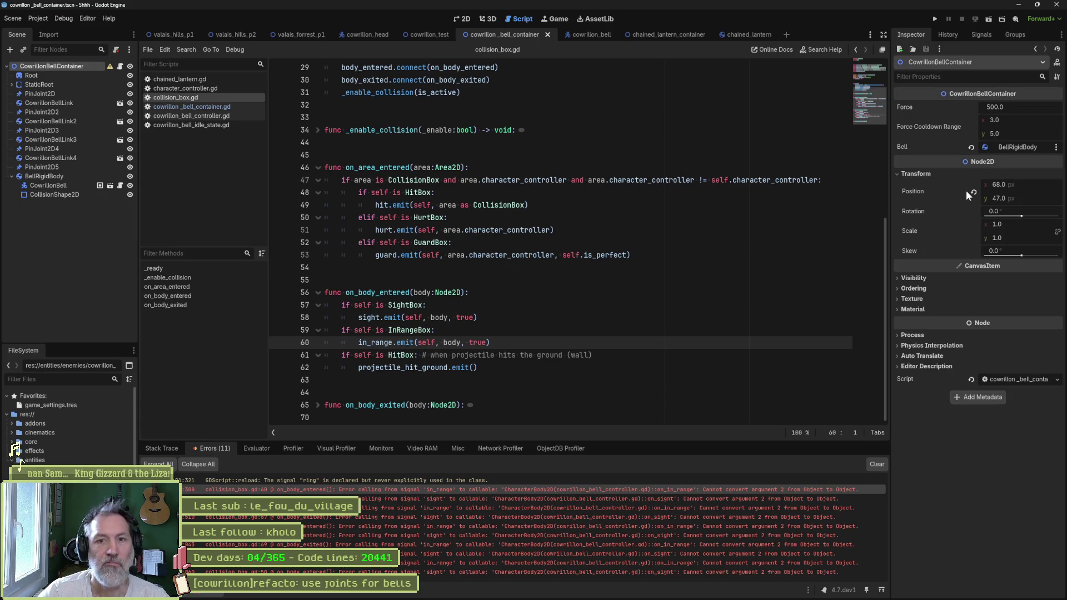
pyautogui.hotkey('ctrl', 's')
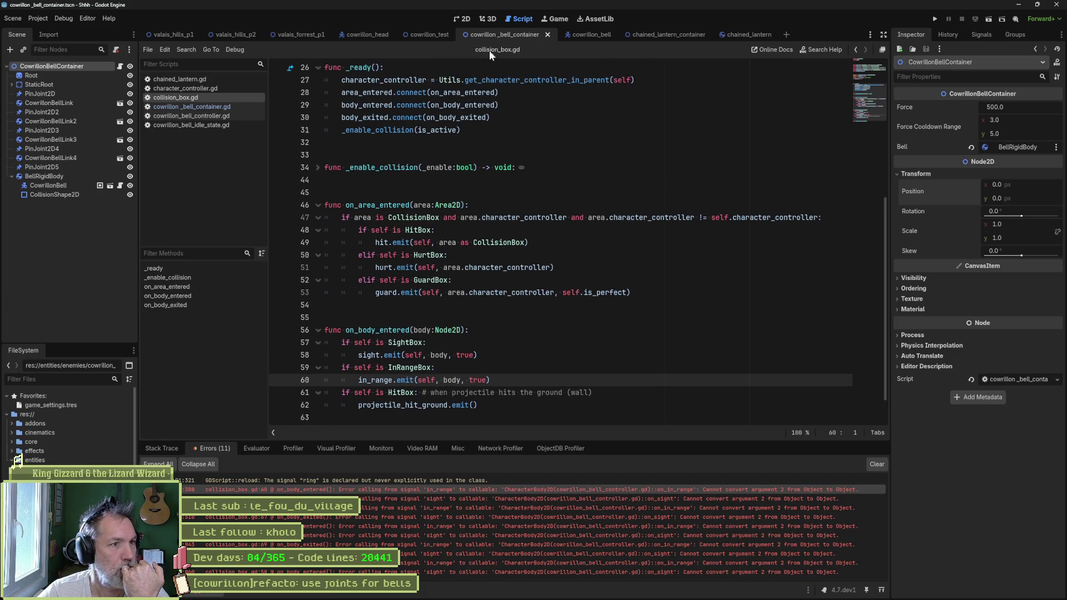
pyautogui.click(589, 35)
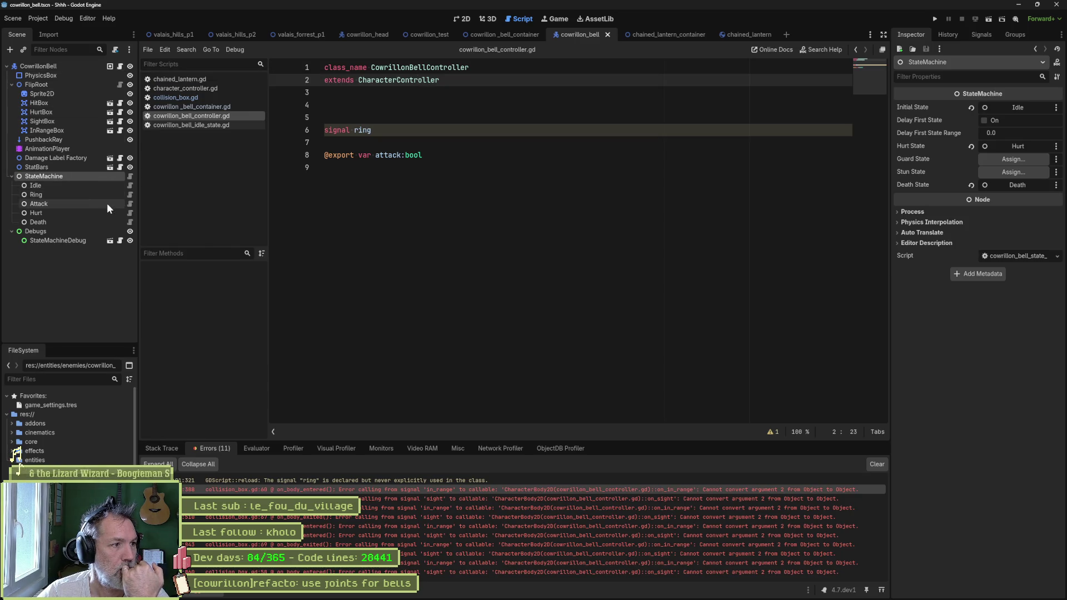
# - Read the bell controller, Idle and Attack state scripts, then return to the 2D view
pyautogui.click(121, 68)
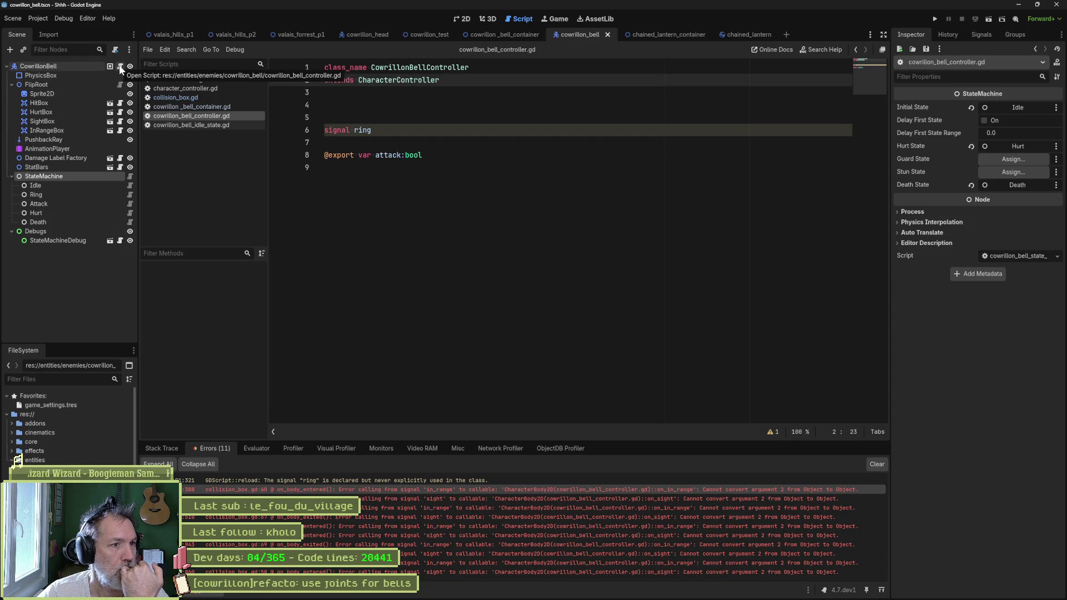
pyautogui.click(130, 187)
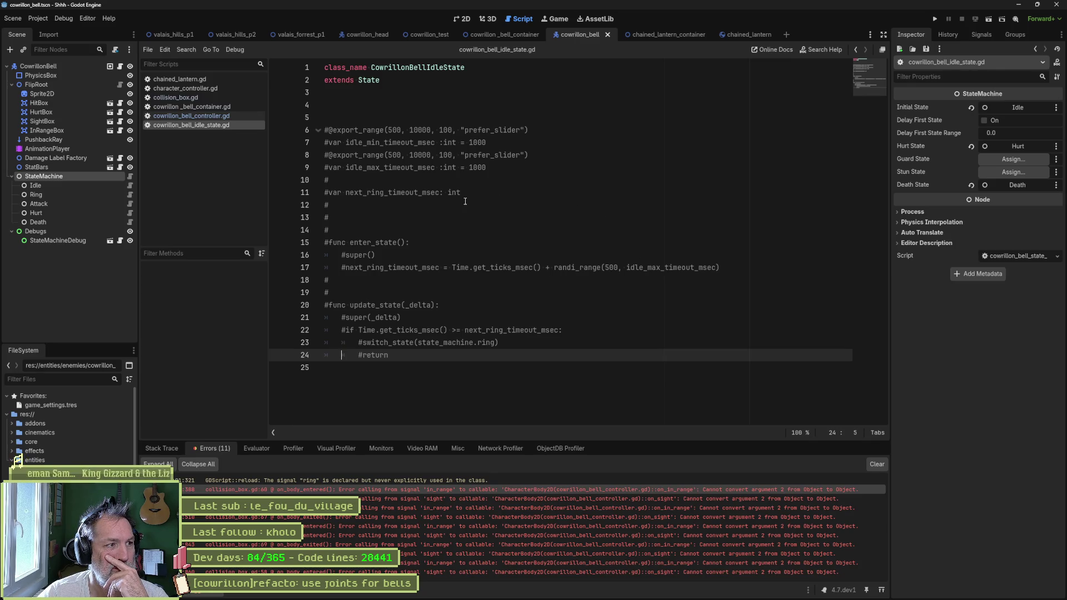
pyautogui.click(114, 204)
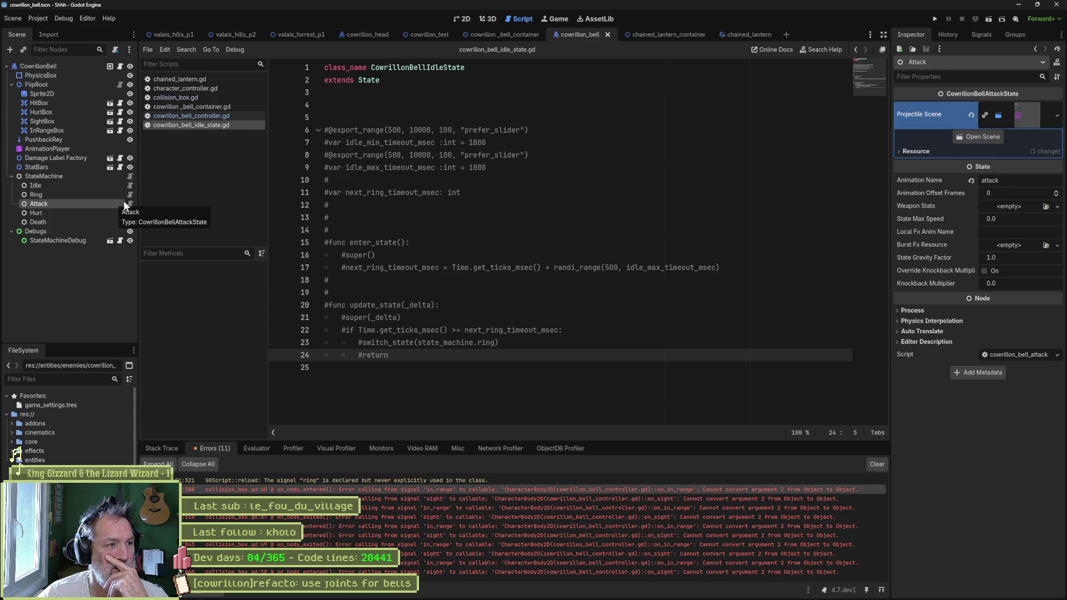
pyautogui.click(131, 202)
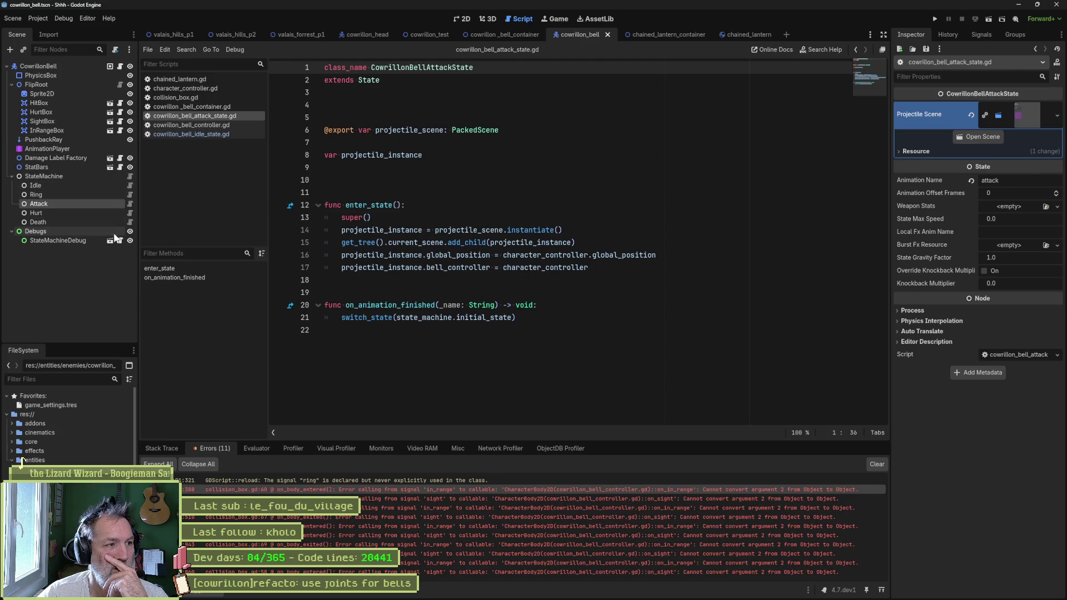
pyautogui.hotkey('ctrl', 'F1')
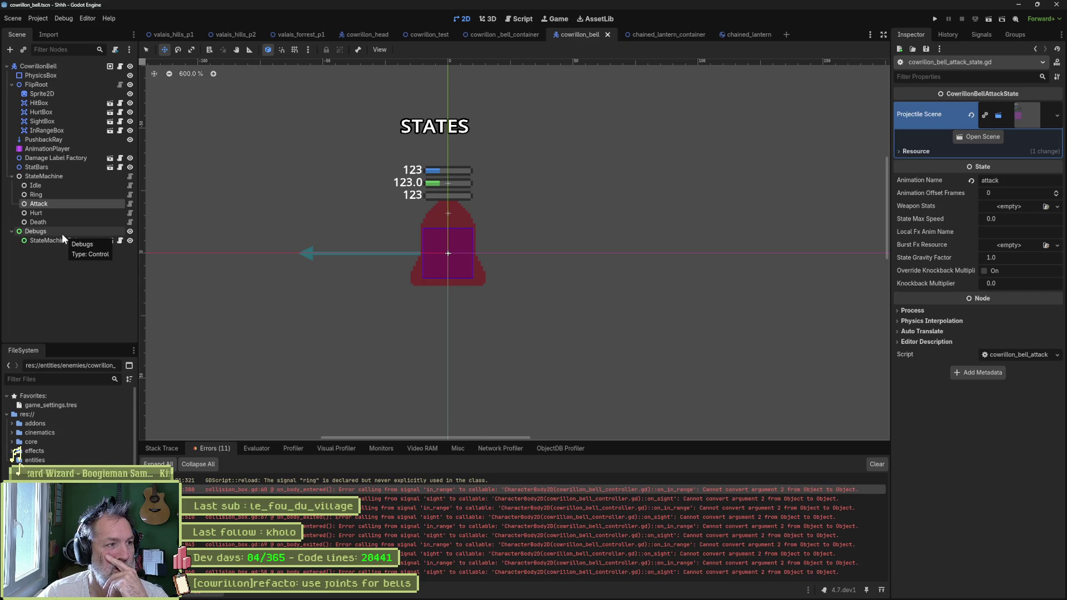
pyautogui.click(42, 66)
# - Enable Show Debuggers on the bell, drag it down-right, and test-run the bell scene showing State: Idle
pyautogui.scroll(-1, 953, 336)
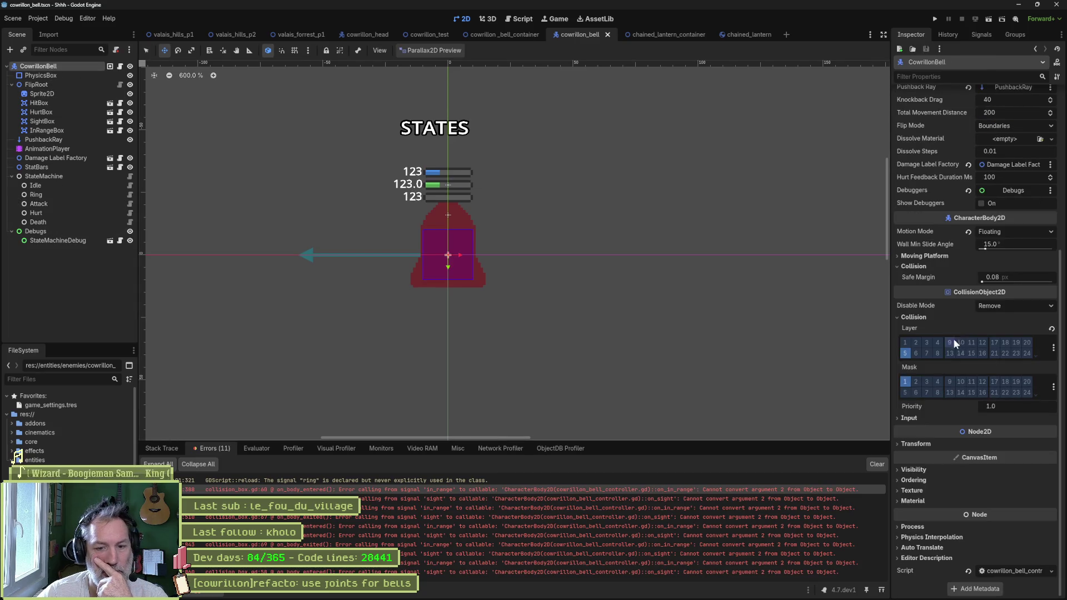
pyautogui.click(982, 204)
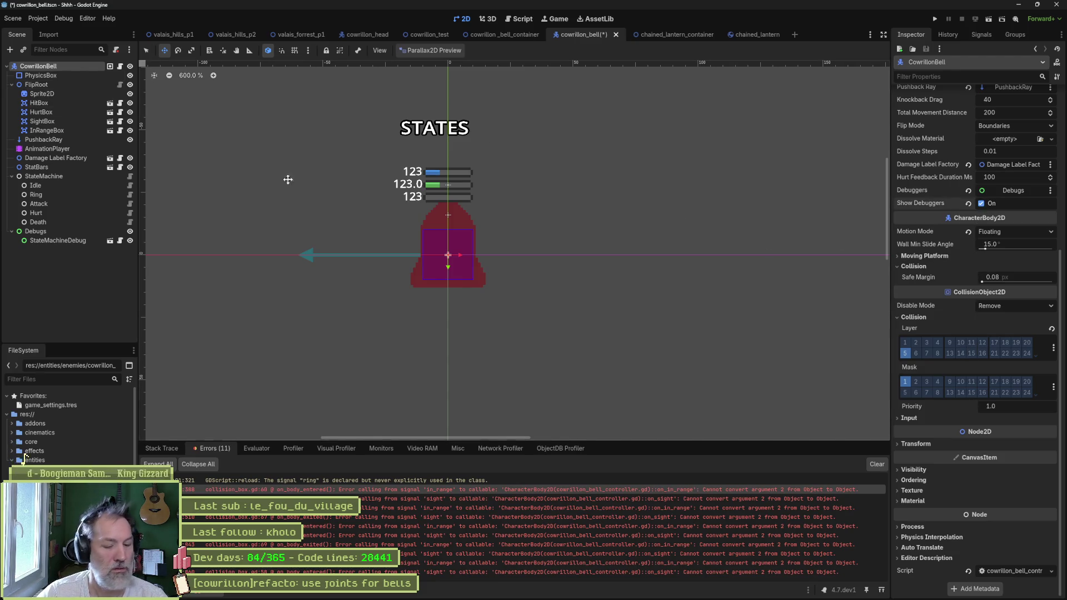
pyautogui.moveTo(517, 272); pyautogui.dragTo(732, 424)
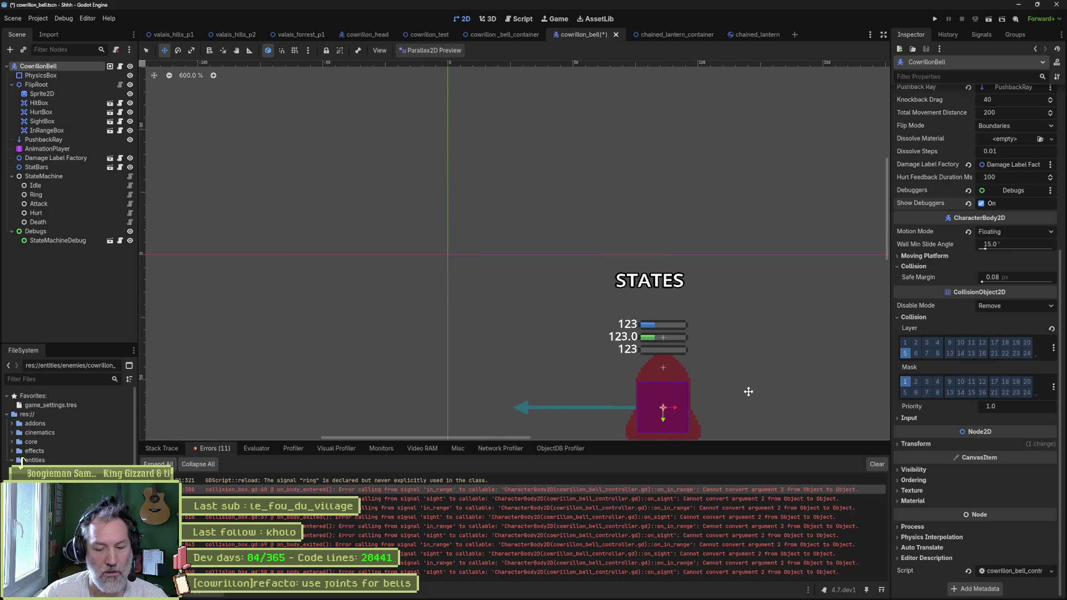
pyautogui.press('F6')
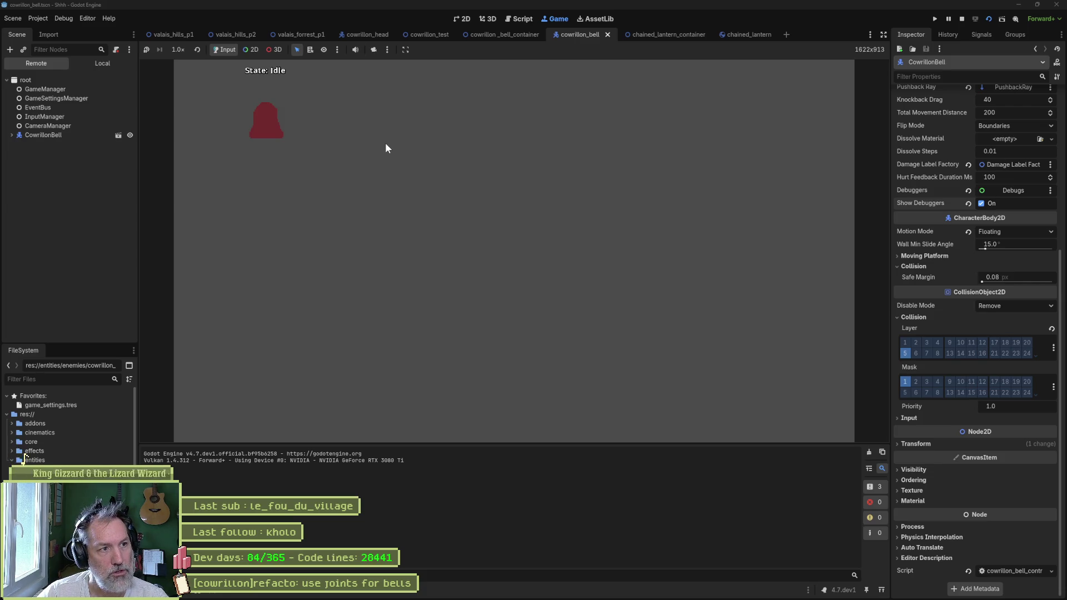
pyautogui.press('F8')
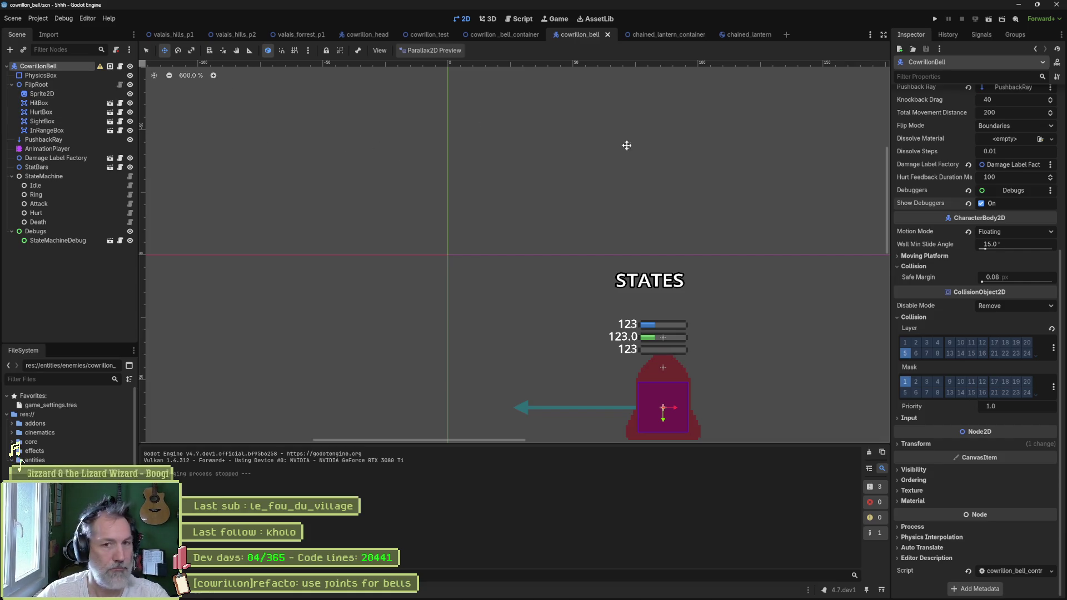
# - Revert the bell's position to (0, 0), save, and select Bells in the cowrillon_head scene
pyautogui.click(916, 322)
pyautogui.click(923, 320)
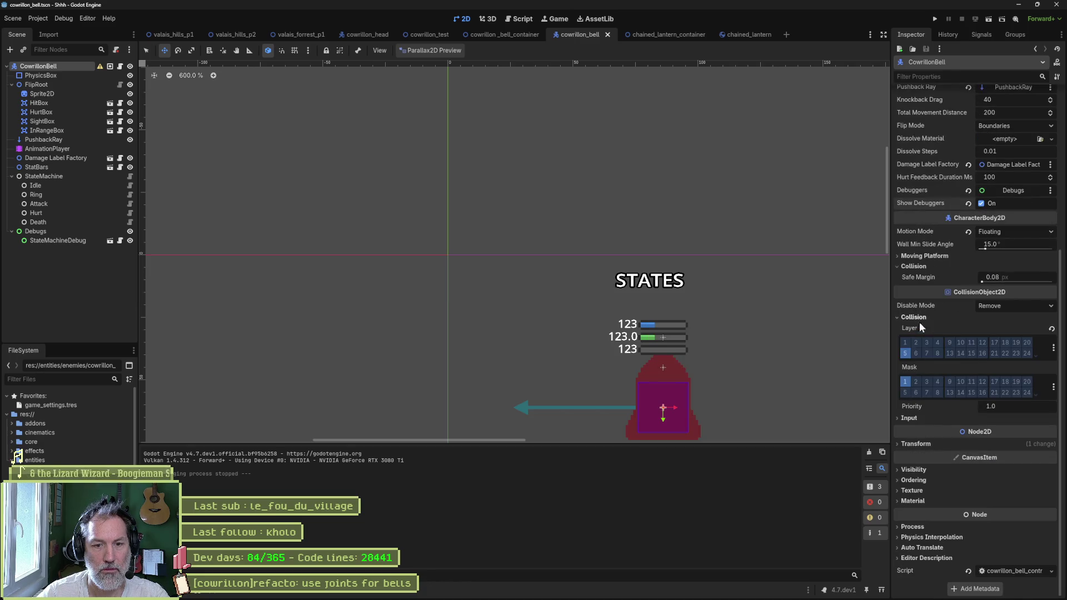
pyautogui.click(922, 444)
pyautogui.click(971, 462)
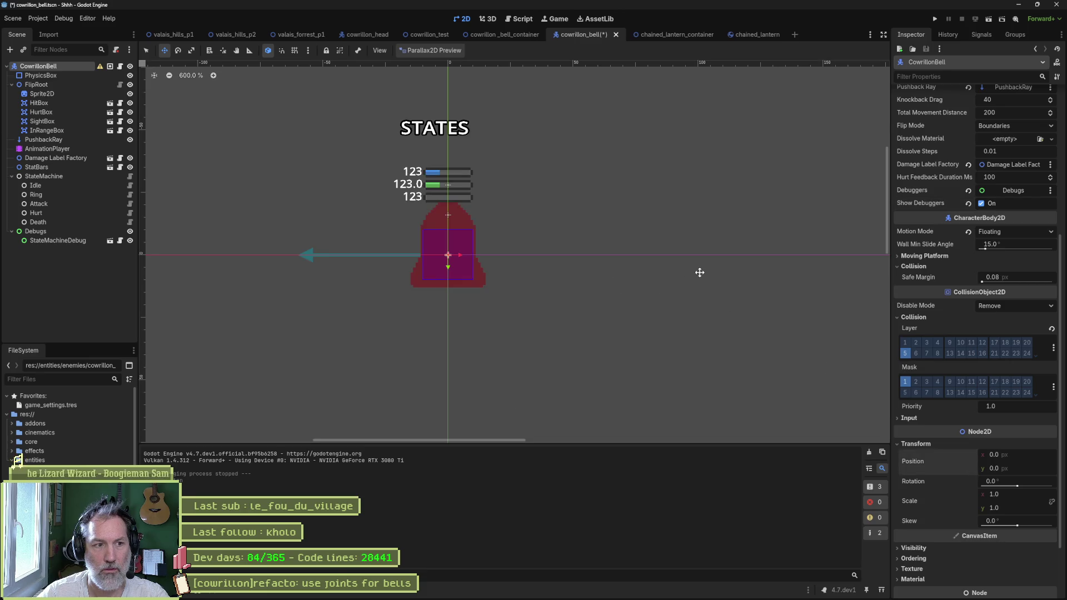
pyautogui.hotkey('ctrl', 's')
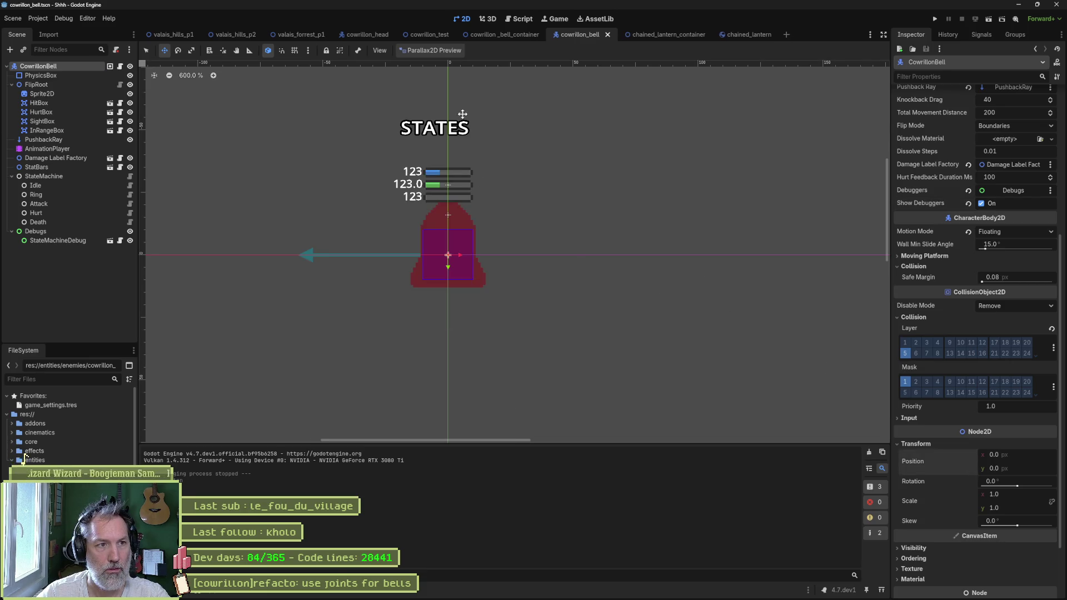
pyautogui.click(367, 34)
pyautogui.click(36, 139)
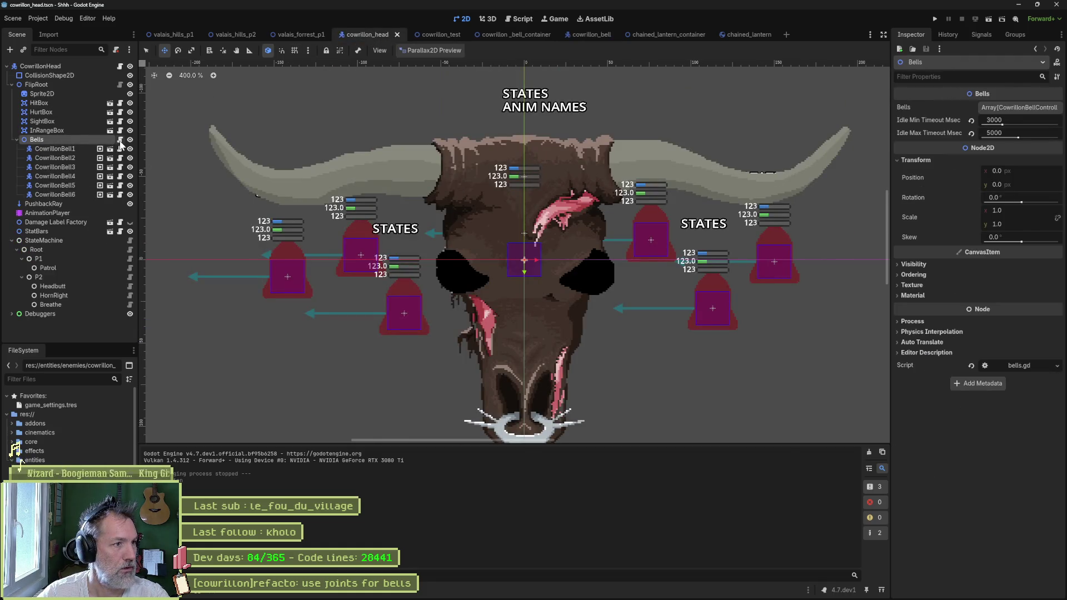
# - Open bells.gd from the Bells node and expand the Bells array in the Inspector
pyautogui.click(120, 139)
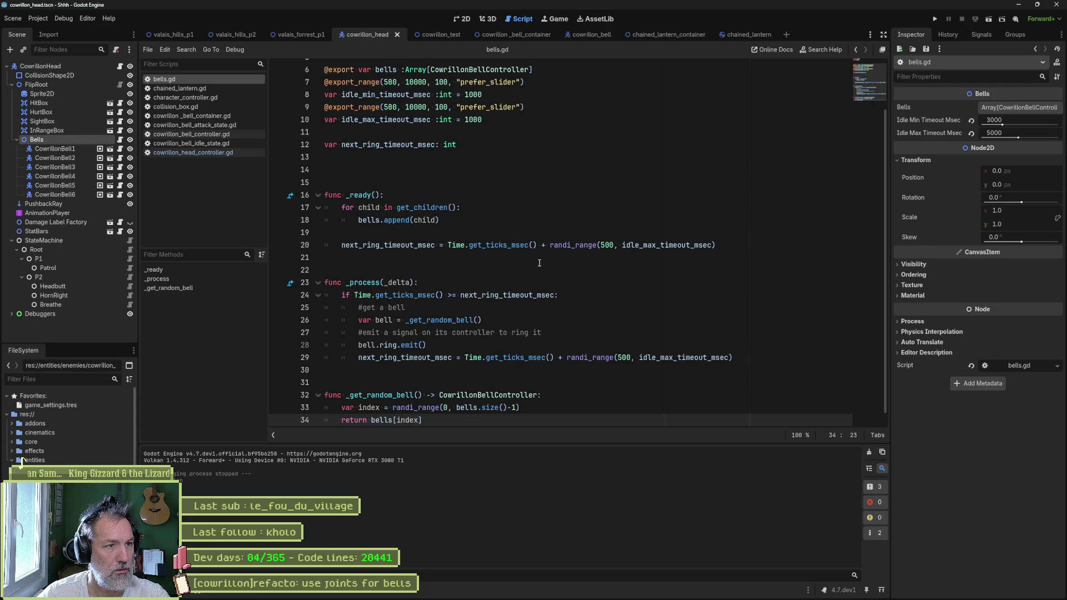
pyautogui.scroll(2, 539, 263)
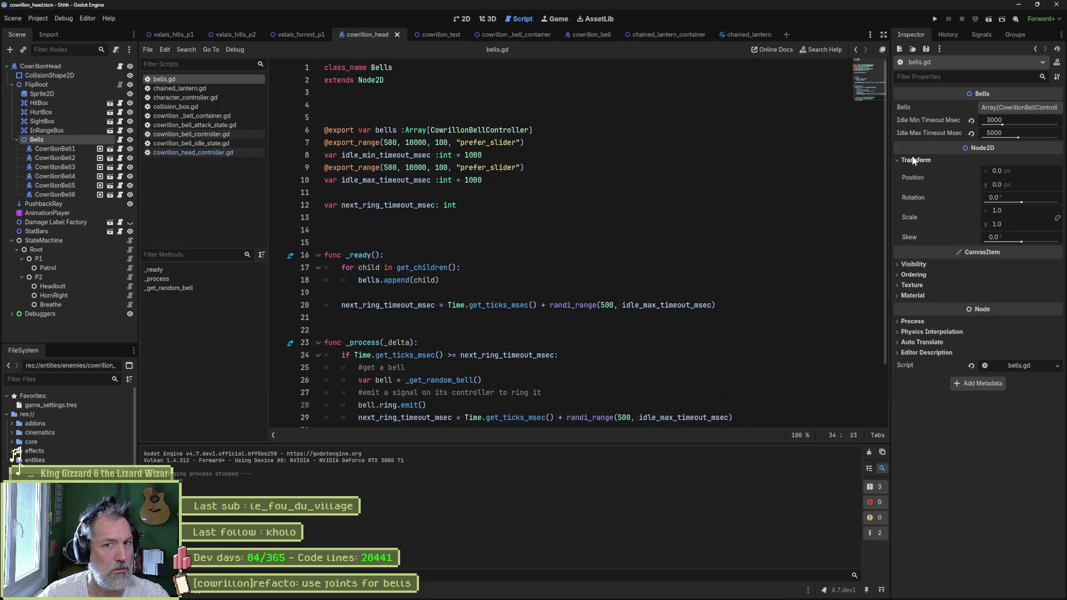
pyautogui.click(1015, 108)
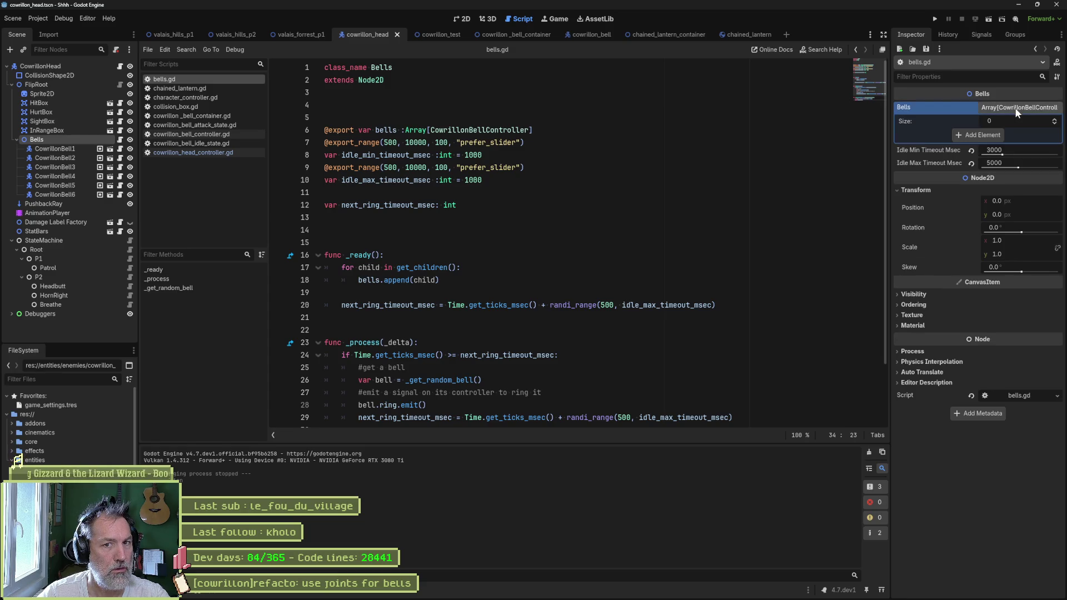
pyautogui.click(627, 242)
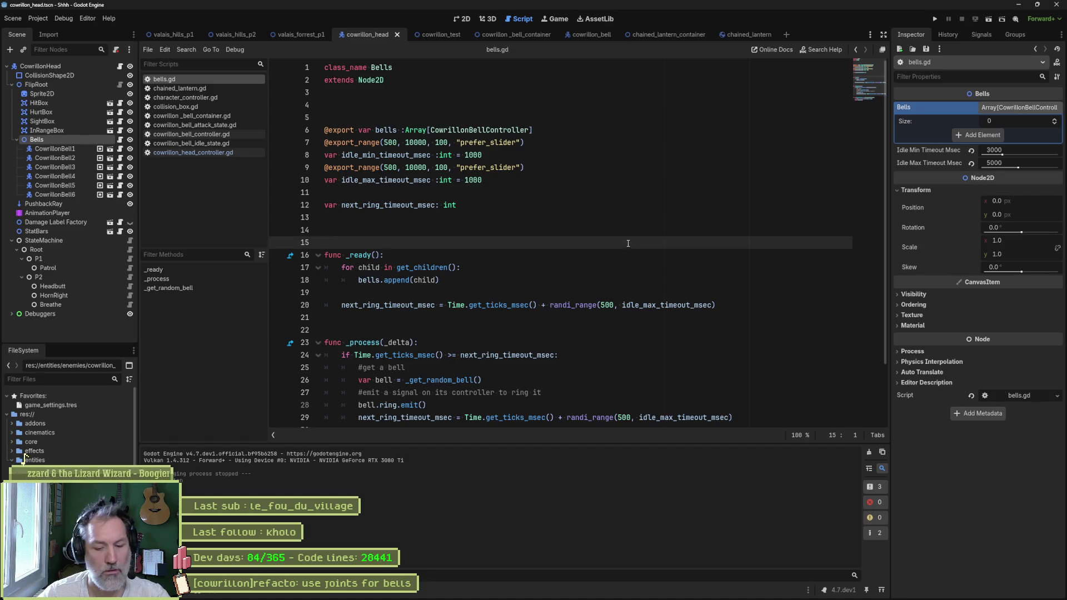
# - Briefly test-run the cowrillon_head scene, stop it, and return to the cowrillon_bell scene
pyautogui.press('F6')
pyautogui.press('F8')
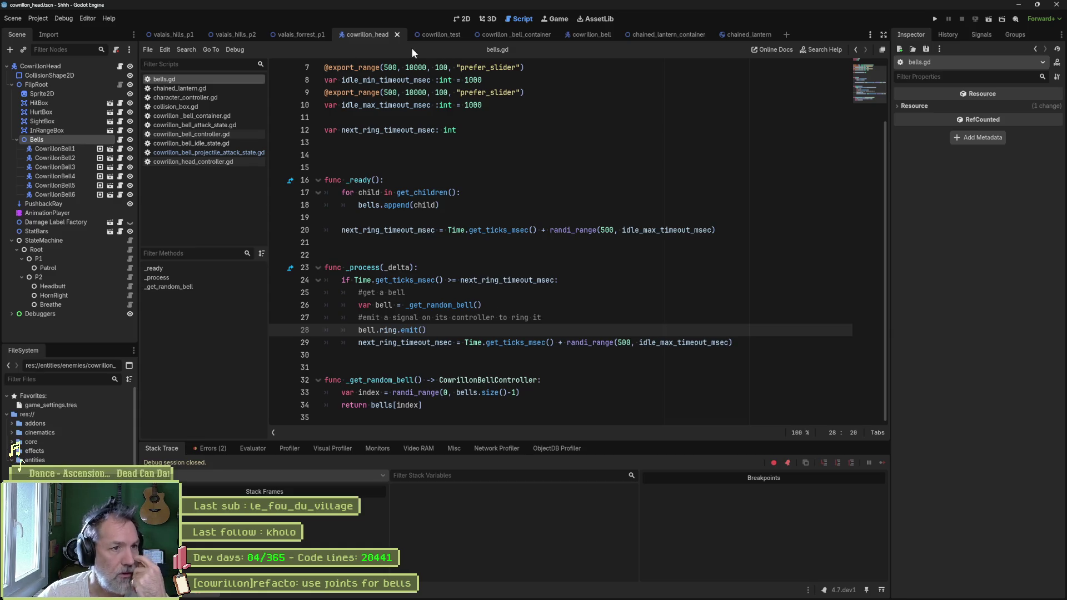
pyautogui.click(588, 35)
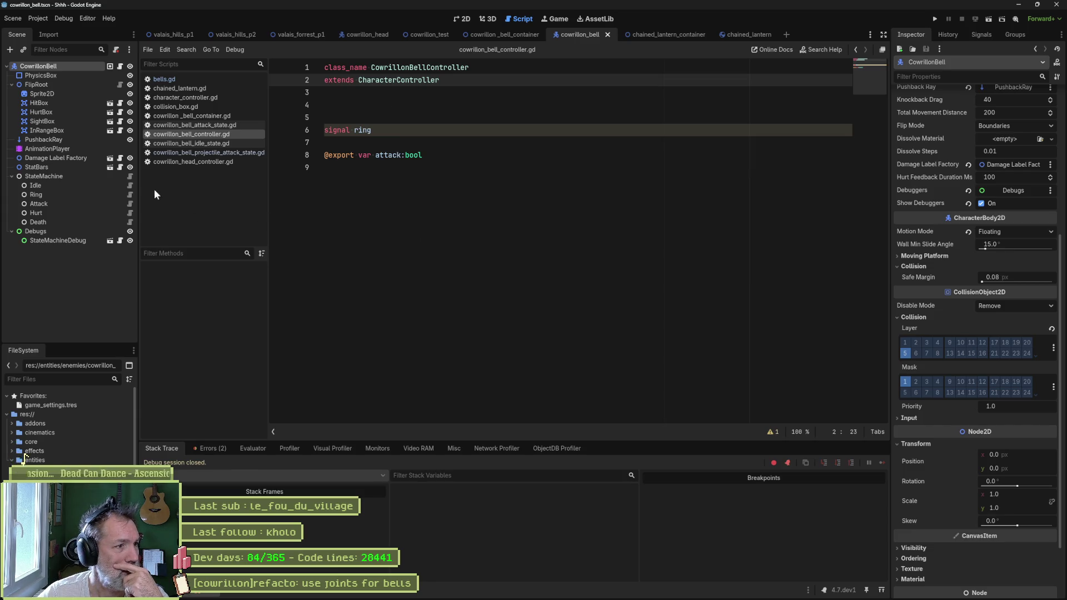
# - Review the state machine script's ring-signal connection (line 16) and its switch_state call (line 20)
pyautogui.click(131, 176)
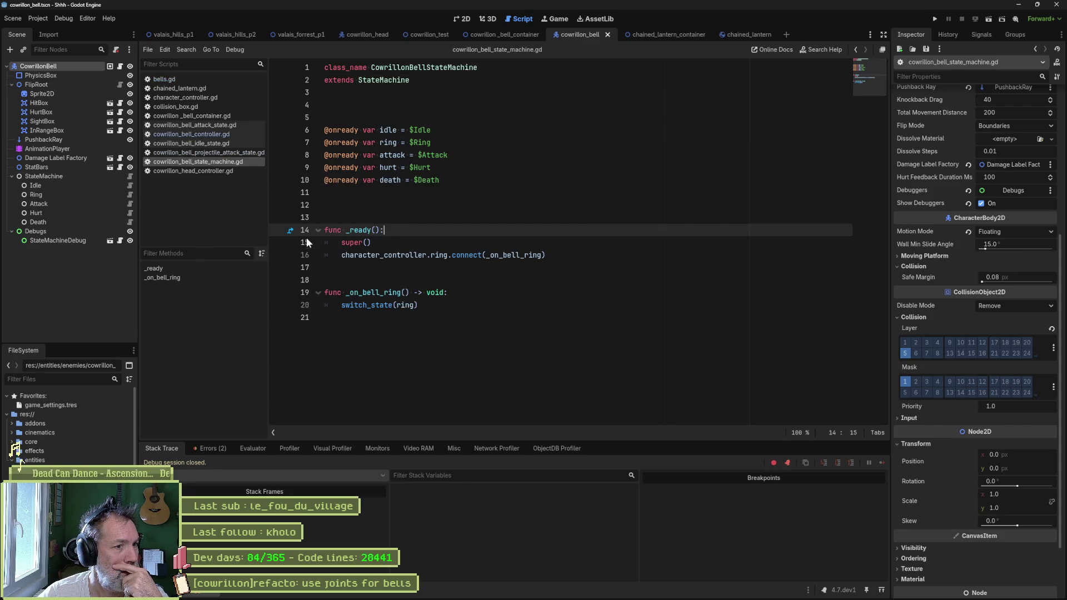
pyautogui.moveTo(424, 255); pyautogui.dragTo(567, 259)
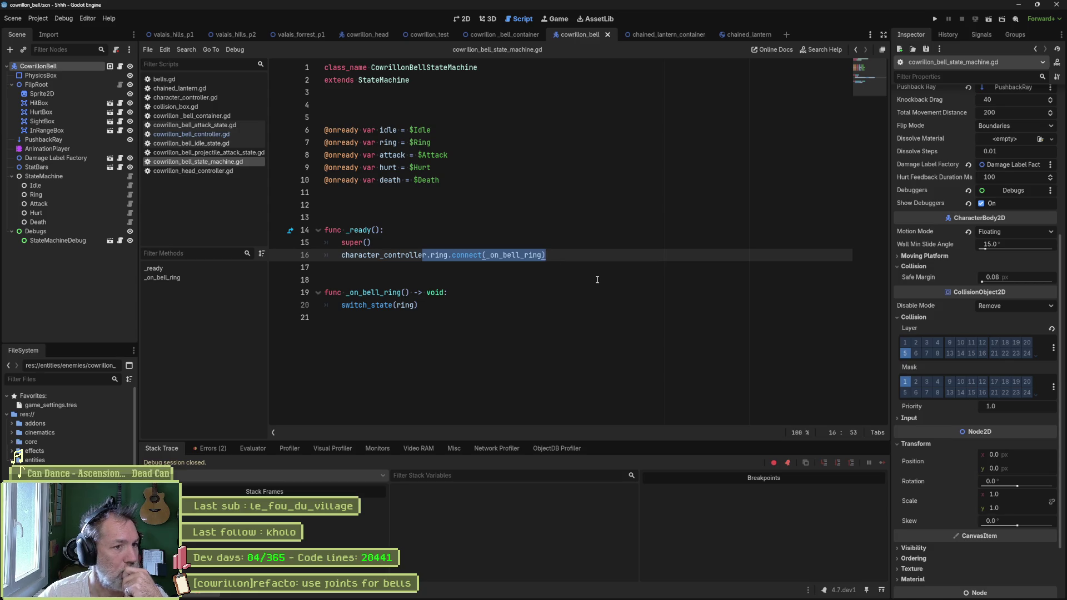
pyautogui.click(405, 304)
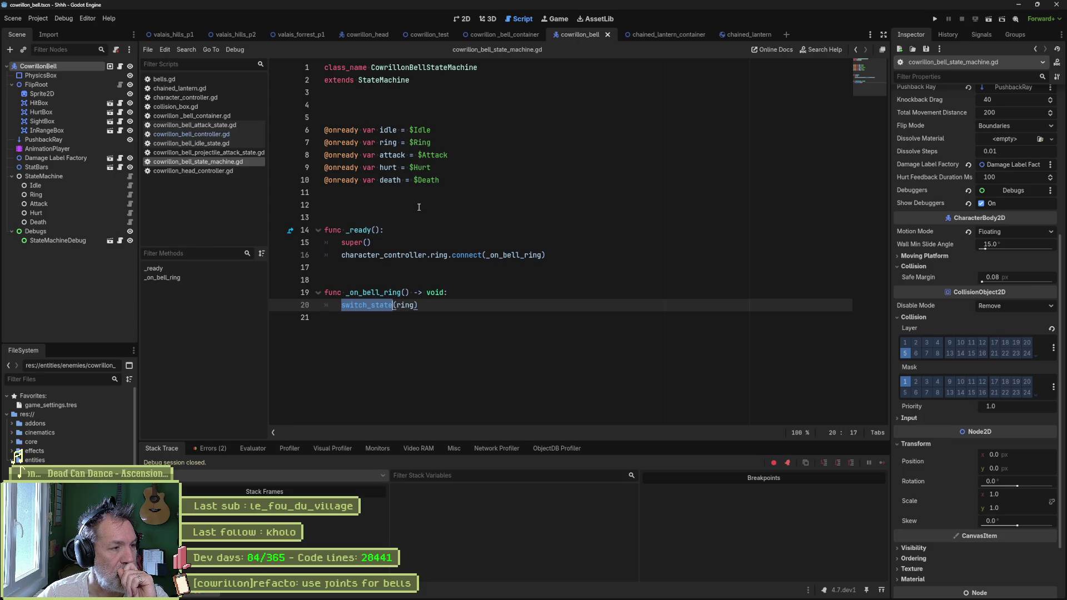
pyautogui.click(129, 185)
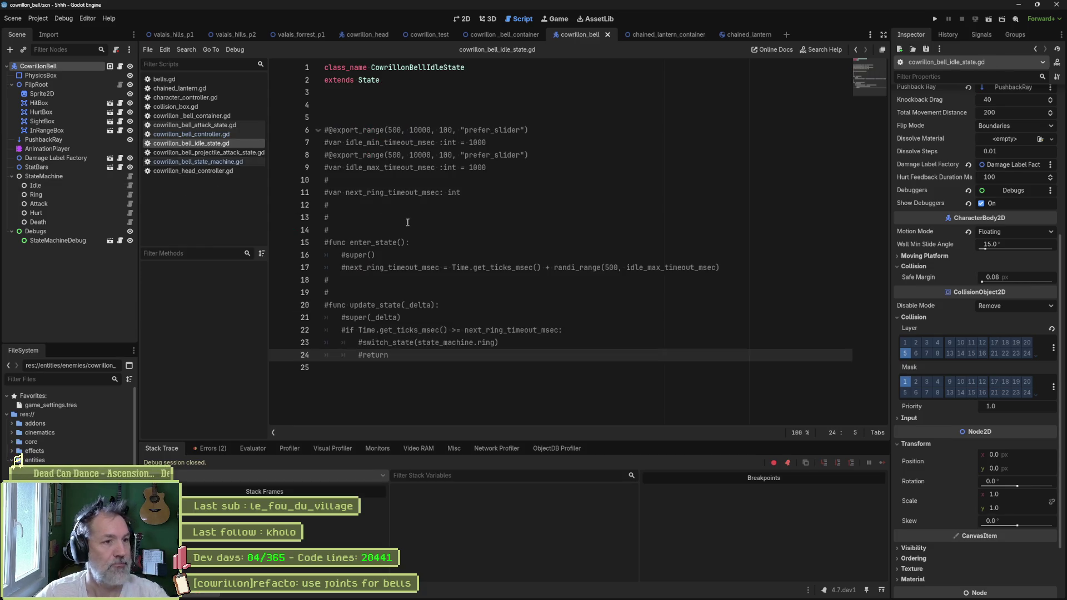
# - Uncomment the idle state's enter_state, make it call enable_gravity(false), and save the script
pyautogui.moveTo(379, 243); pyautogui.dragTo(387, 262)
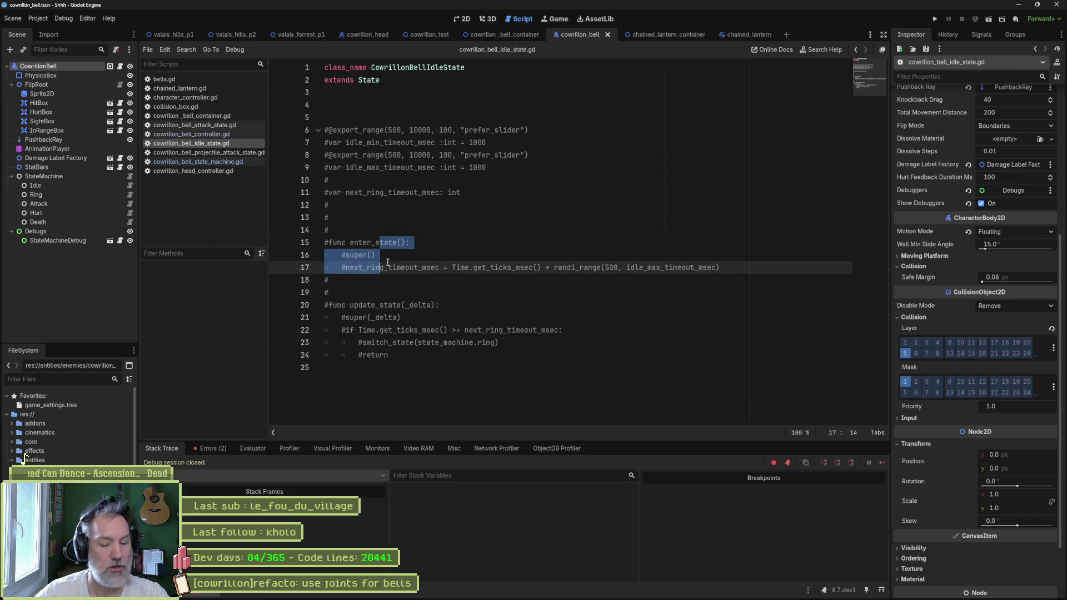
pyautogui.hotkey('ctrl', 'k')
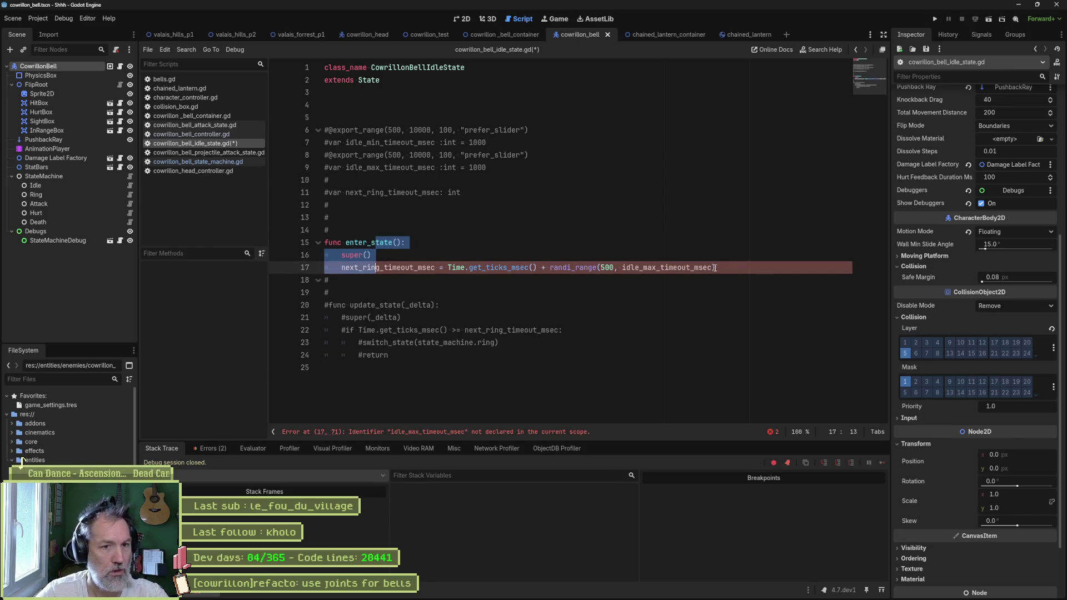
pyautogui.click(714, 267)
pyautogui.hotkey('shift', 'Home')
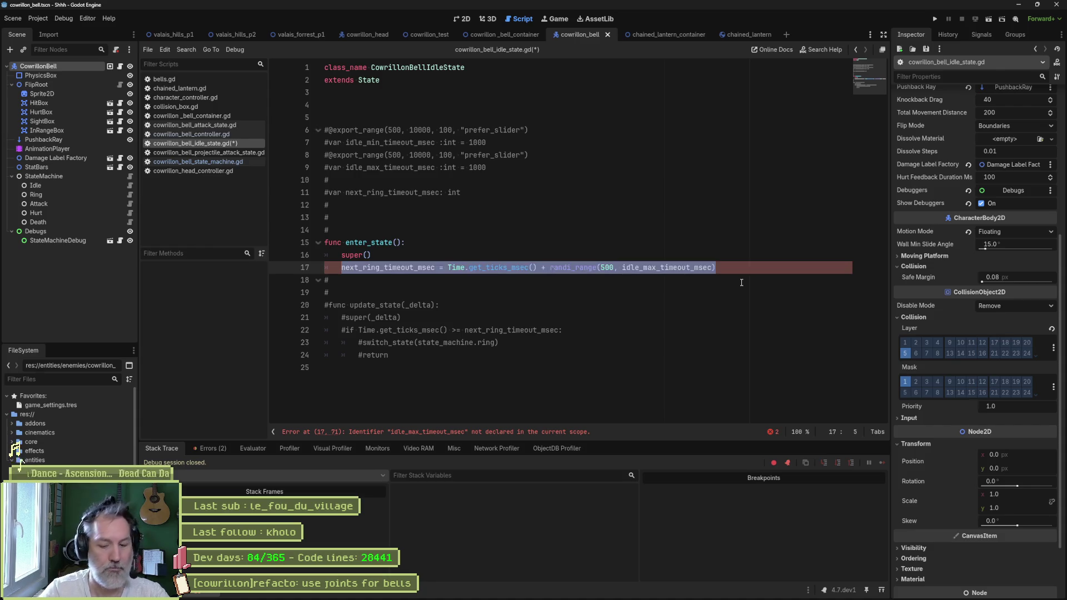
pyautogui.write('ena')
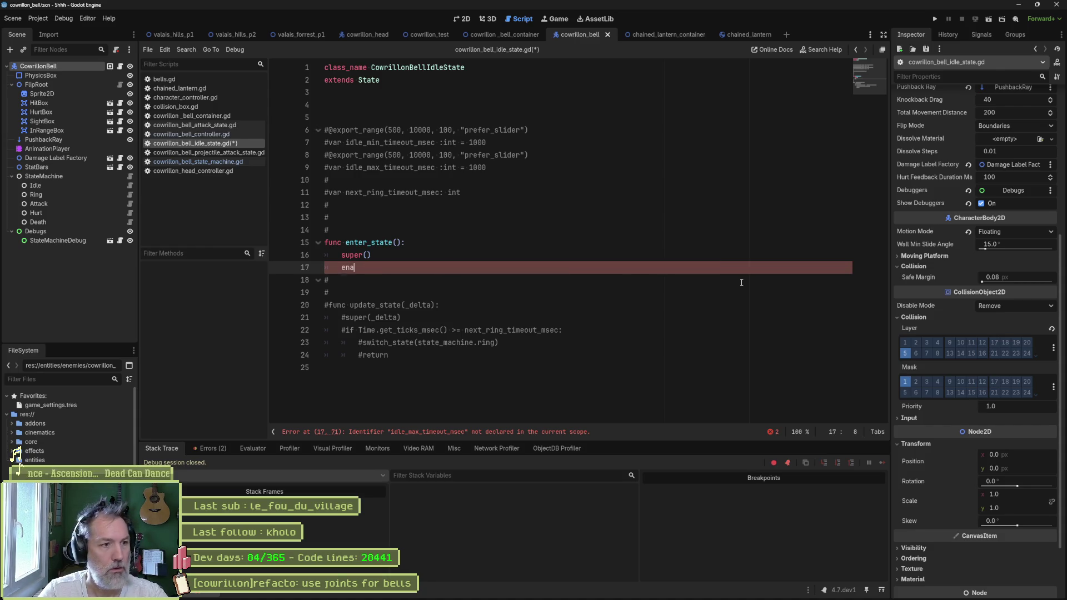
pyautogui.press('Return')
pyautogui.write('false')
pyautogui.hotkey('ctrl', 's')
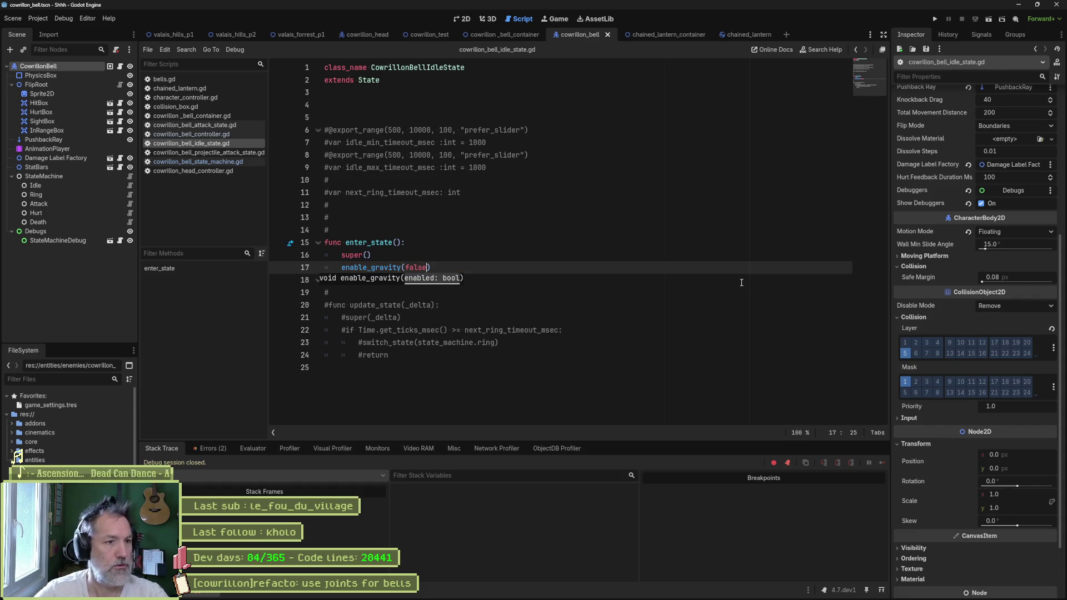
pyautogui.click(514, 33)
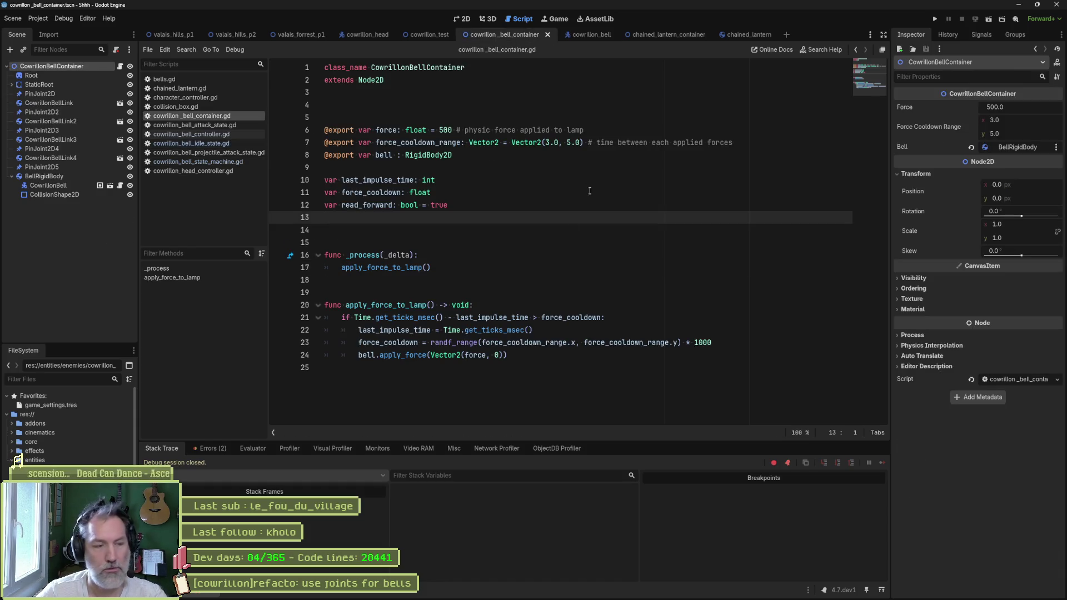
# - Test-run the bell container scene and trace its errors to collision_box.gd's on_body_entered code
pyautogui.press('F6')
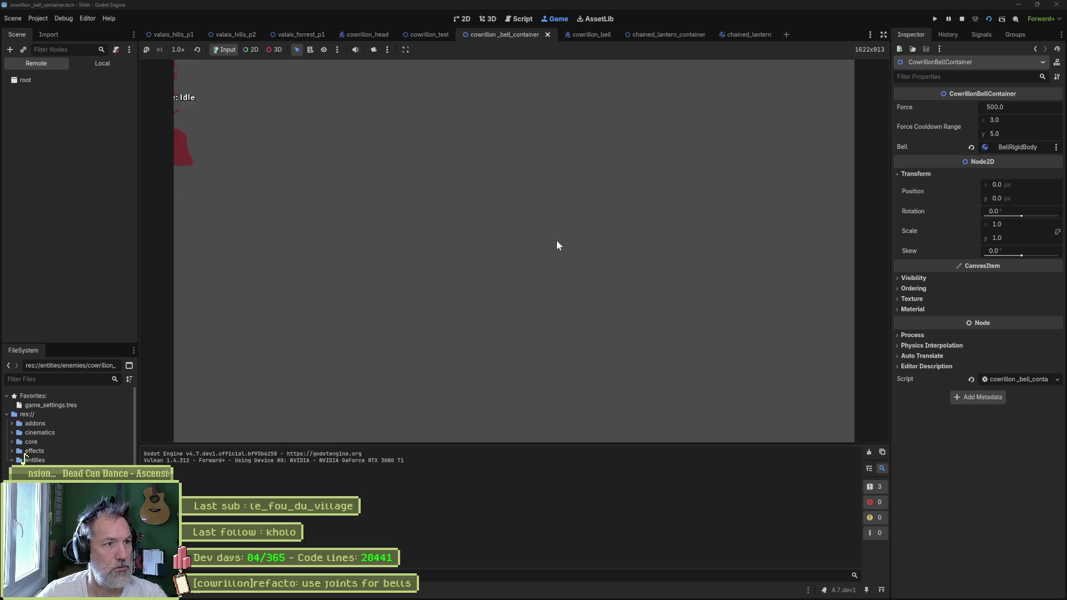
pyautogui.press('F8')
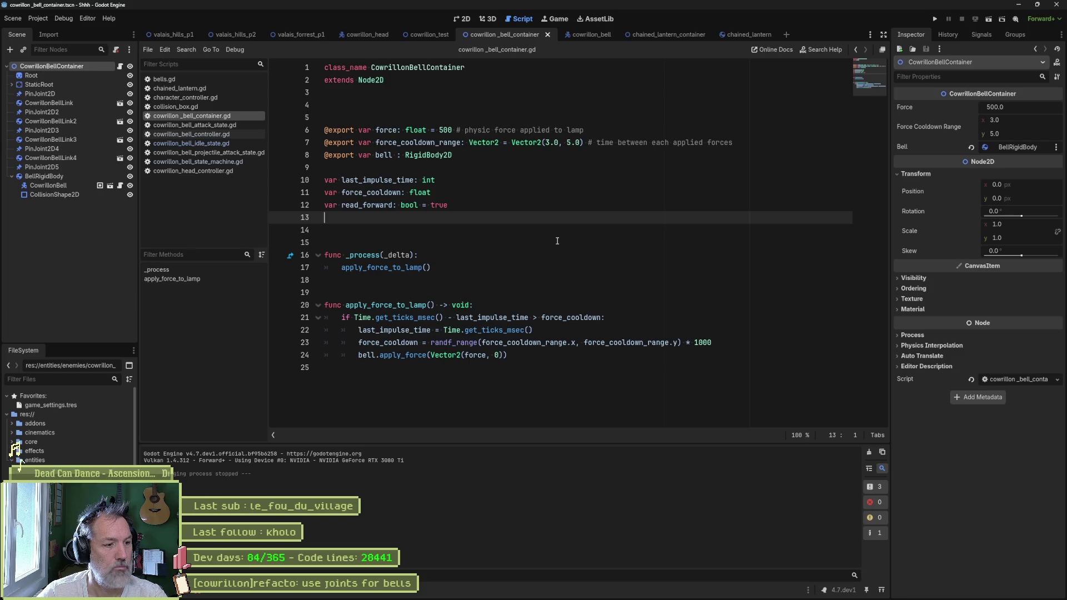
pyautogui.click(203, 591)
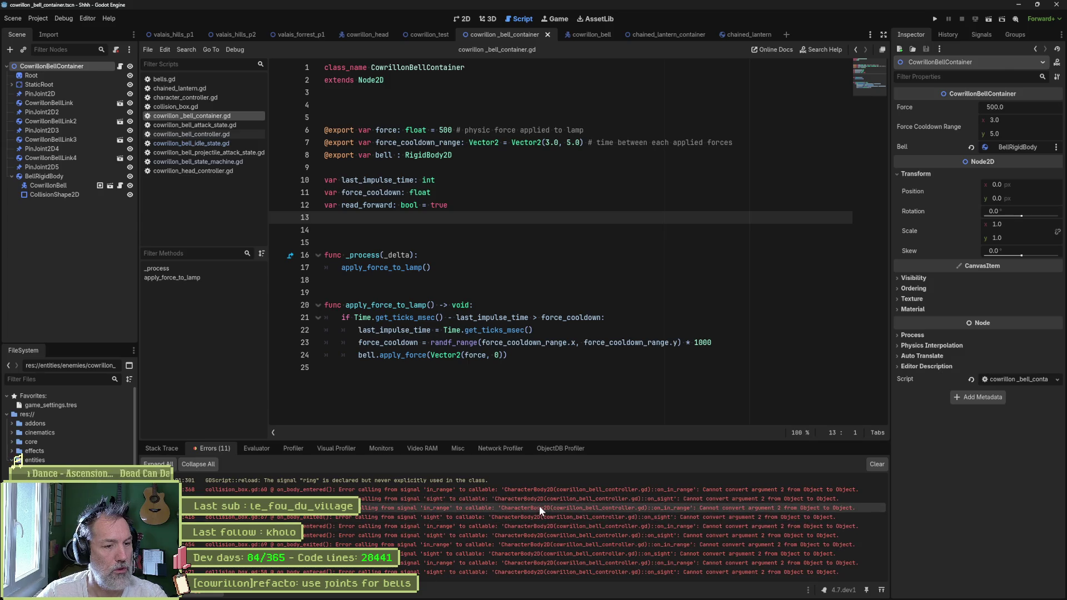
pyautogui.moveTo(539, 505)
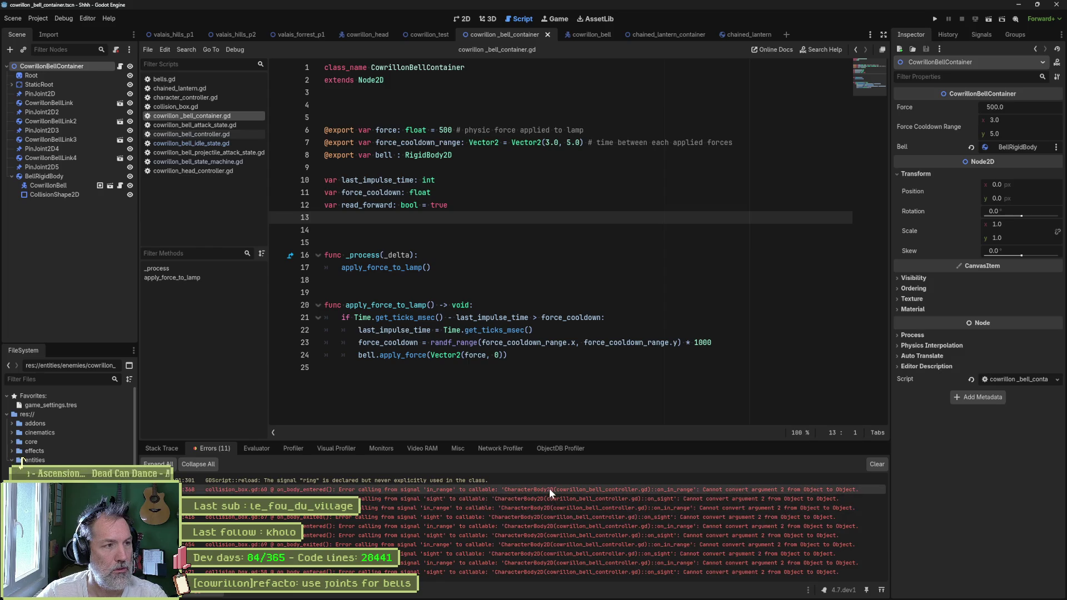
pyautogui.moveTo(445, 496)
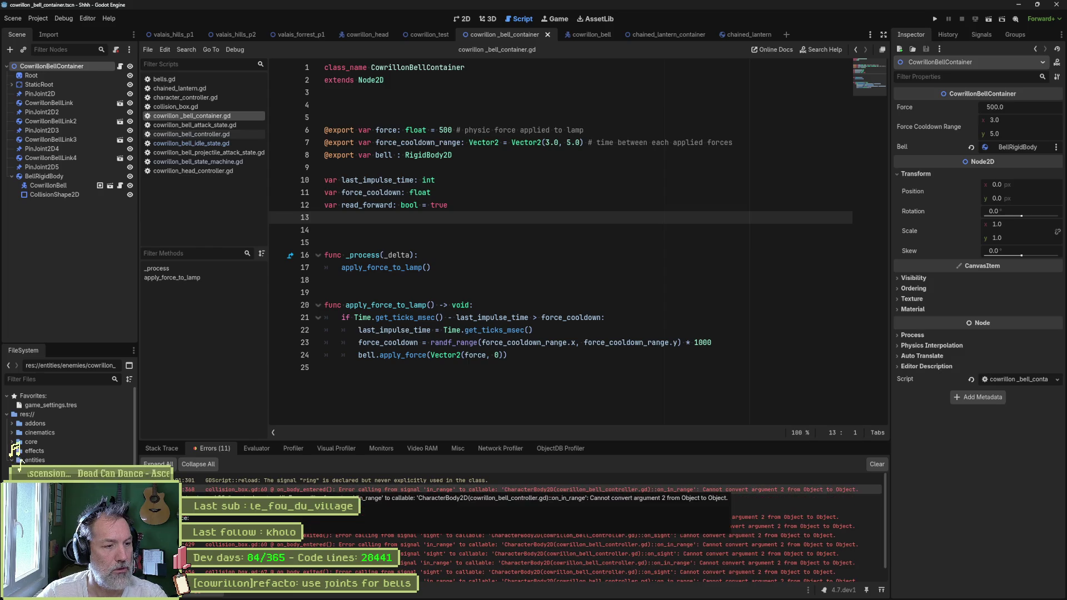
pyautogui.click(446, 490)
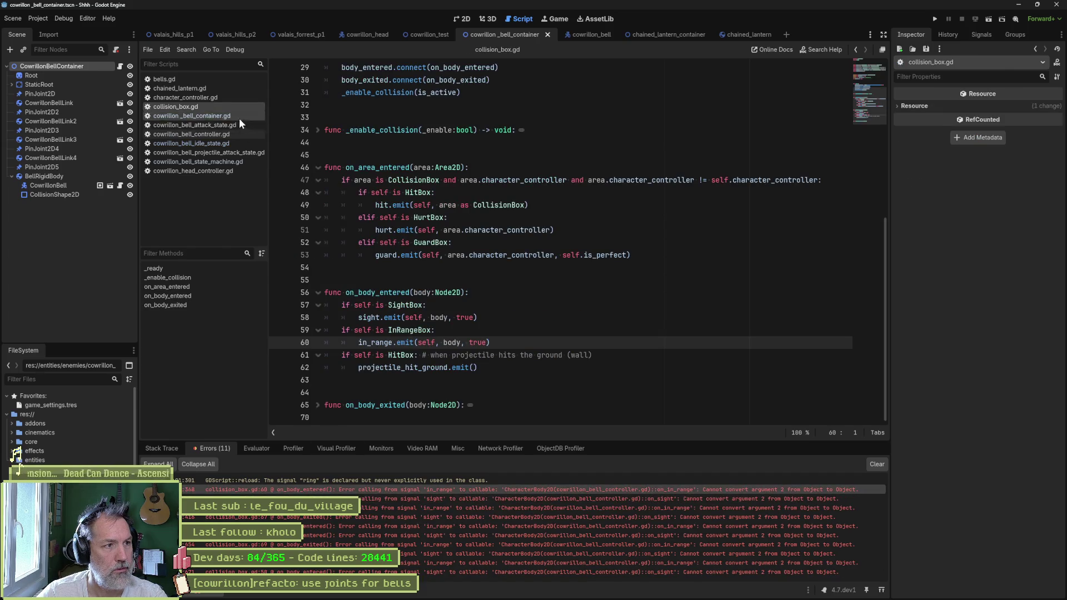
# - Select on_body_entered, then go back to the 2D view and centre the bell on the canvas
pyautogui.doubleClick(378, 293)
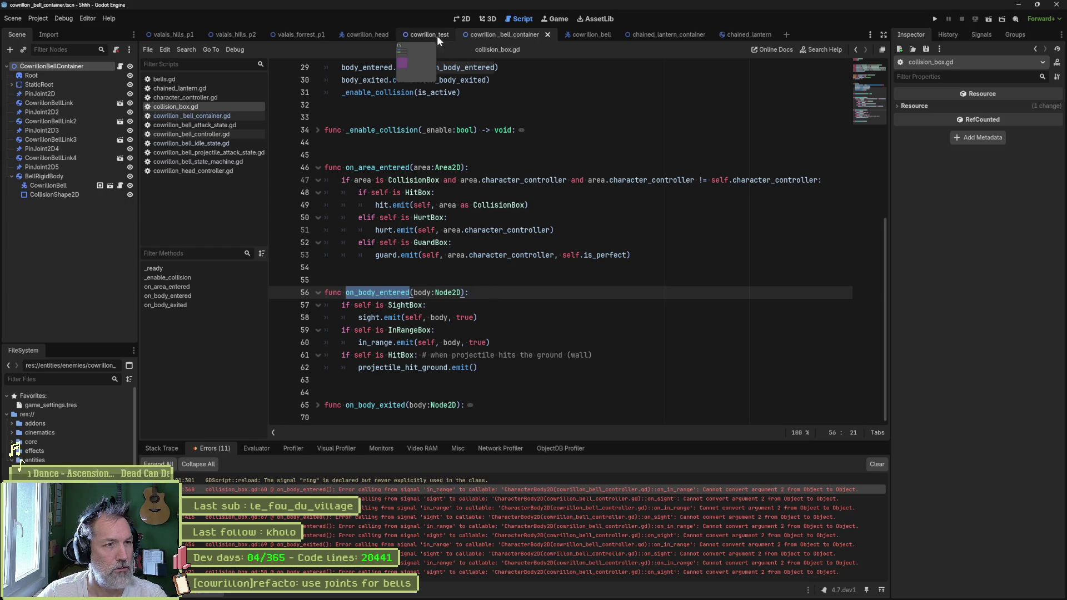
pyautogui.click(467, 19)
pyautogui.moveTo(436, 159); pyautogui.dragTo(657, 310)
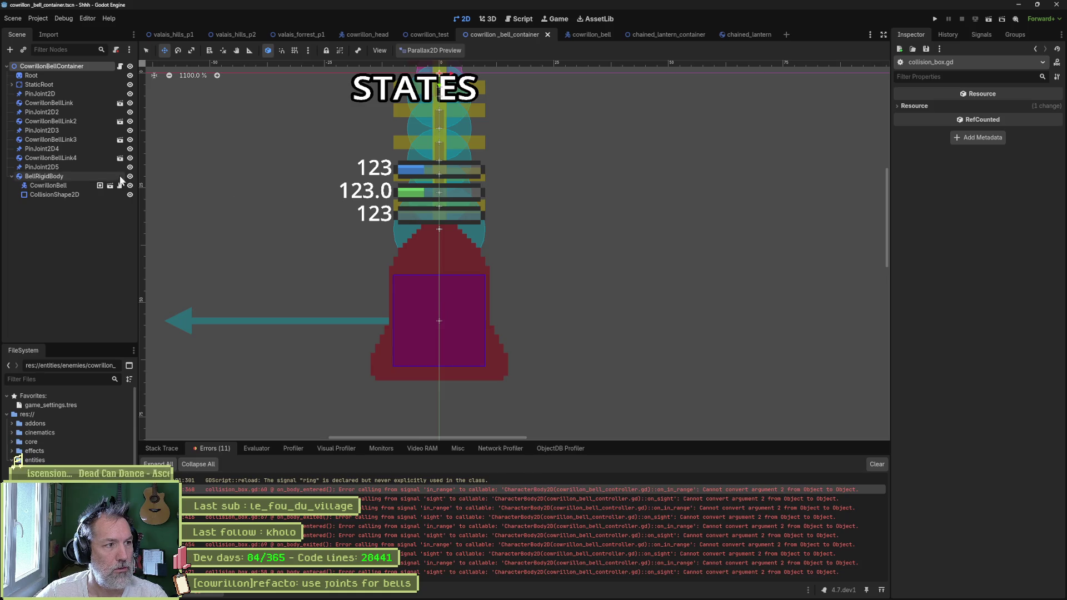
# - Move the CowrillonBell node about 13 px lower inside BellRigidBody
pyautogui.click(83, 175)
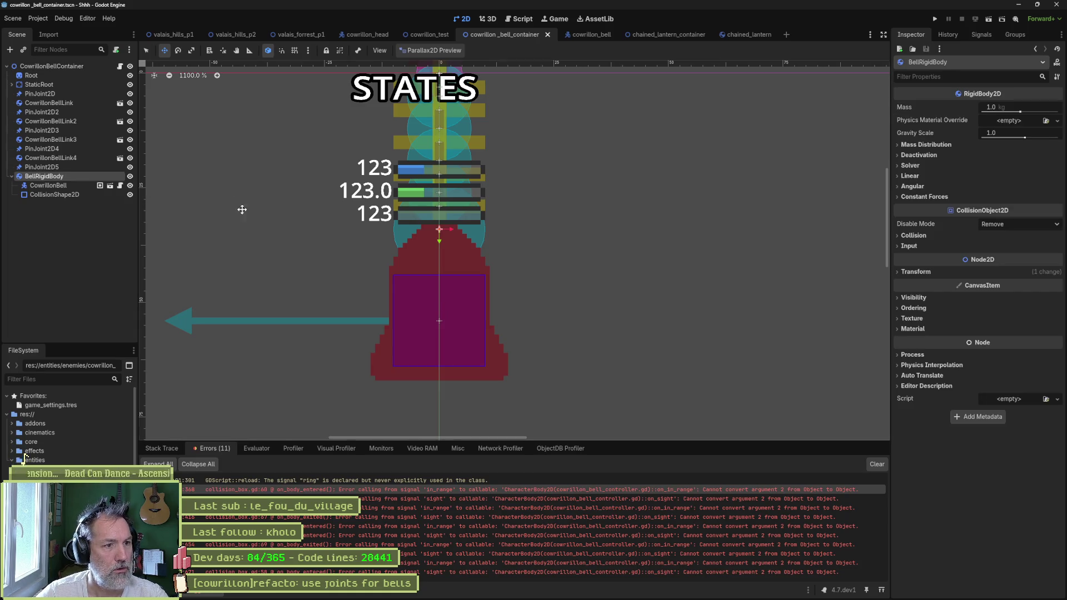
pyautogui.moveTo(438, 240); pyautogui.dragTo(441, 292)
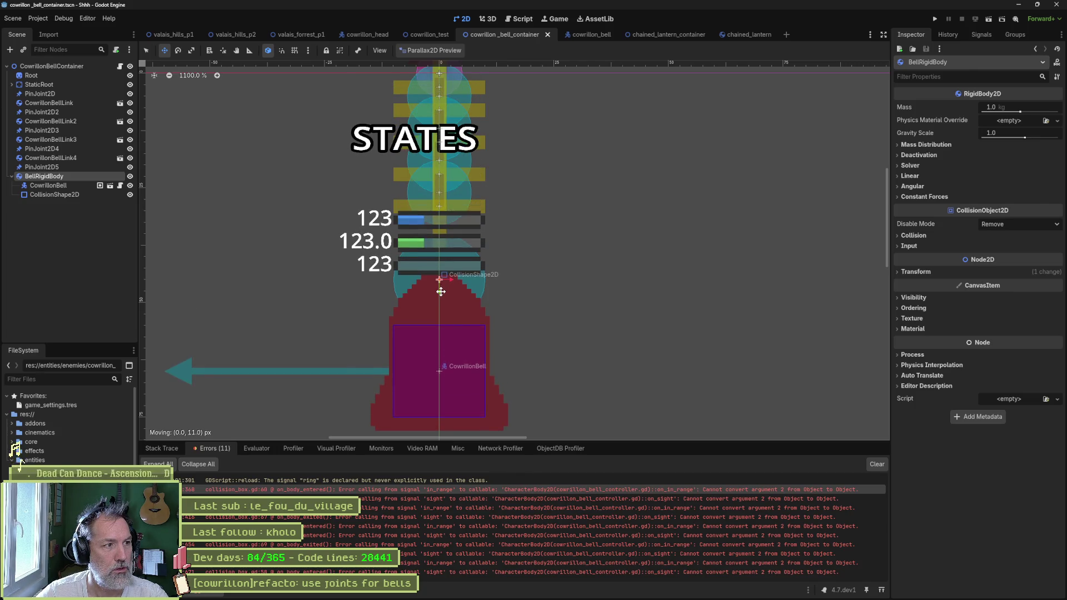
pyautogui.moveTo(440, 292); pyautogui.dragTo(441, 292)
pyautogui.hotkey('ctrl', 'z')
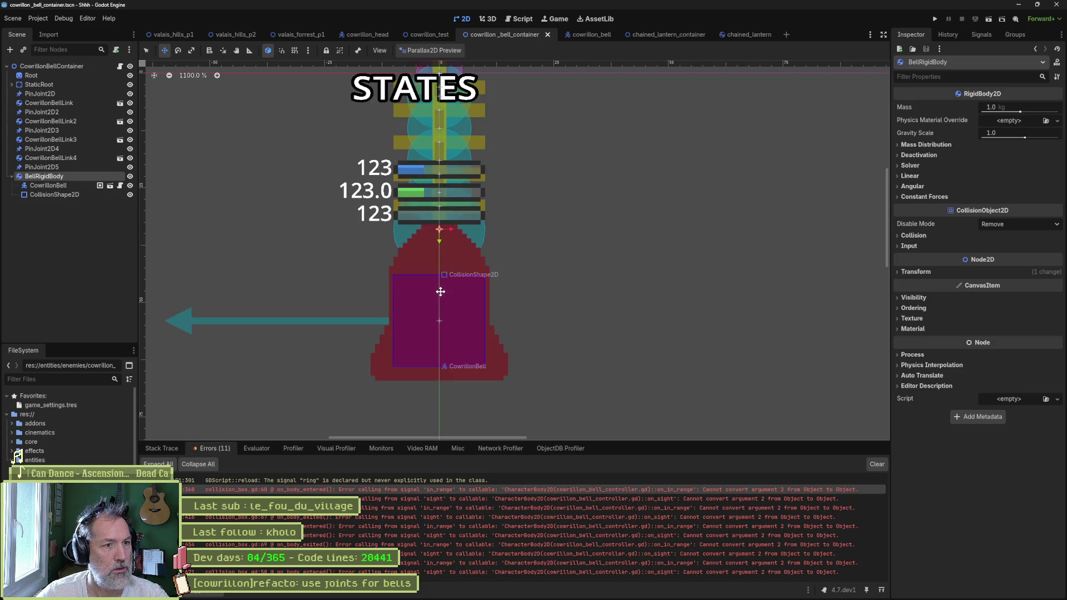
pyautogui.click(67, 186)
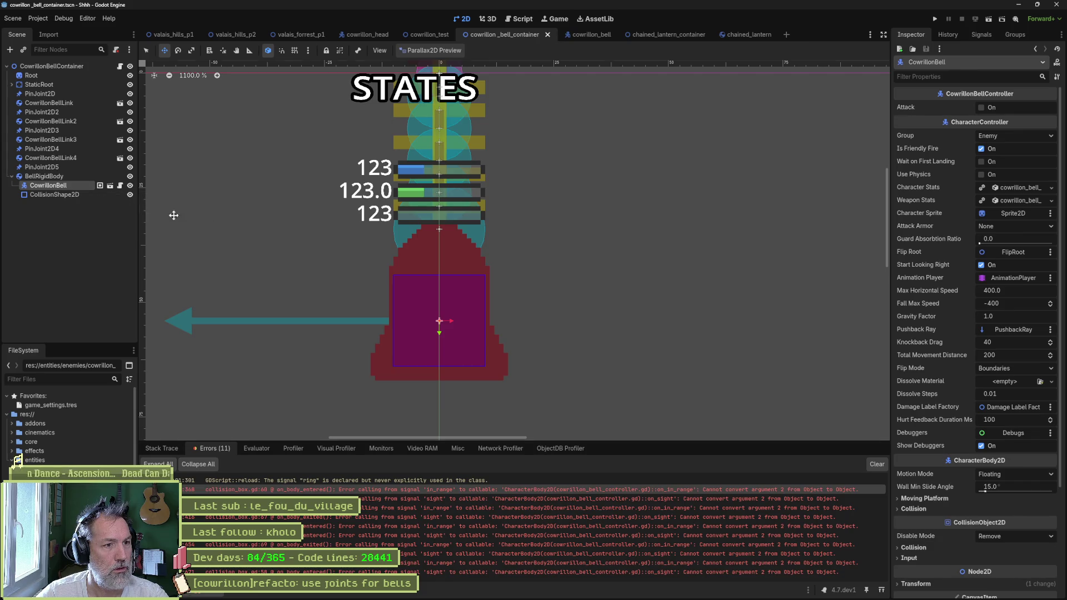
pyautogui.moveTo(439, 337); pyautogui.dragTo(432, 393)
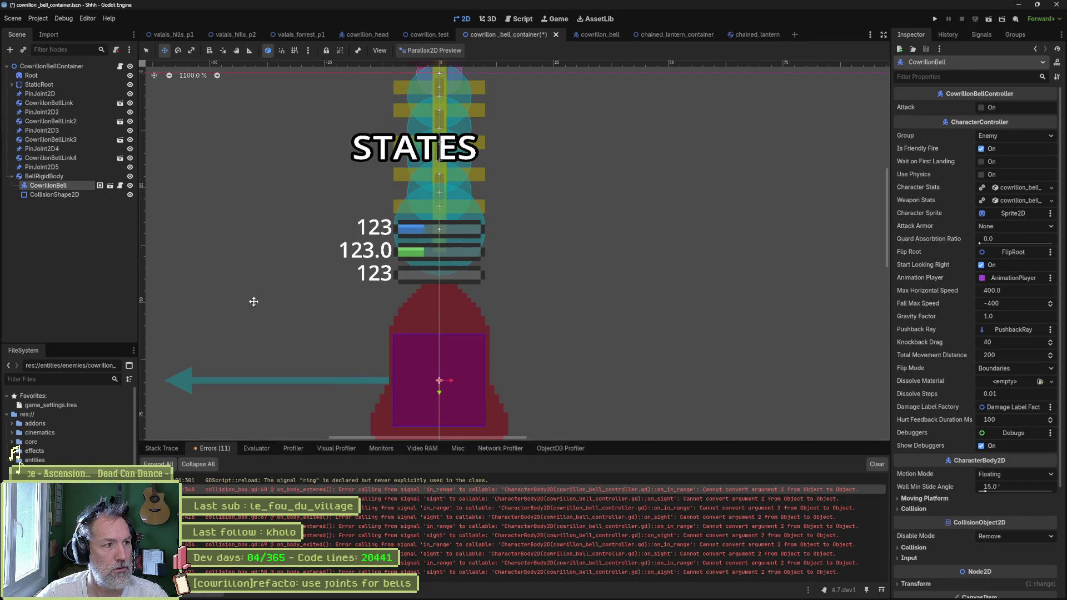
# - Delete BellRigidBody's CollisionShape2D, then save and test-run the container scene
pyautogui.click(66, 194)
pyautogui.scroll(-1, 272, 212)
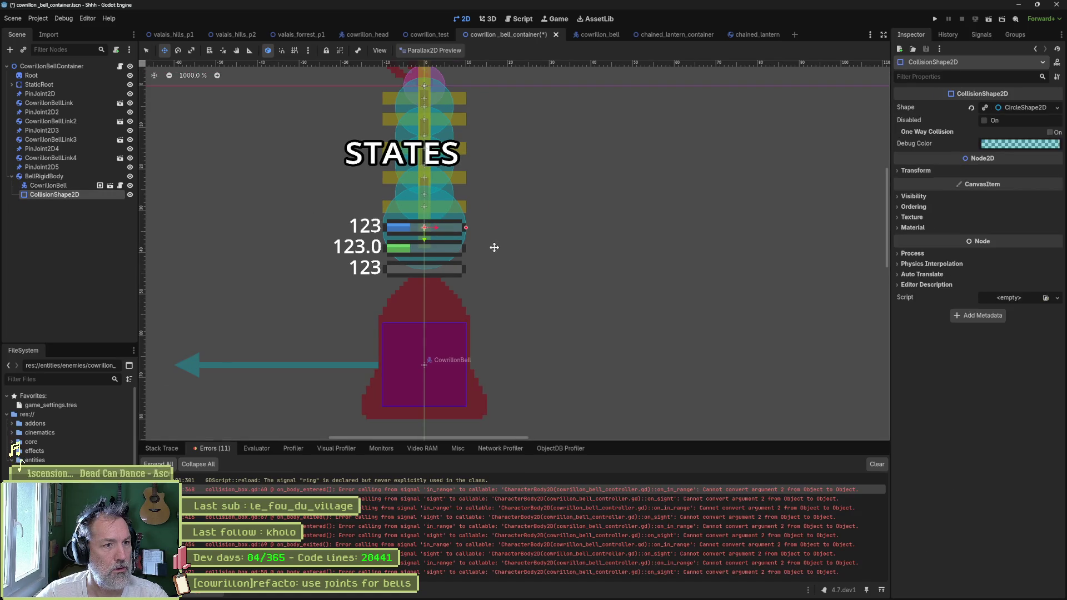
pyautogui.click(64, 195)
pyautogui.press('Delete')
pyautogui.press('Return')
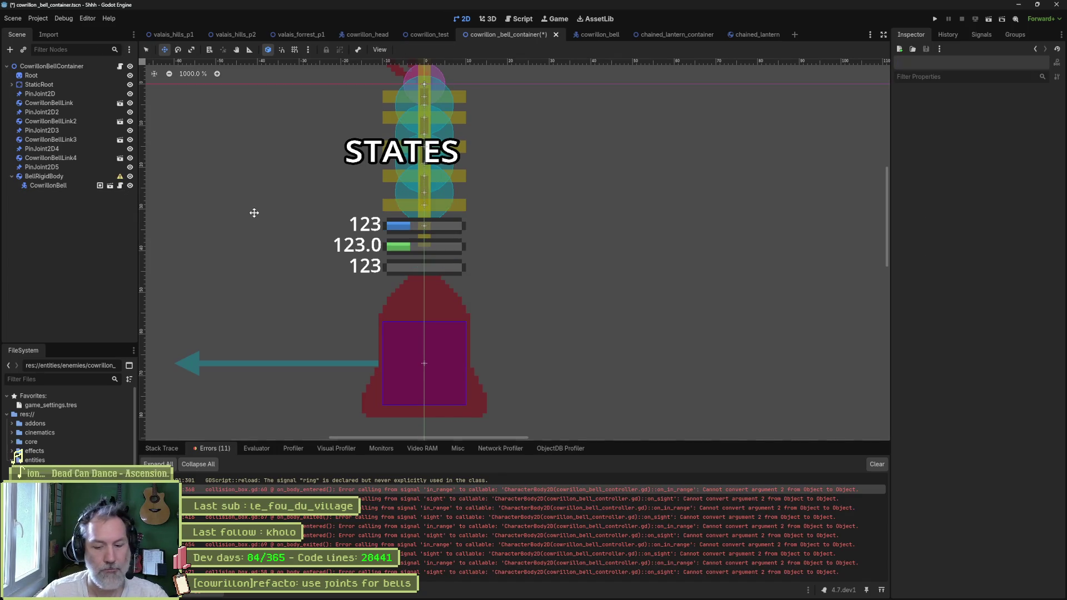
pyautogui.press('F6')
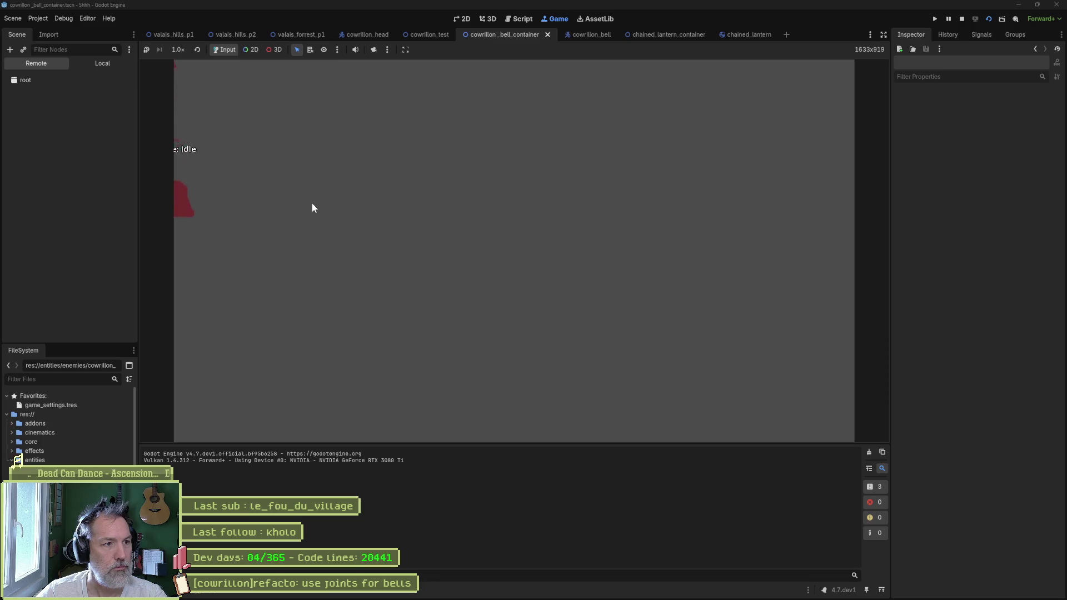
pyautogui.hotkey('ctrl', 's')
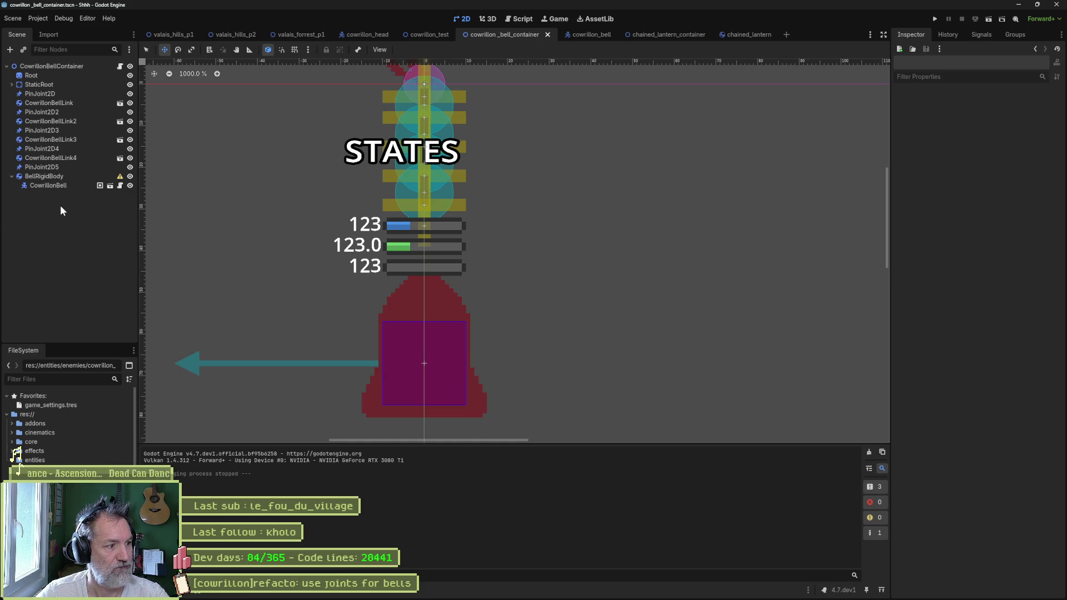
# - Check the upper chain links and open the CowrillonBell controller script
pyautogui.click(69, 177)
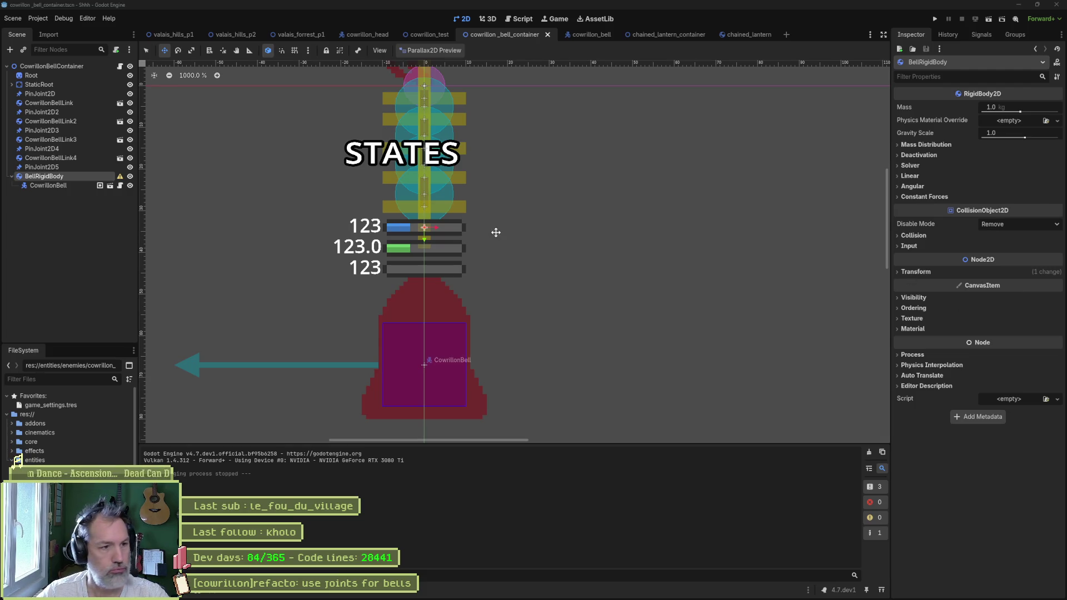
pyautogui.moveTo(505, 162); pyautogui.dragTo(503, 226)
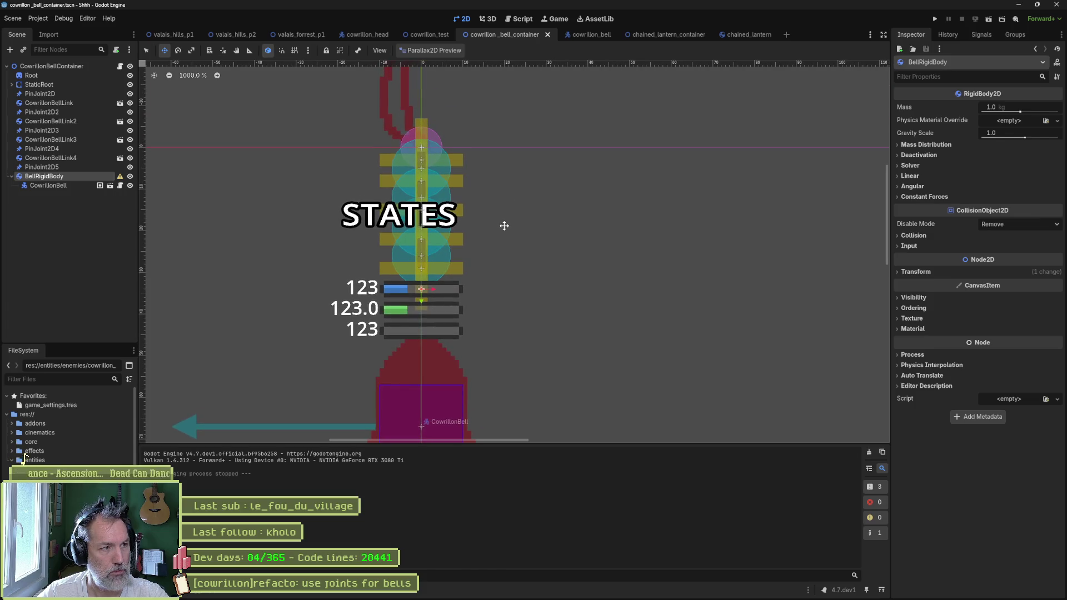
pyautogui.click(120, 185)
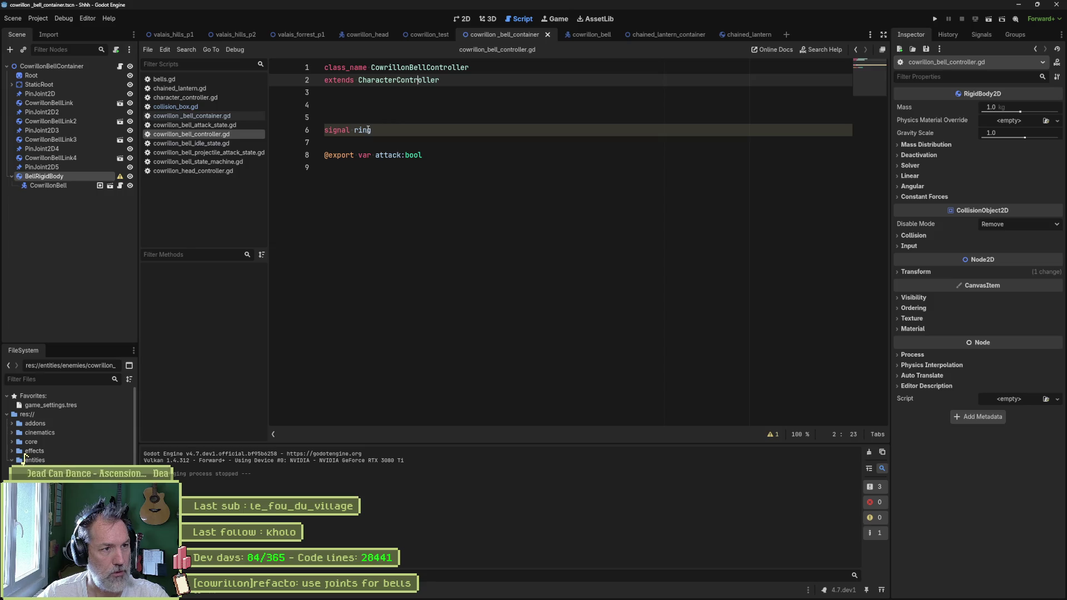
# - Open the bell's state machine script, then review bells.gd's bell variable and _get_random_bell function
pyautogui.click(109, 186)
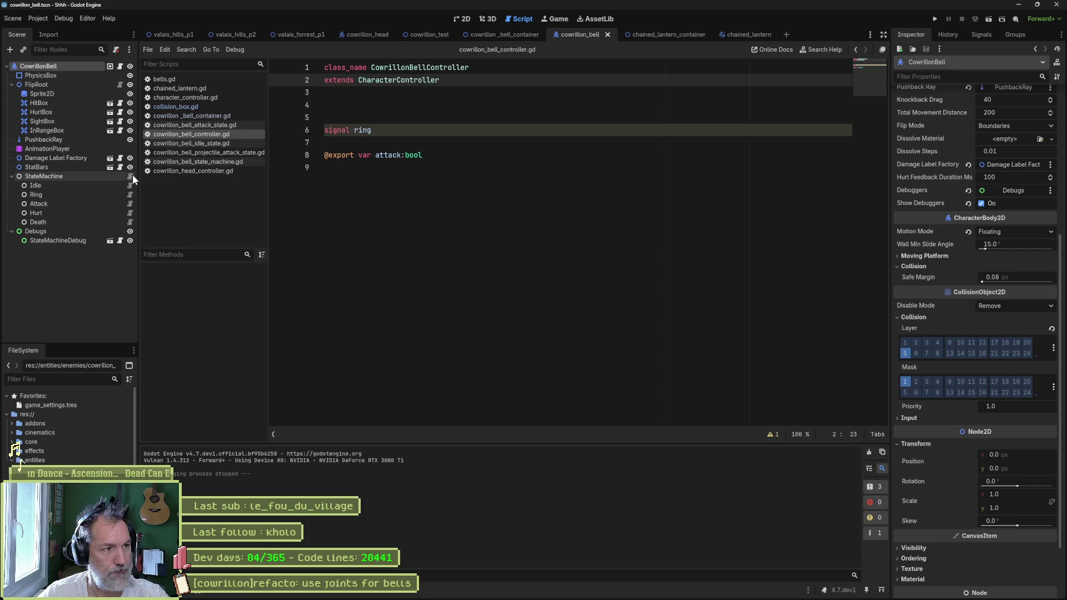
pyautogui.click(131, 175)
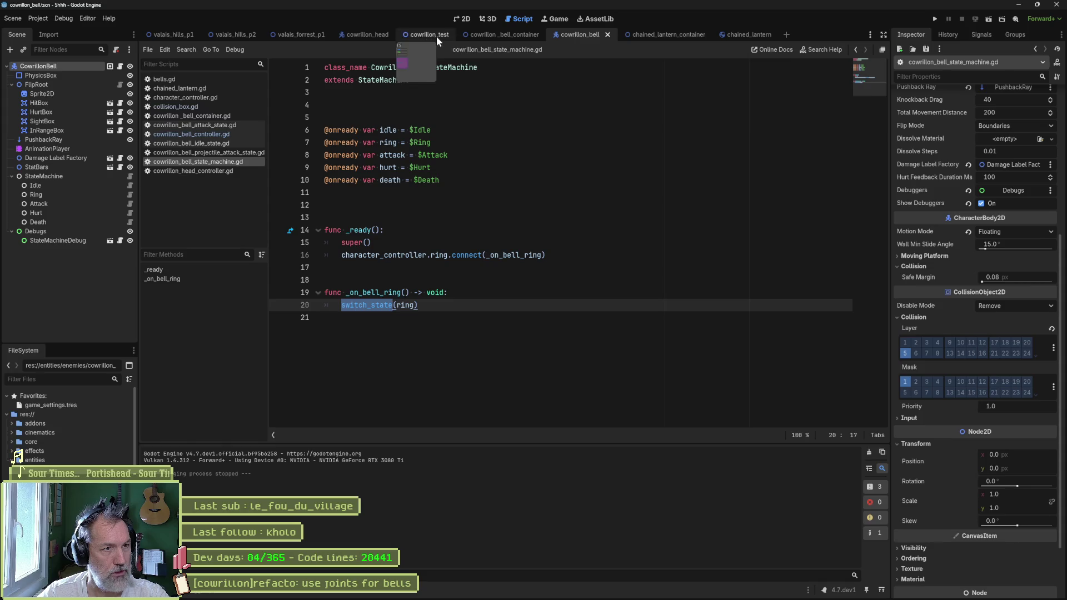
pyautogui.click(375, 35)
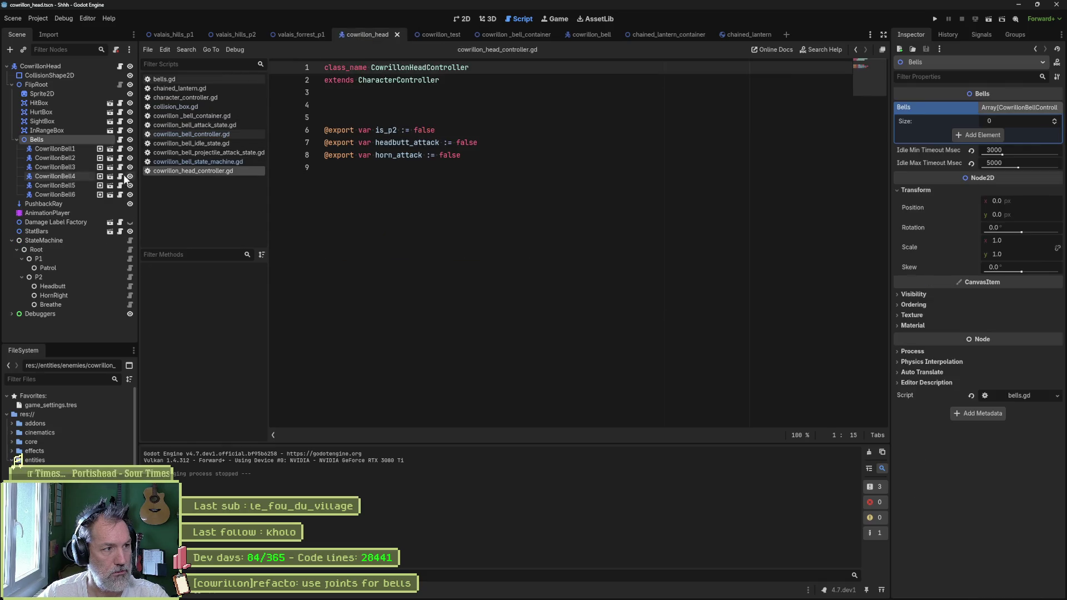
pyautogui.click(119, 141)
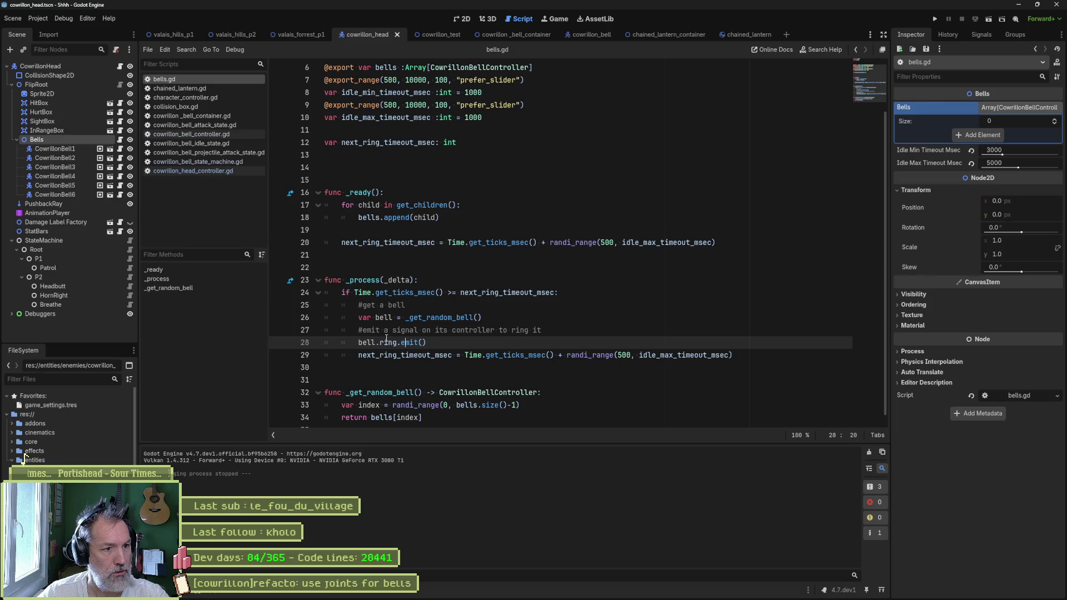
pyautogui.doubleClick(365, 342)
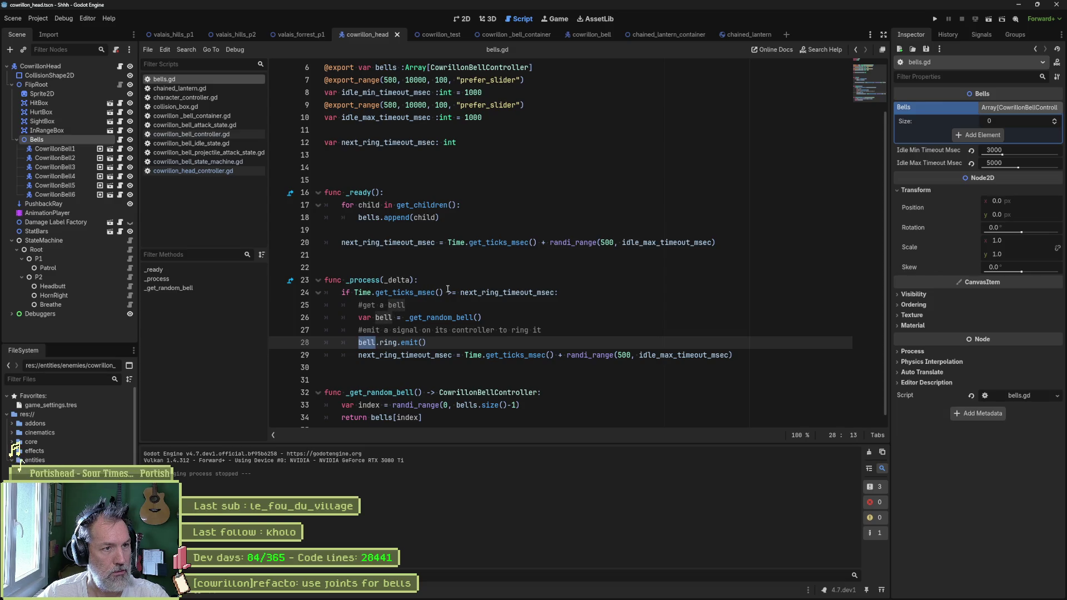
pyautogui.scroll(-1, 451, 321)
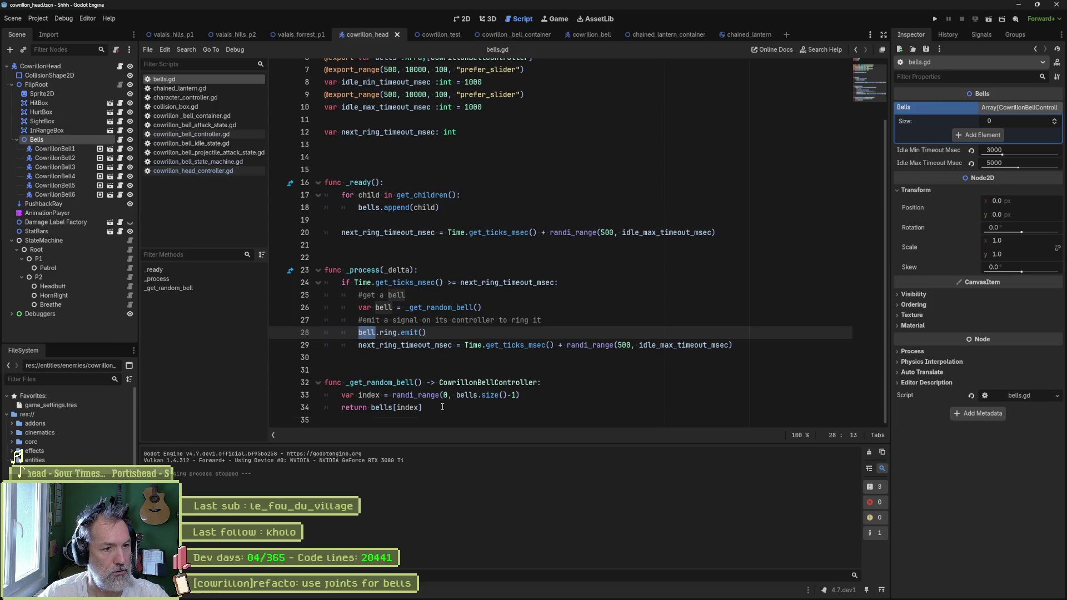
pyautogui.click(422, 406)
pyautogui.scroll(3, 460, 143)
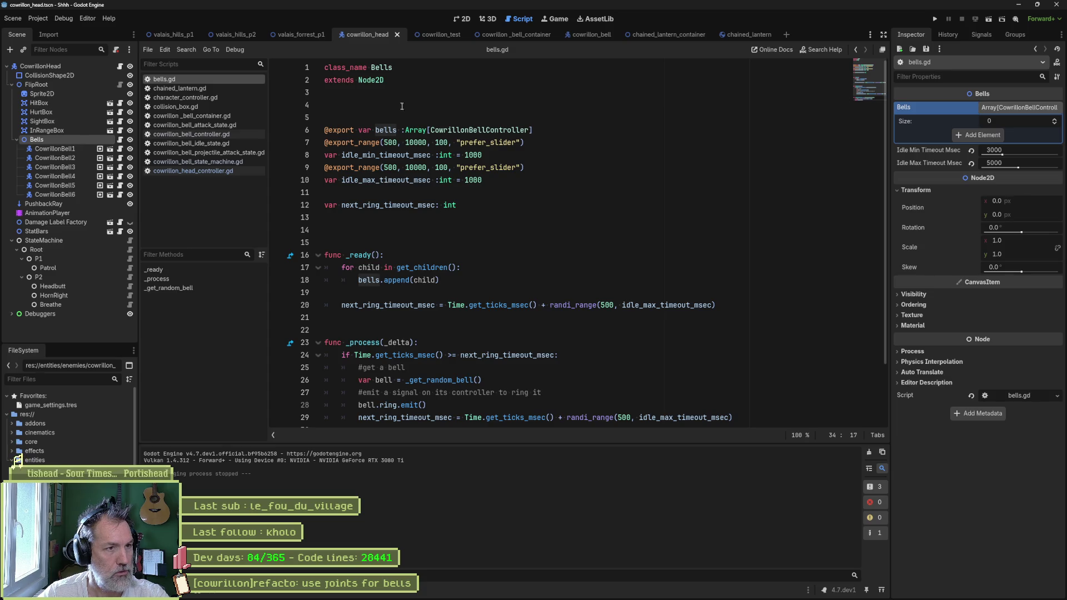
pyautogui.click(514, 34)
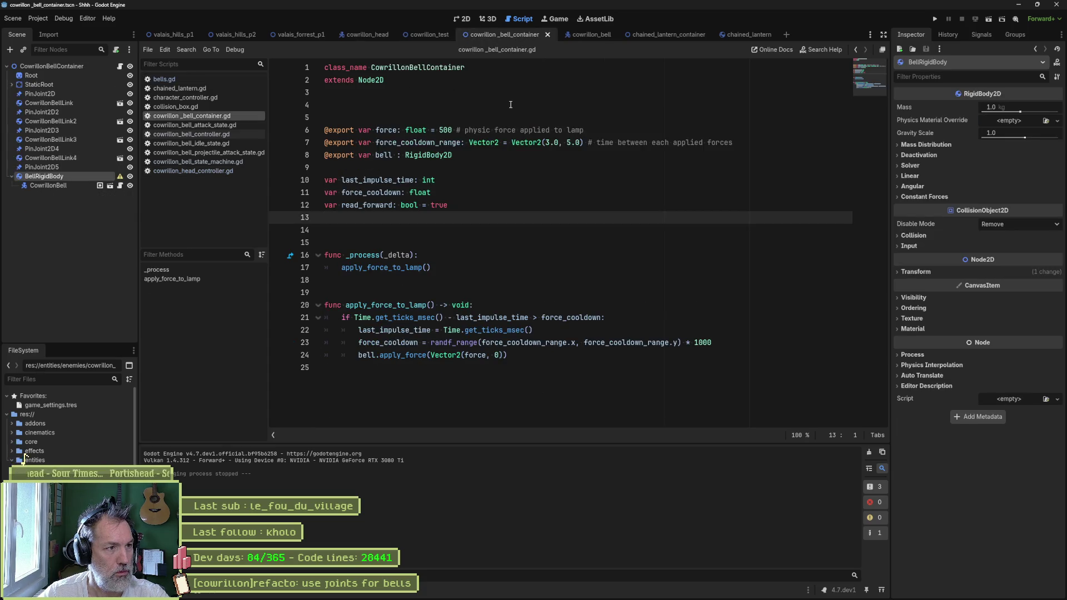
# - Test-run the container with CowrillonBell's Use Physics turned on, then turn it back off
pyautogui.click(466, 18)
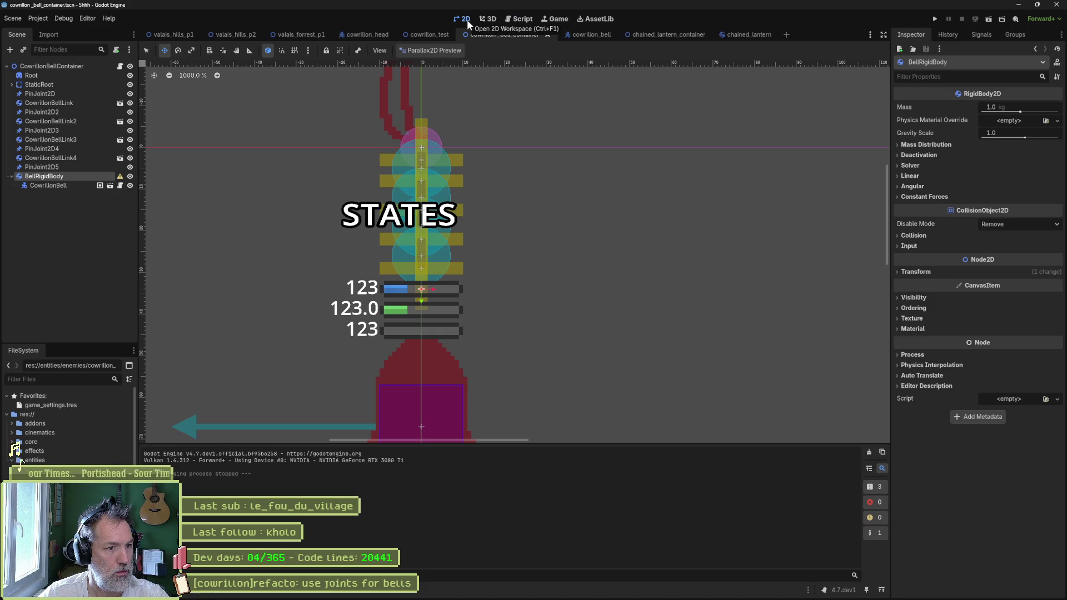
pyautogui.click(64, 185)
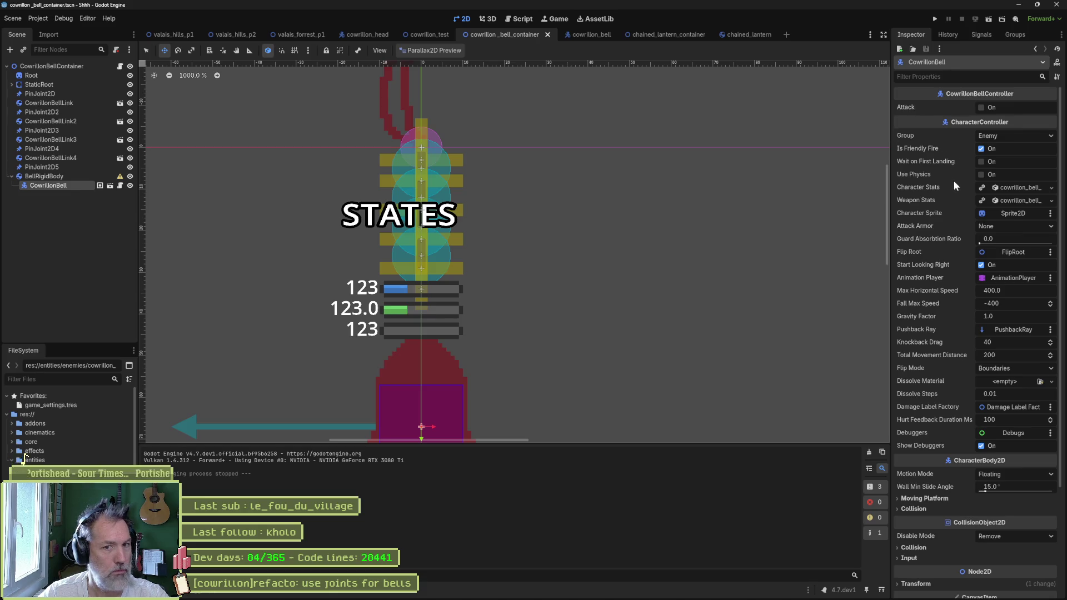
pyautogui.click(981, 174)
pyautogui.press('F6')
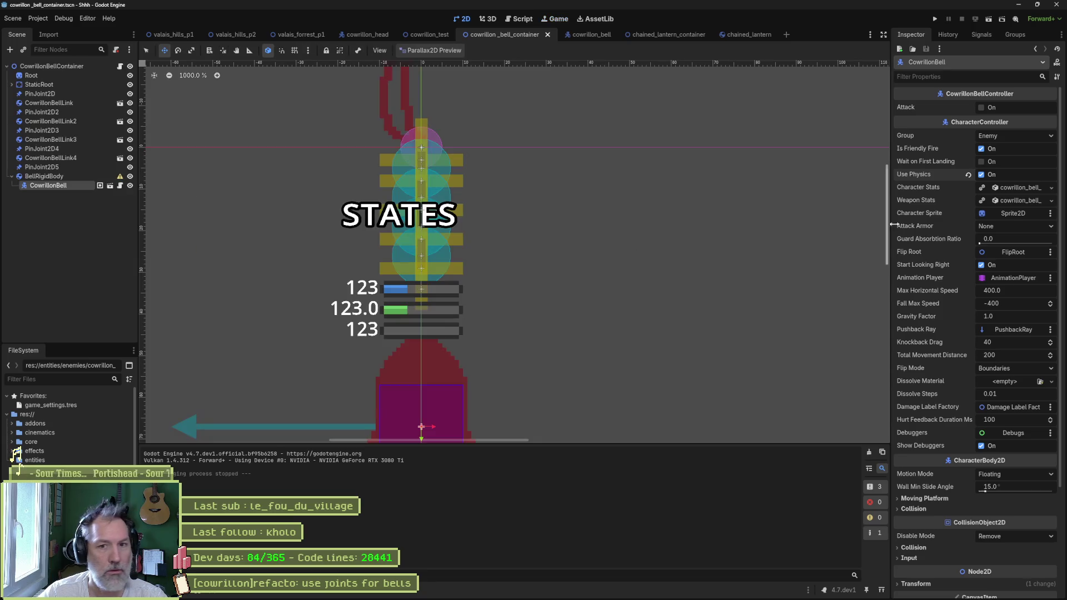
pyautogui.click(967, 175)
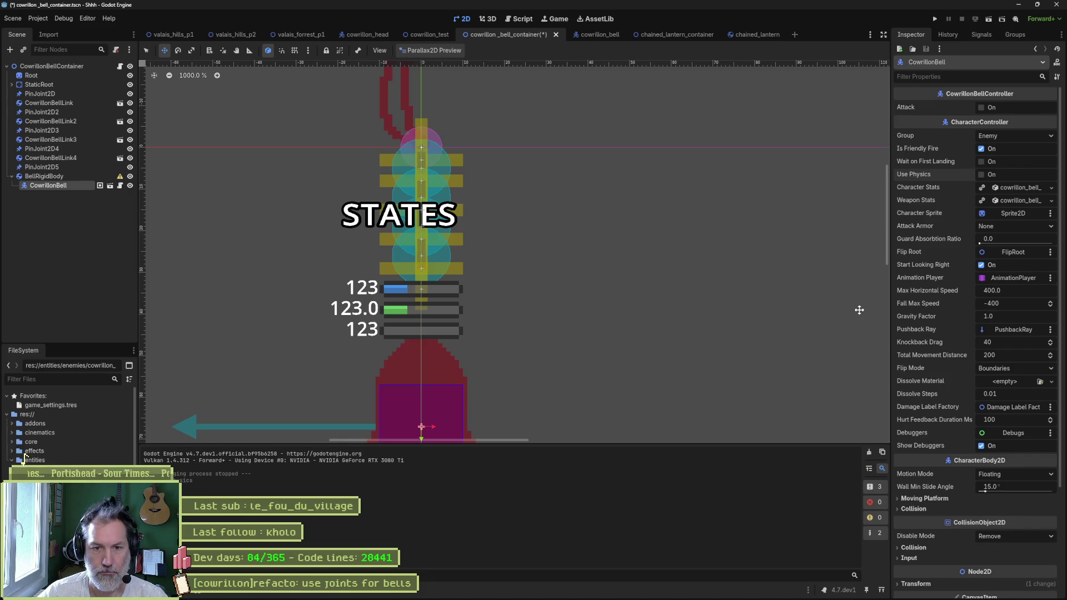
# - Test the bell with Fall Max Speed 0, then restore it to -400
pyautogui.click(1032, 306)
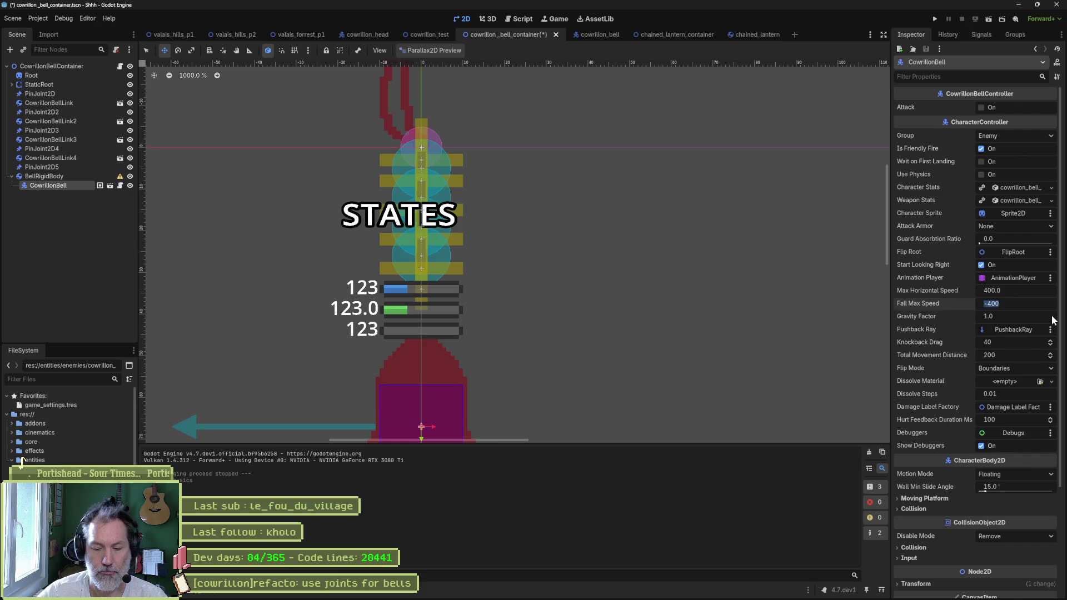
pyautogui.write('0')
pyautogui.press('Return')
pyautogui.press('F6')
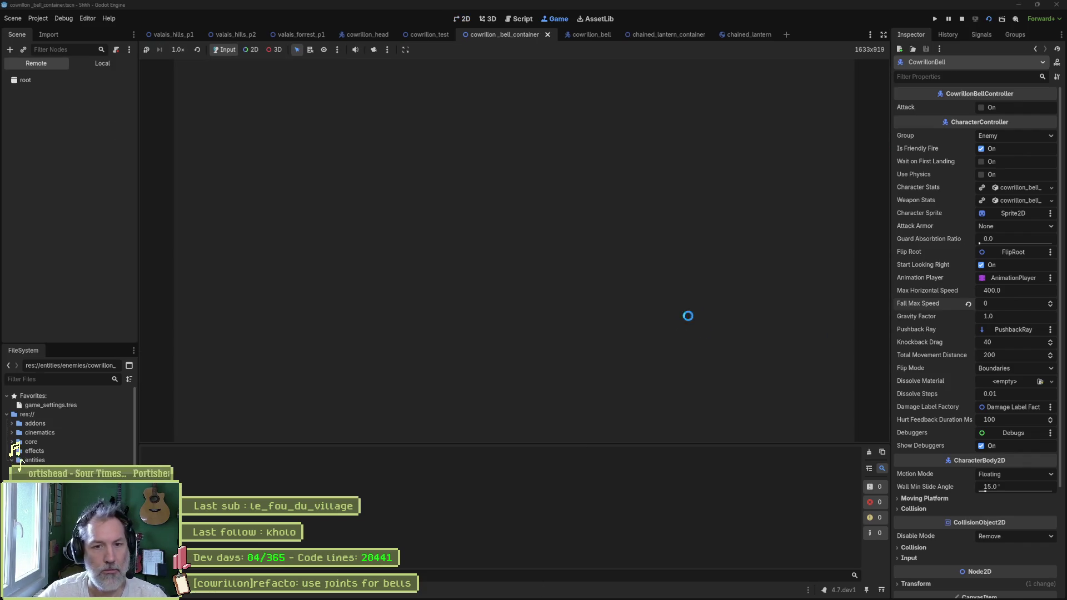
pyautogui.press('F8')
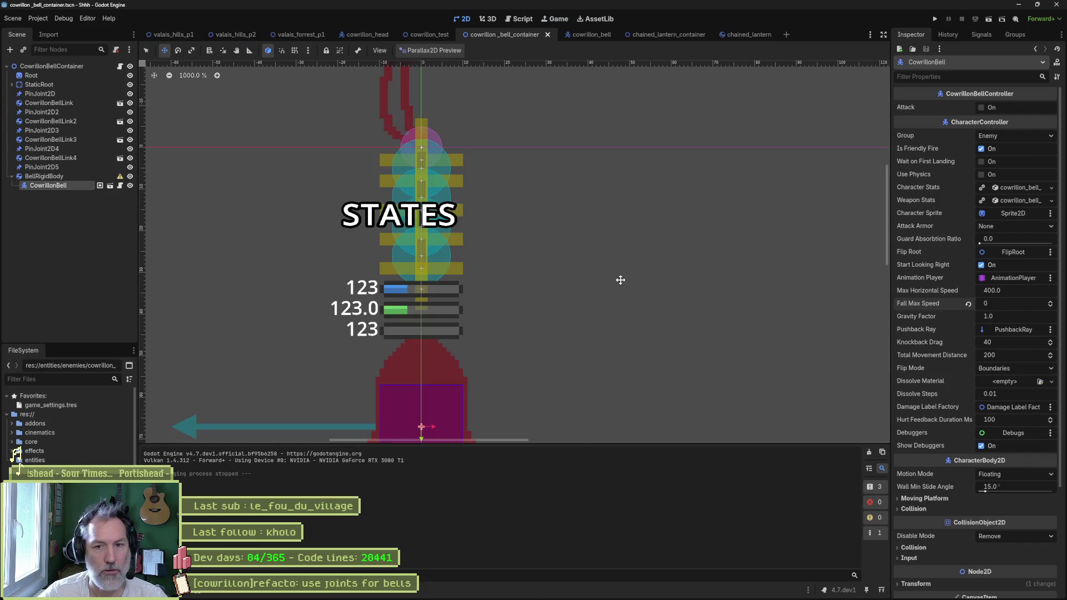
pyautogui.click(970, 305)
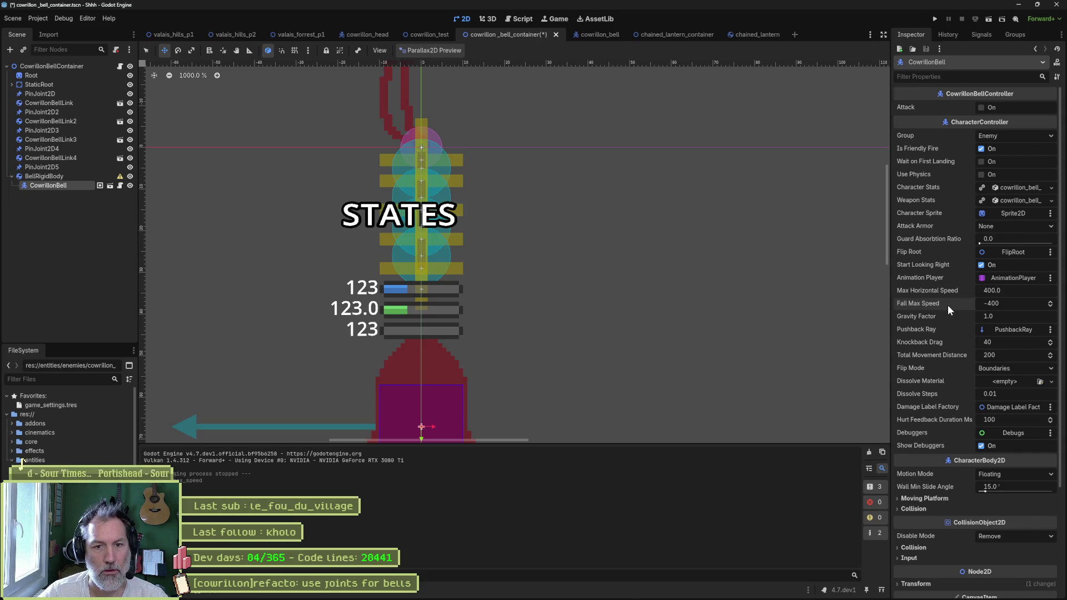
# - Test a Gravity Factor of 0, restore it to 1.0, and save the container scene
pyautogui.click(1007, 322)
pyautogui.press('F6')
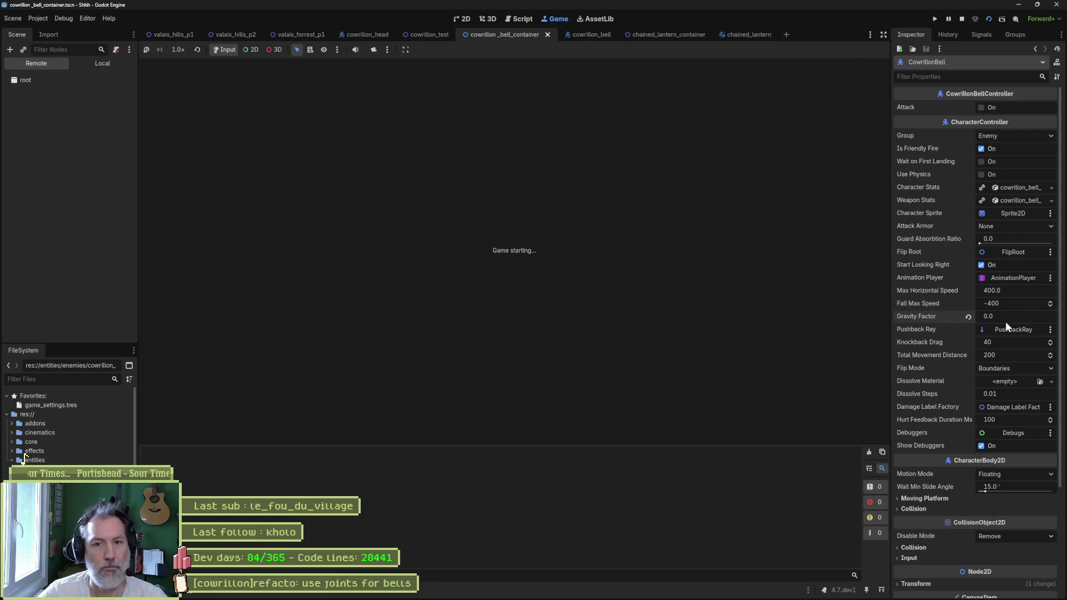
pyautogui.press('F8')
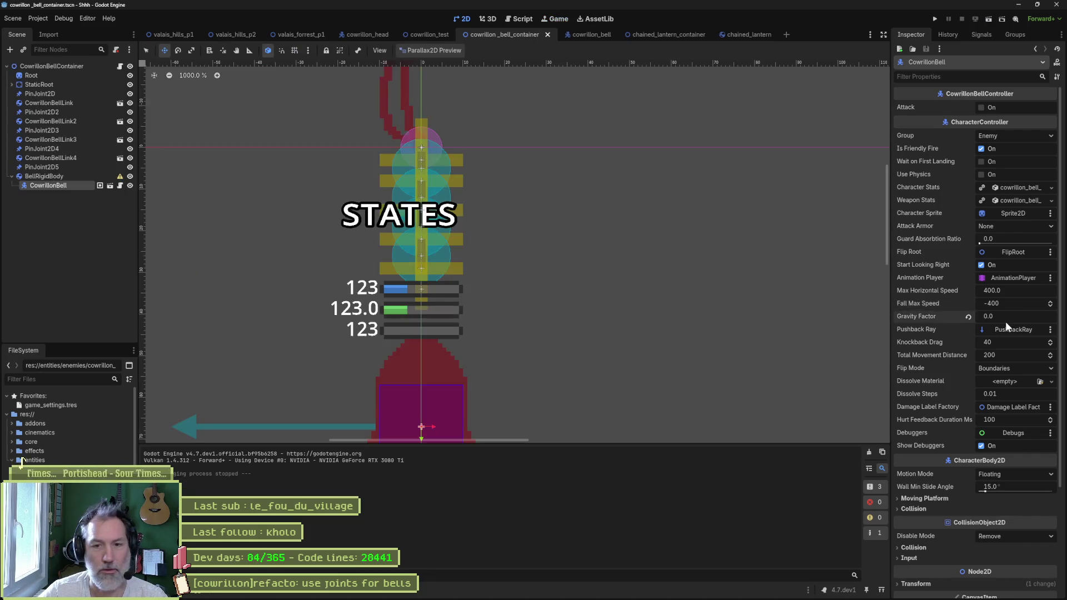
pyautogui.click(968, 318)
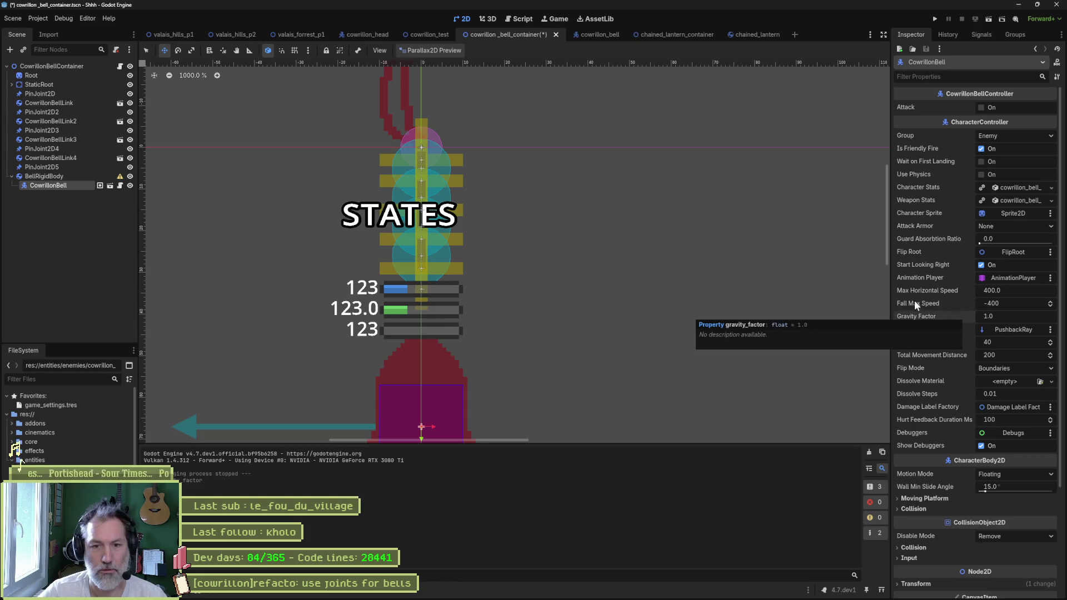
pyautogui.hotkey('ctrl', 's')
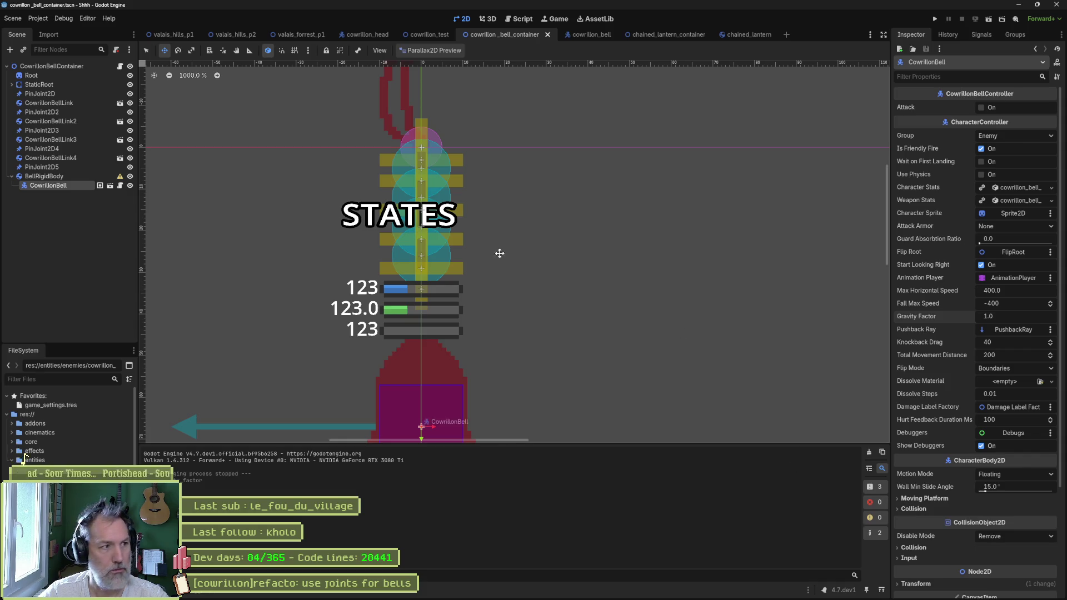
pyautogui.click(101, 211)
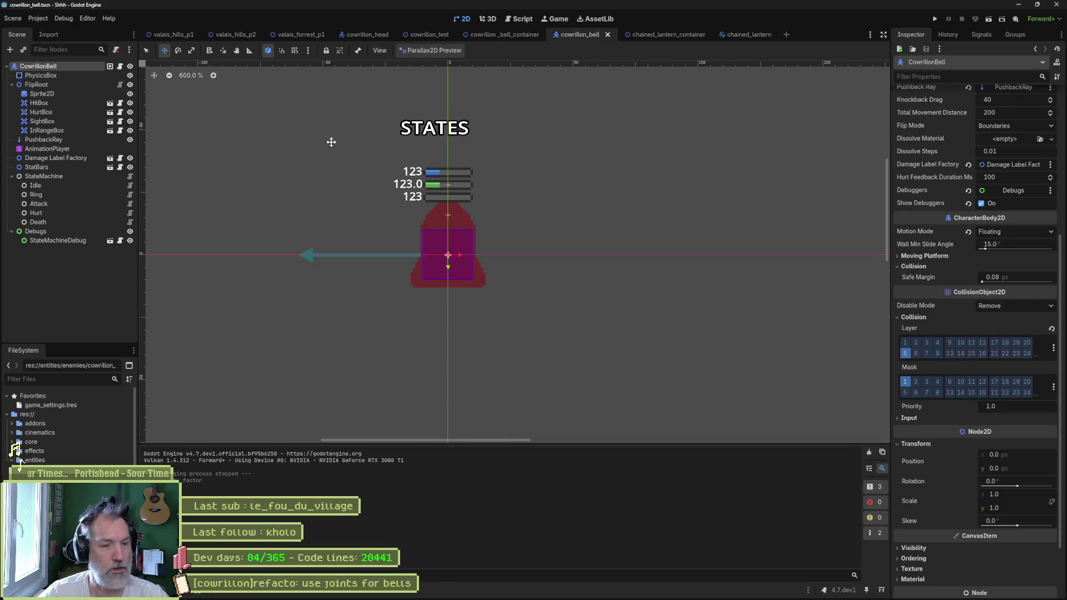
# - Test-run the bell scene on its own and return to the container scene
pyautogui.press('F6')
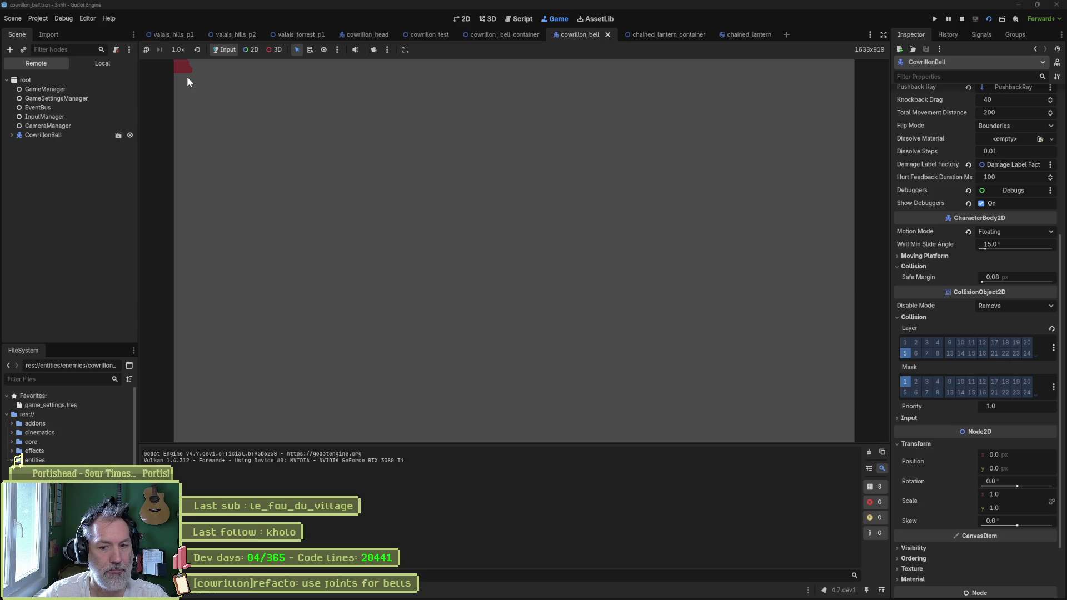
pyautogui.press('F8')
pyautogui.click(507, 35)
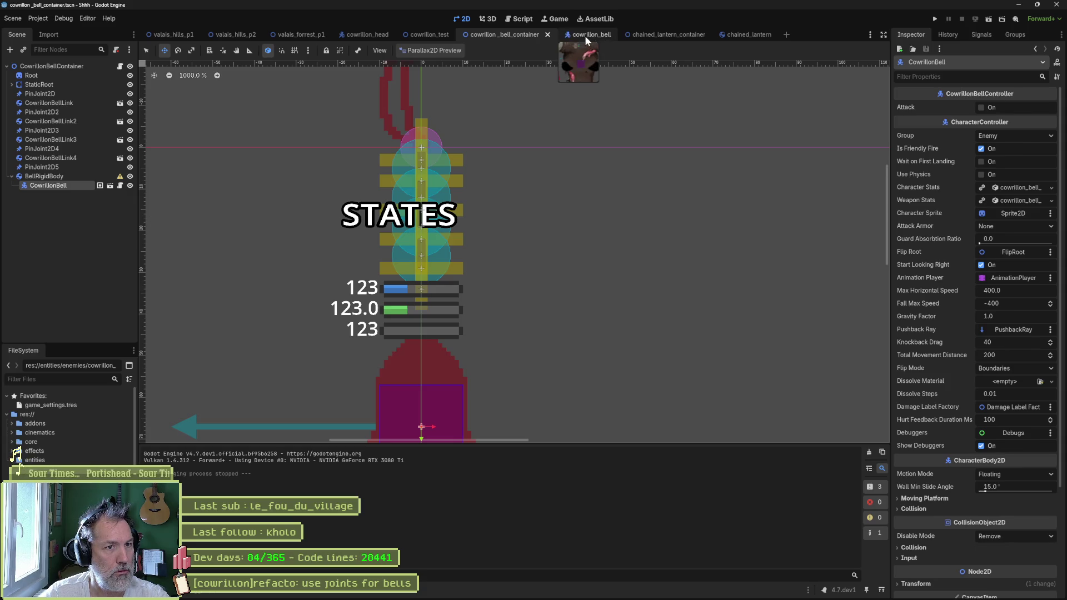
# - Open the CowrillonBell scene, set Fall Max Speed to -400, and read the attack state script
pyautogui.click(109, 186)
pyautogui.scroll(5, 973, 228)
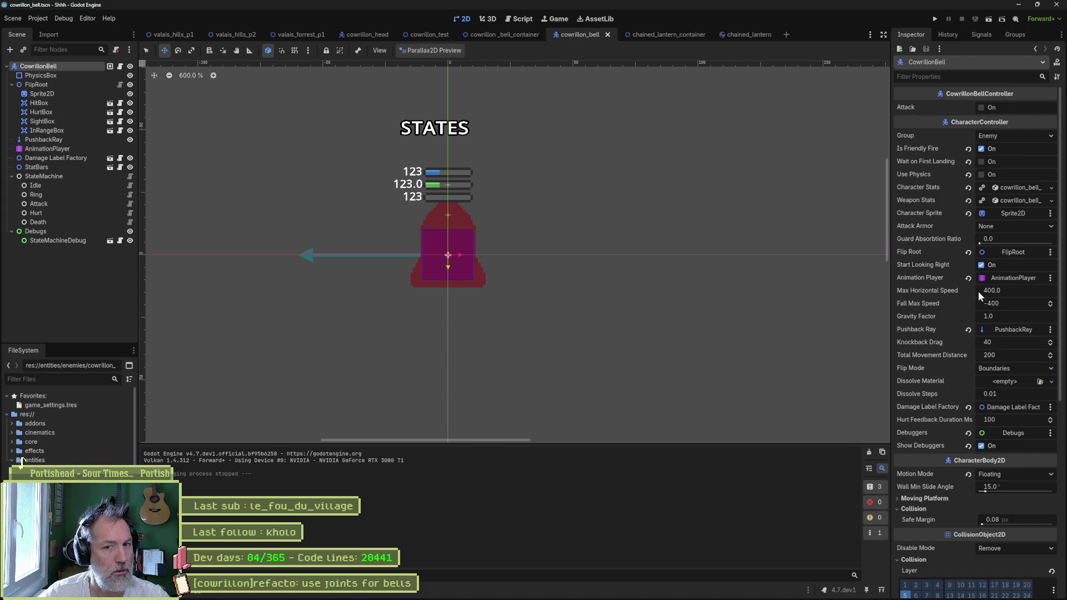
pyautogui.write('400-400')
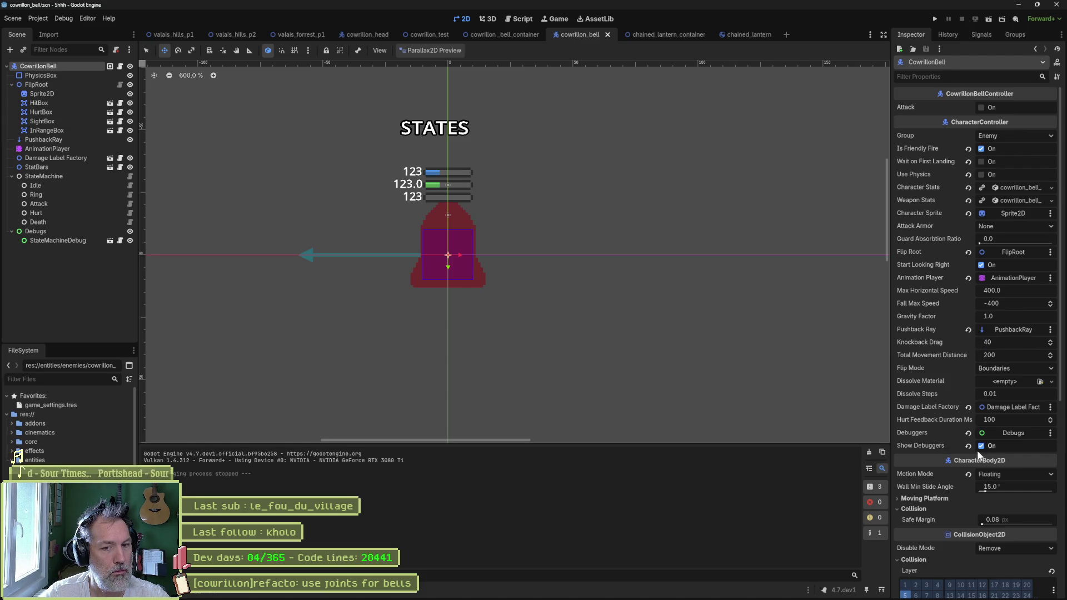
pyautogui.click(129, 203)
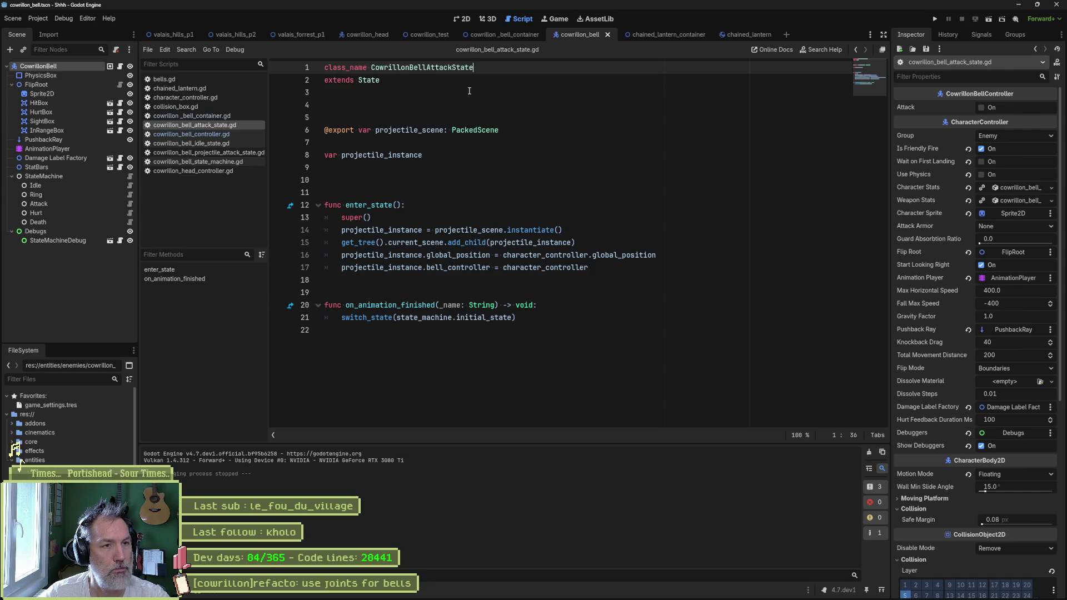
pyautogui.click(508, 35)
# - Run the bell container scene from the 2D view, pause it to inspect, then stop it
pyautogui.click(465, 20)
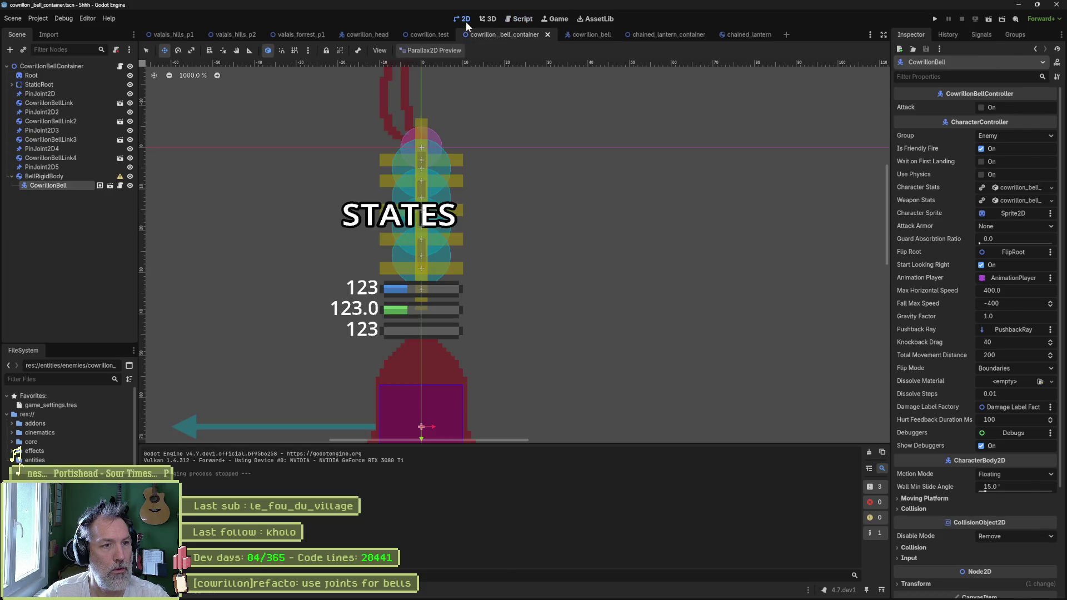
pyautogui.click(989, 18)
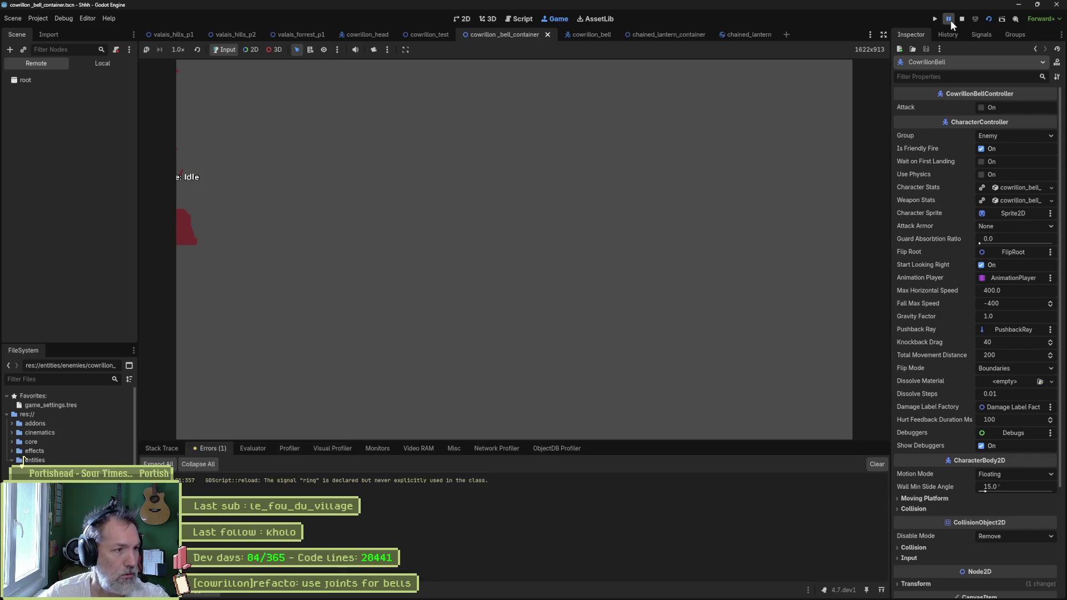
pyautogui.click(950, 21)
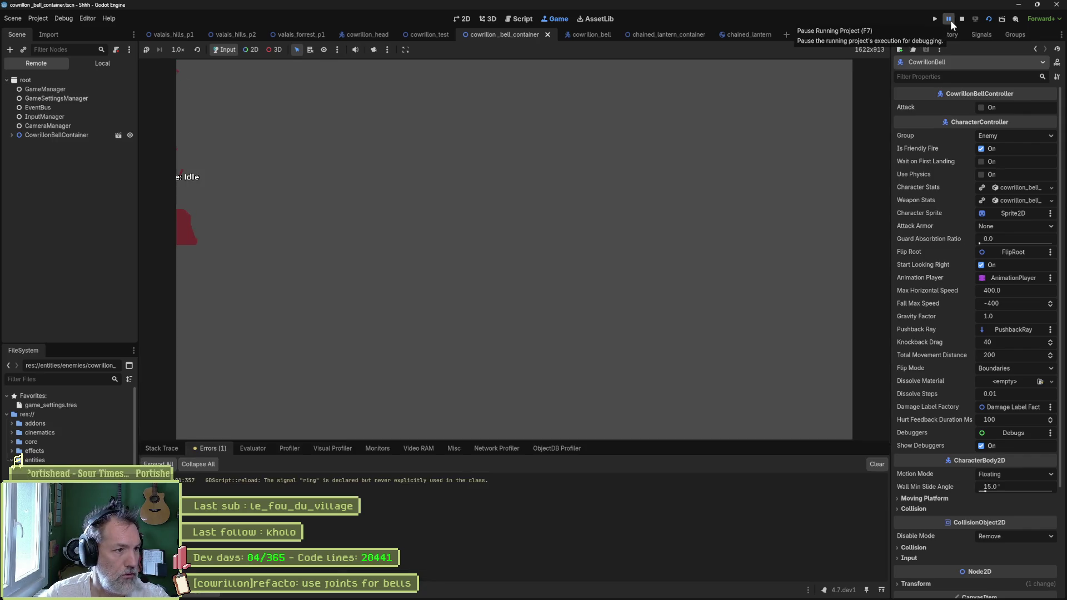
pyautogui.press('F8')
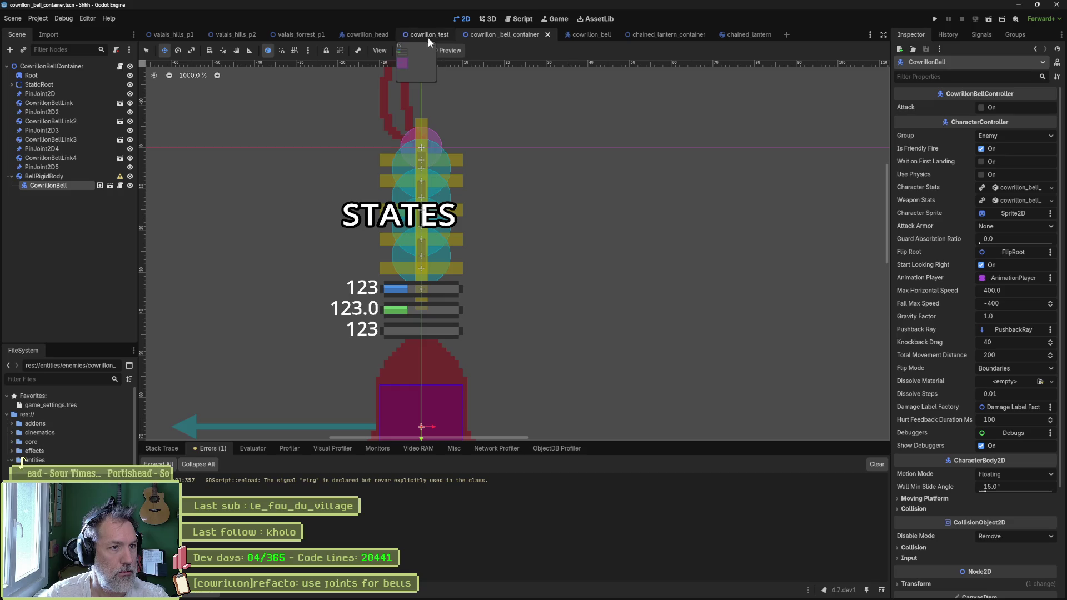
# - Test-run the cowrillon_head scene, stop it, and reopen the cowrillon_bell_container scene
pyautogui.click(392, 34)
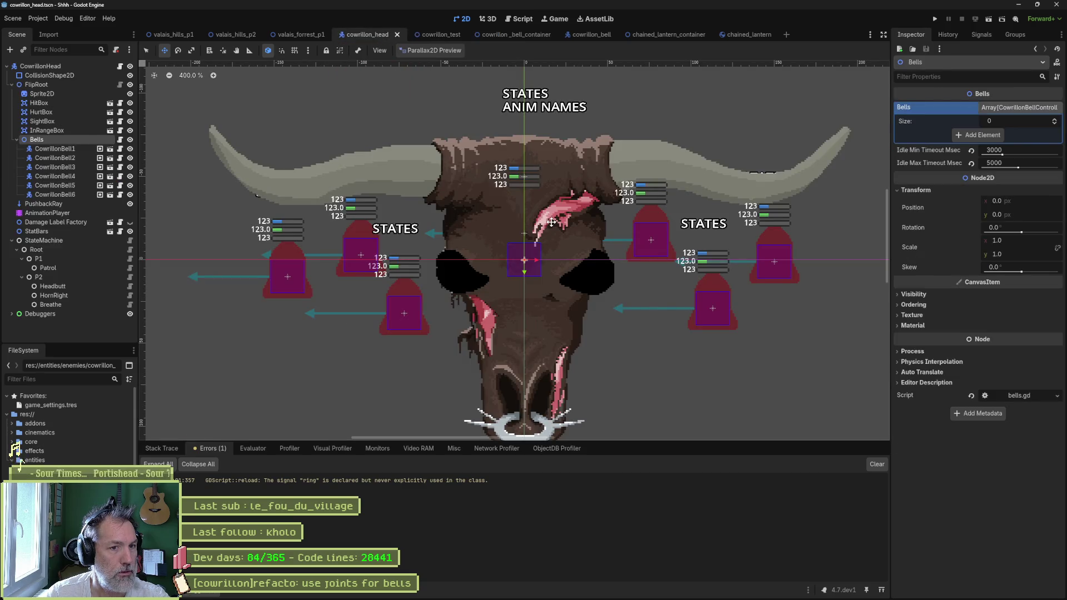
pyautogui.press('F6')
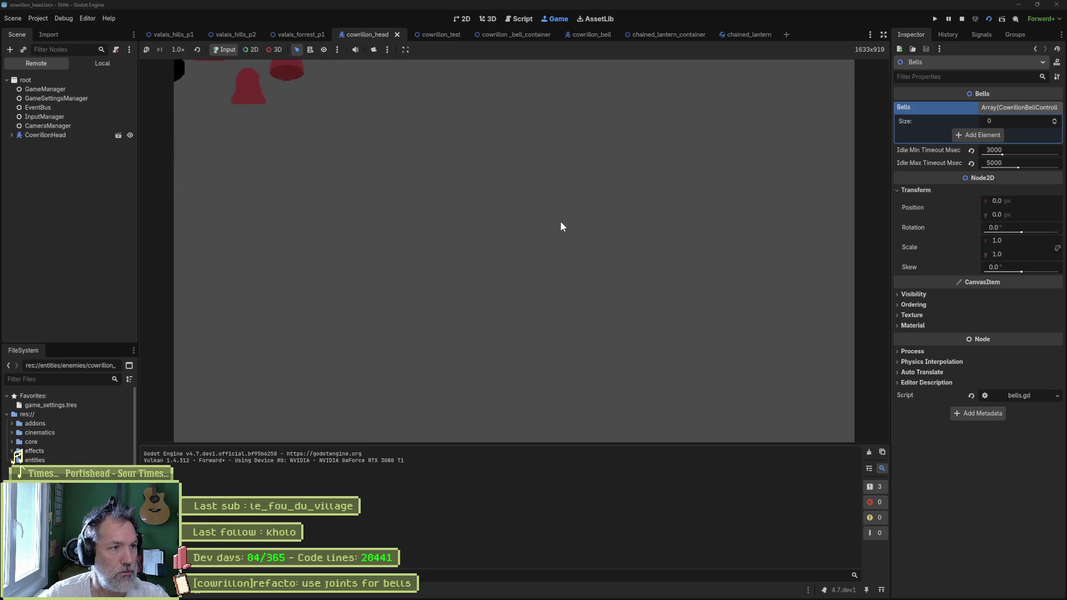
pyautogui.press('F8')
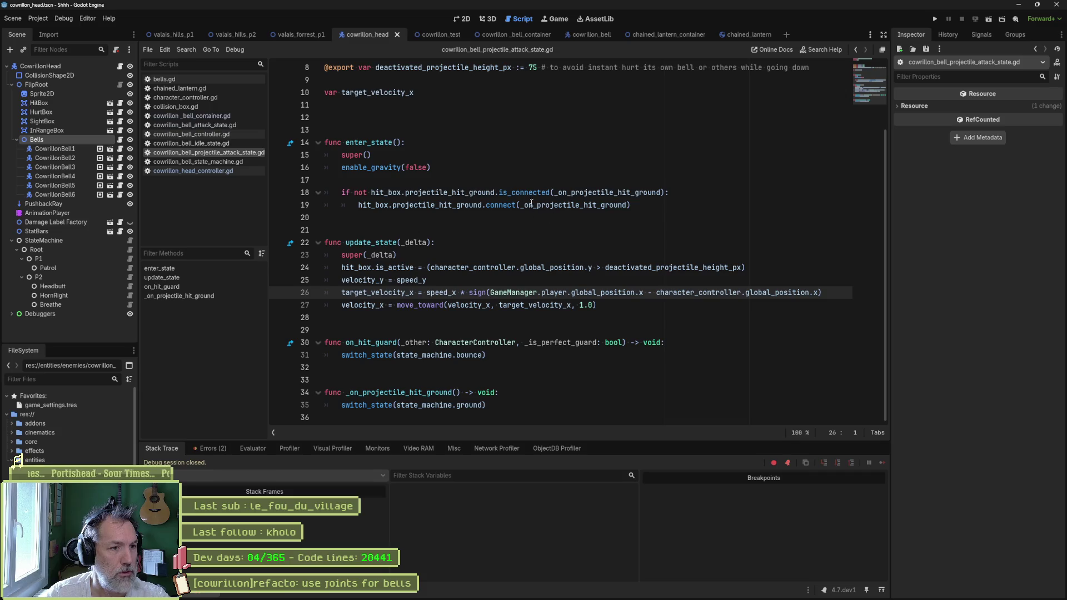
pyautogui.click(501, 31)
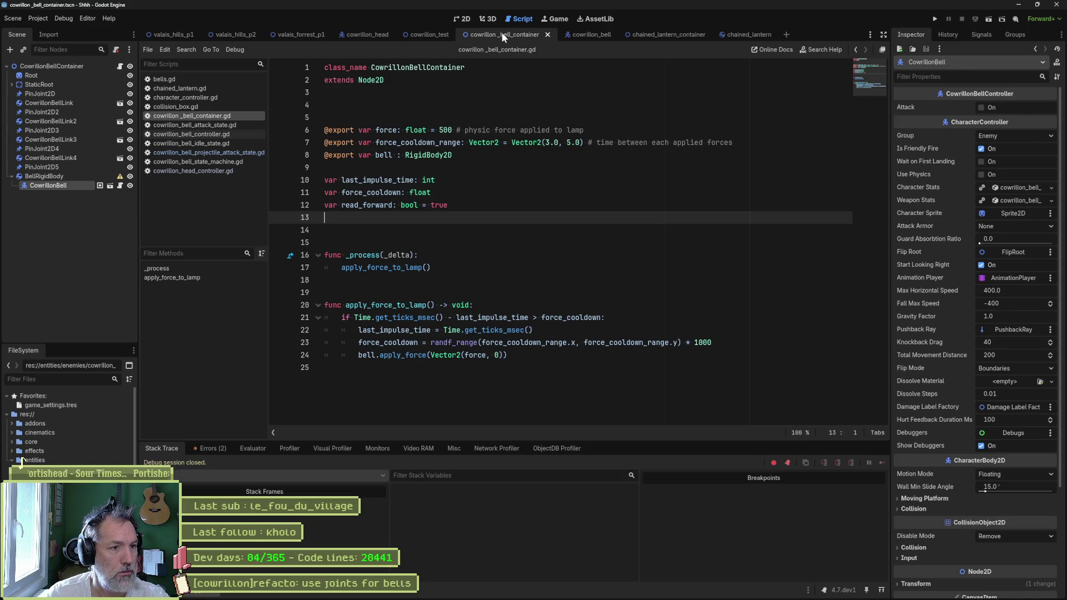
# - Comment out the _process function and test-run the scene without the applied force
pyautogui.click(388, 267)
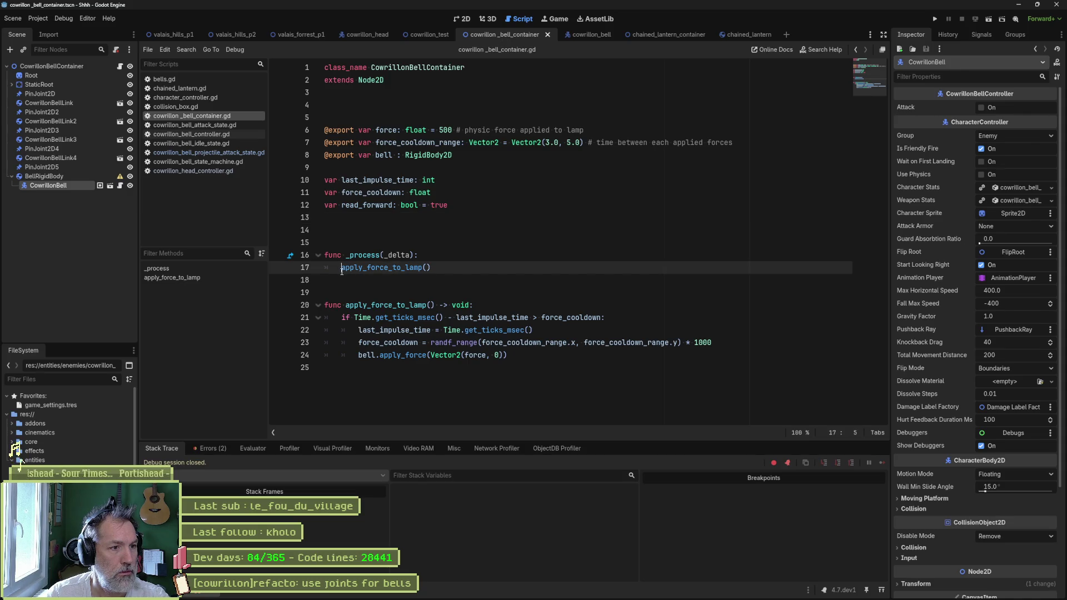
pyautogui.moveTo(372, 255); pyautogui.dragTo(371, 268)
pyautogui.hotkey('ctrl', 'k')
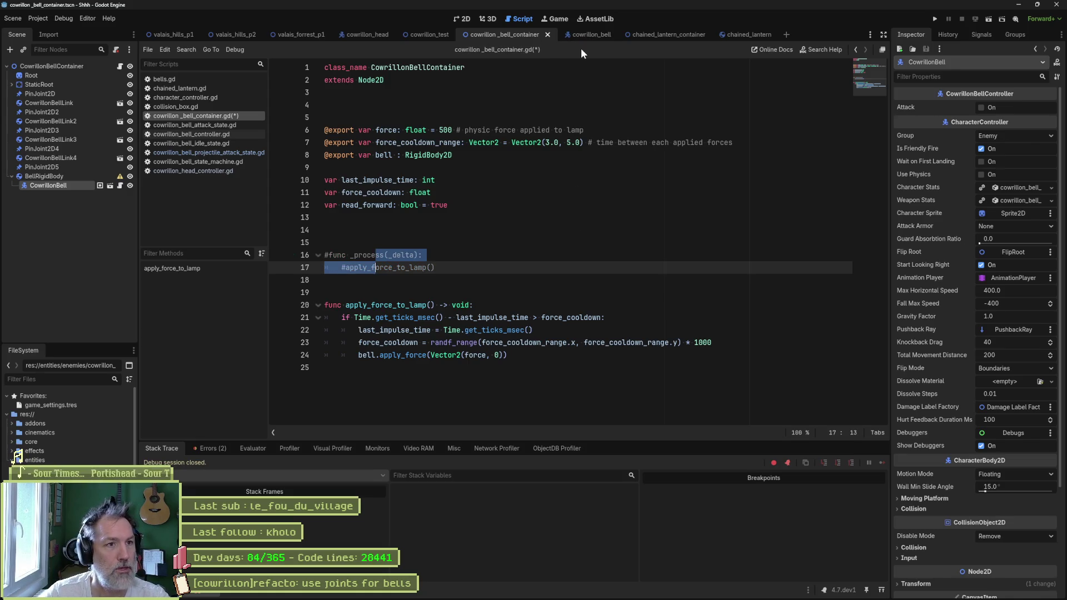
pyautogui.press('F5')
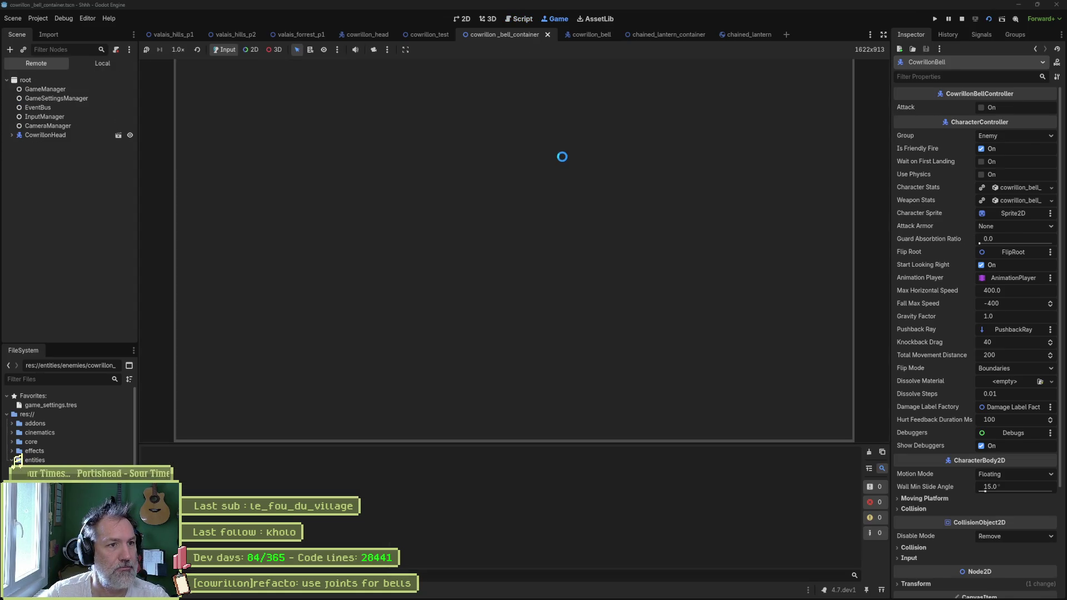
pyautogui.press('F8')
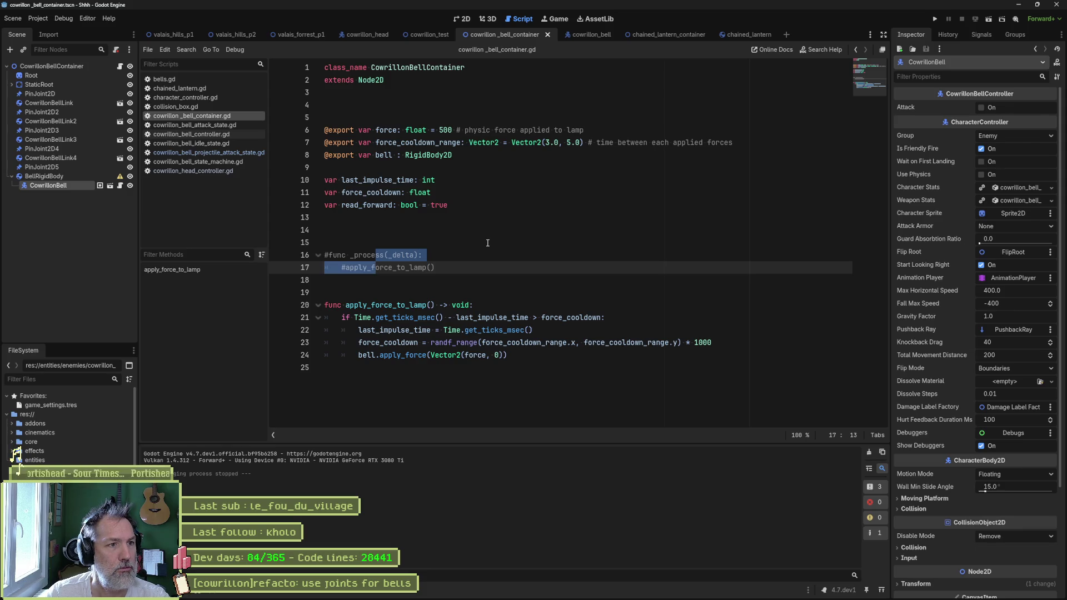
# - Restore the _process function, then select PinJoint2D5 to inspect its linked nodes
pyautogui.click(486, 242)
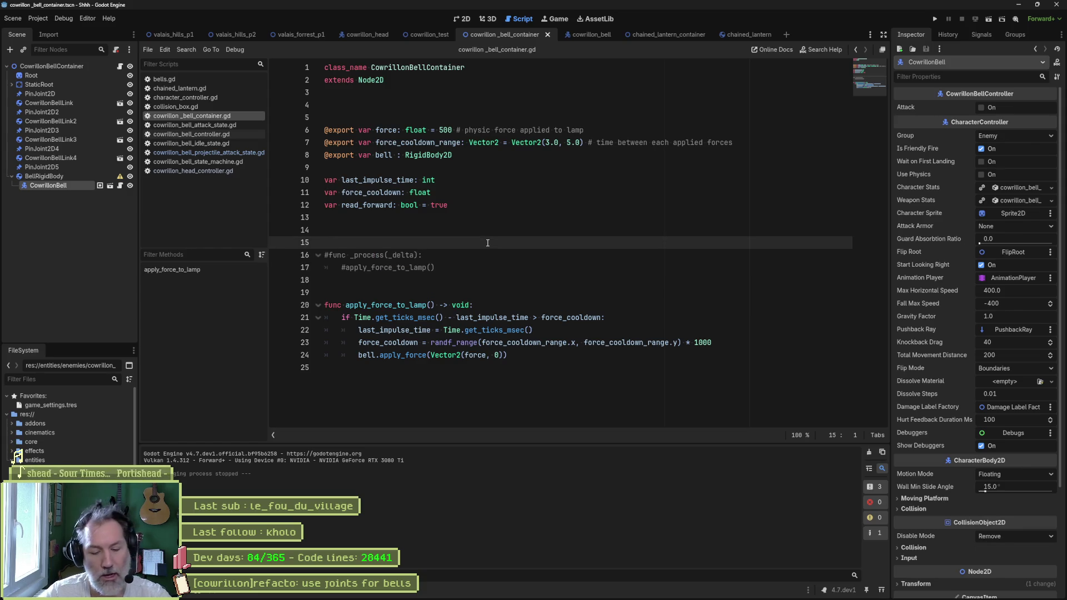
pyautogui.hotkey('ctrl', 'z')
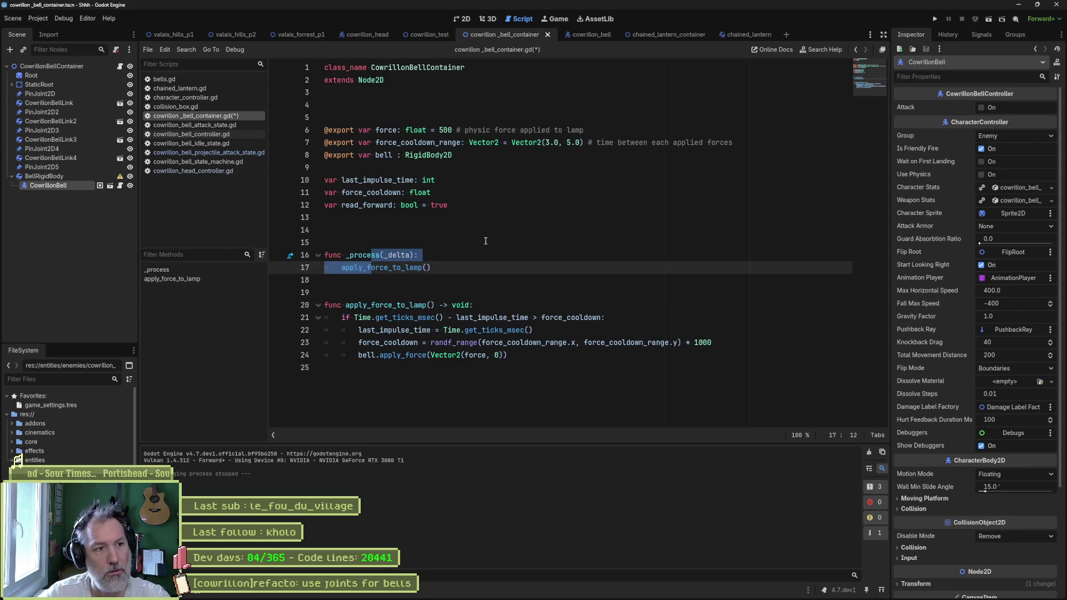
pyautogui.doubleClick(371, 81)
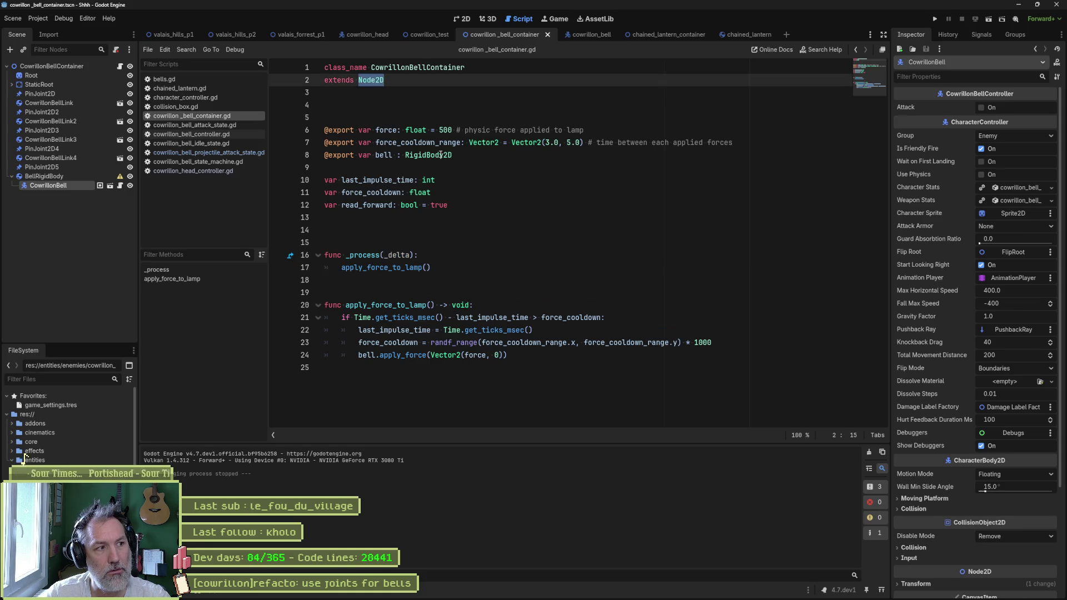
pyautogui.moveTo(441, 155)
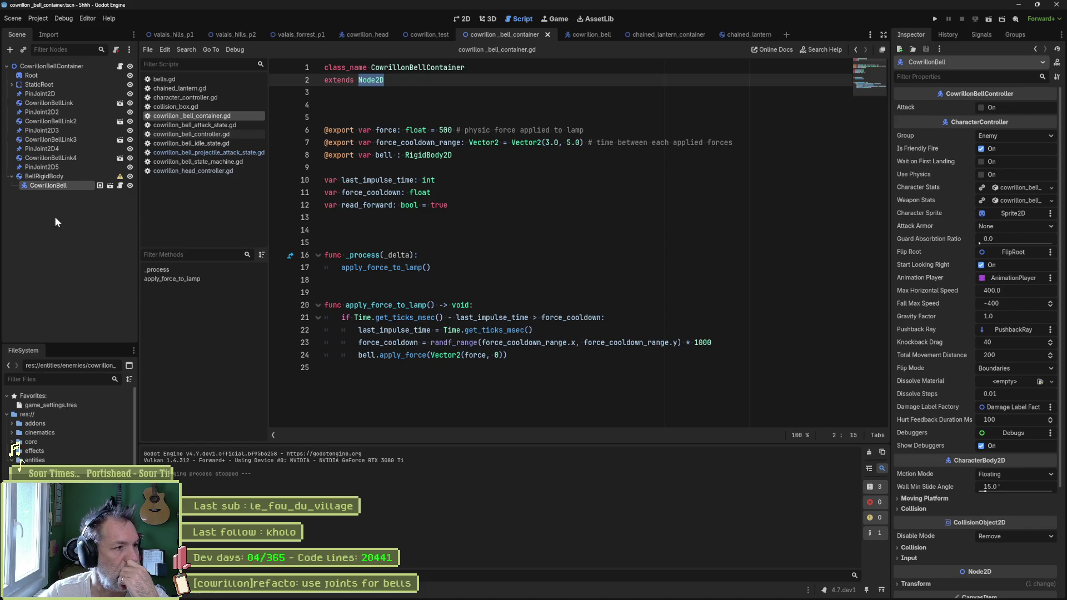
pyautogui.click(55, 167)
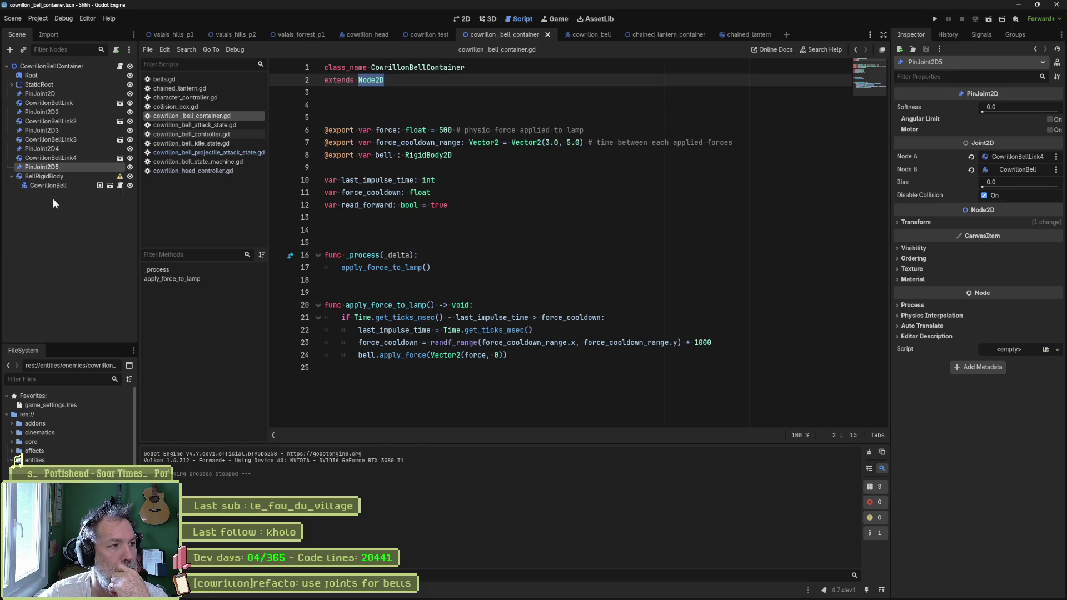
# - Set PinJoint2D5's Node B to BellRigidBody, then save and test-run the bell container scene
pyautogui.moveTo(42, 175); pyautogui.dragTo(1023, 169)
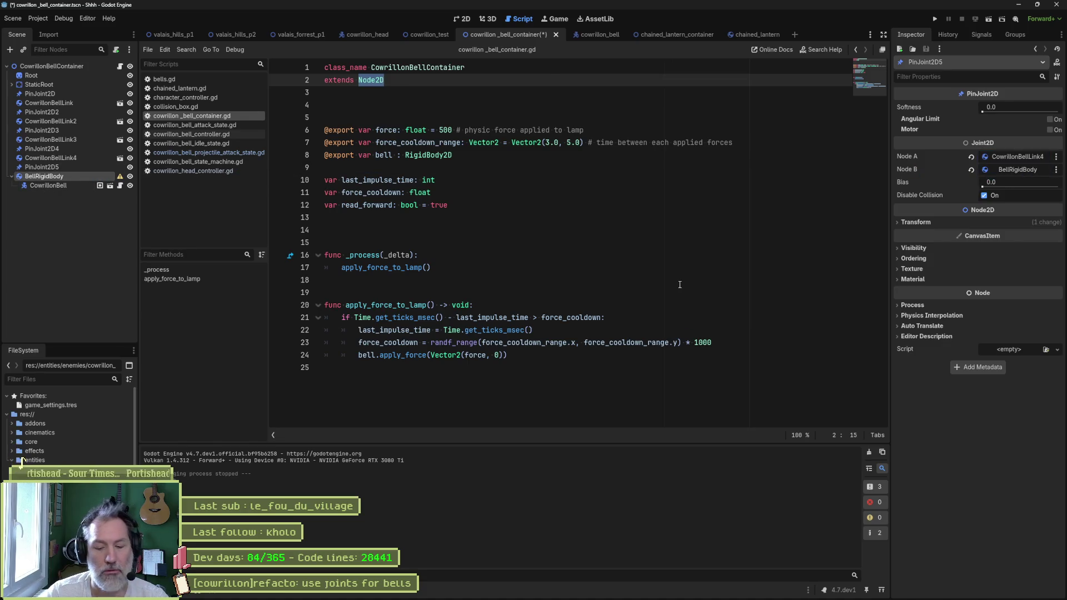
pyautogui.press('F6')
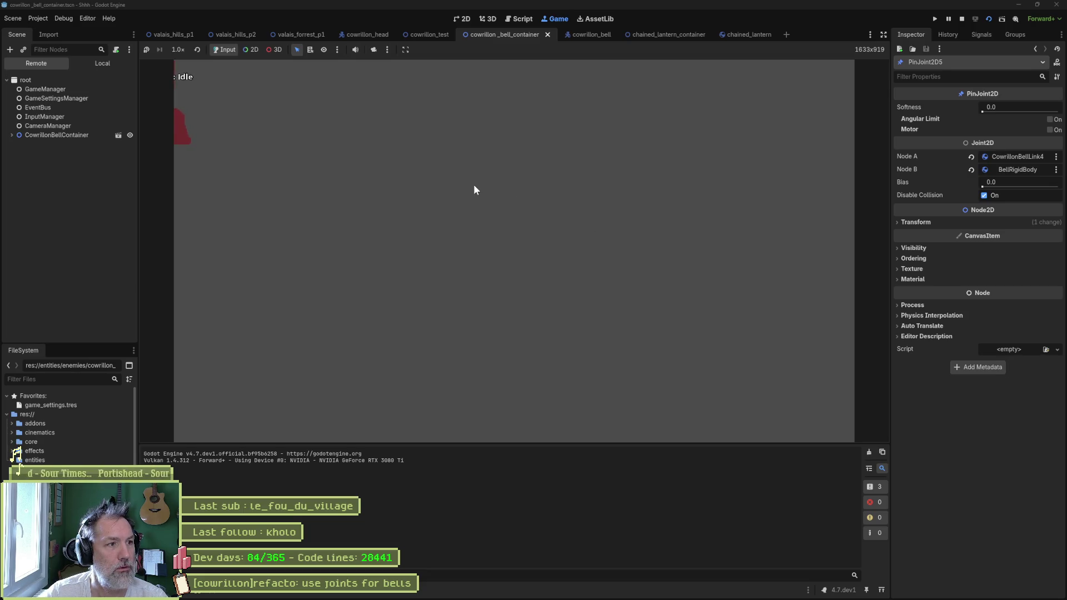
pyautogui.press('F8')
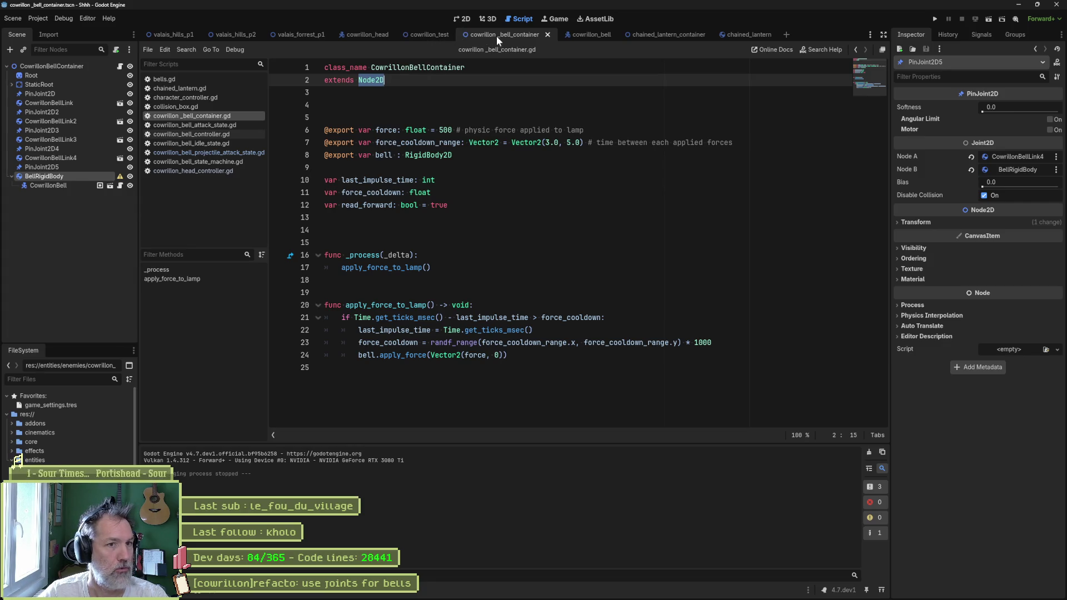
# - Close the chained_lantern_container and chained_lantern scene tabs
pyautogui.click(661, 35)
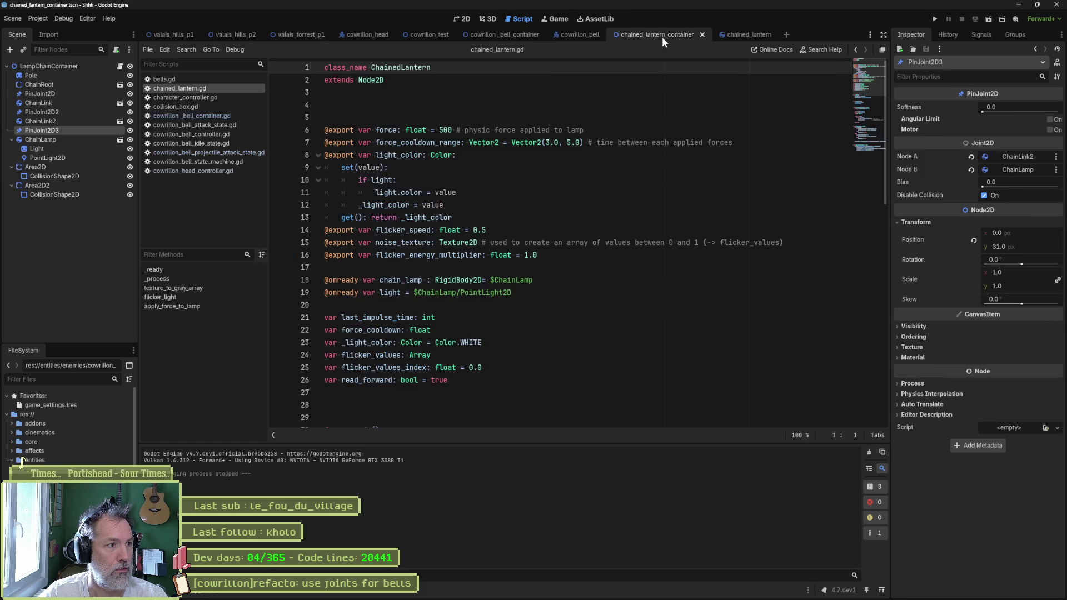
pyautogui.middleClick(662, 37)
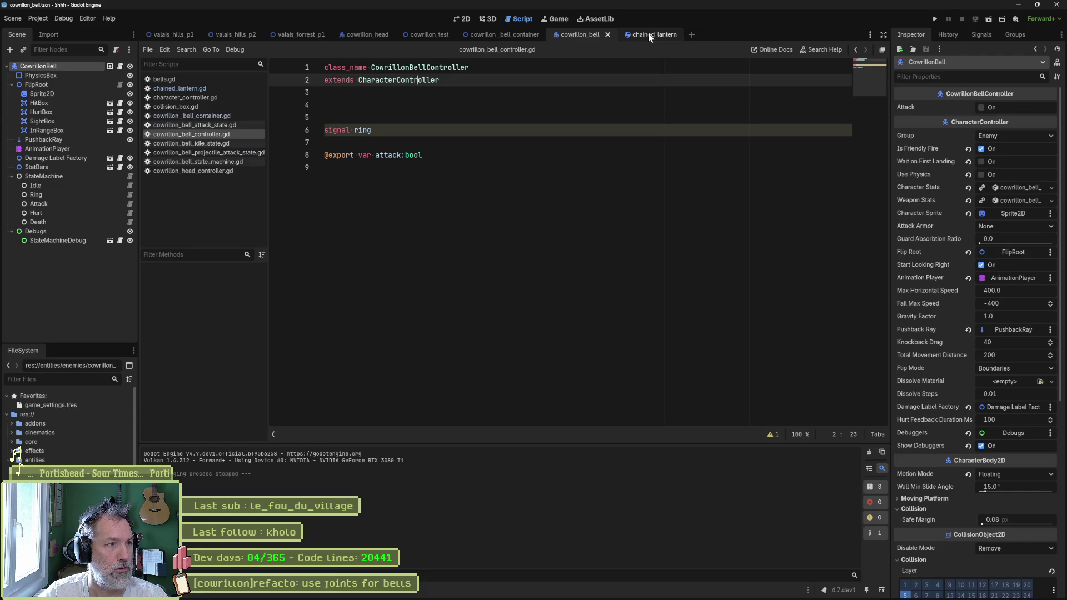
pyautogui.click(648, 34)
pyautogui.middleClick(648, 35)
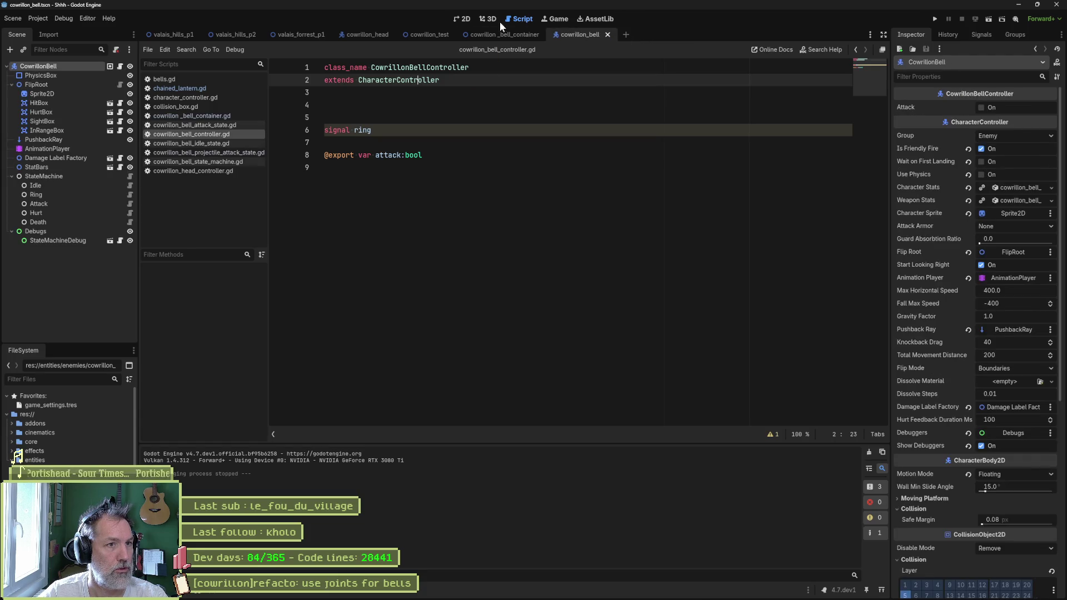
# - Move the CowrillonBellContainer root to (58, 46) in 2D, then save and test-run
pyautogui.hotkey('ctrl', 'F1')
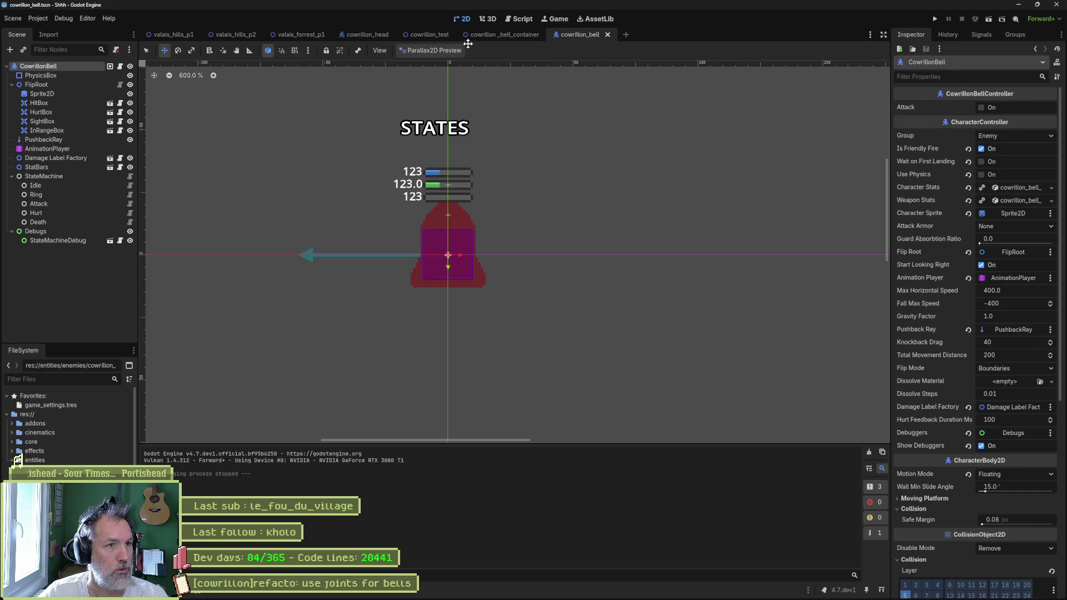
pyautogui.click(500, 37)
pyautogui.scroll(-2, 512, 137)
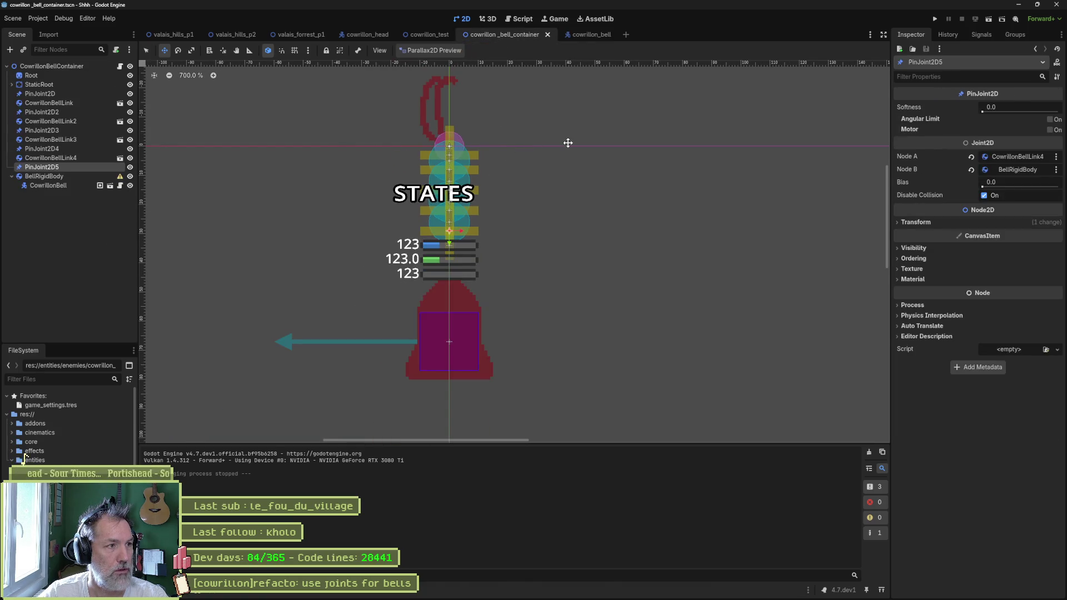
pyautogui.click(51, 66)
pyautogui.moveTo(561, 177); pyautogui.dragTo(738, 306)
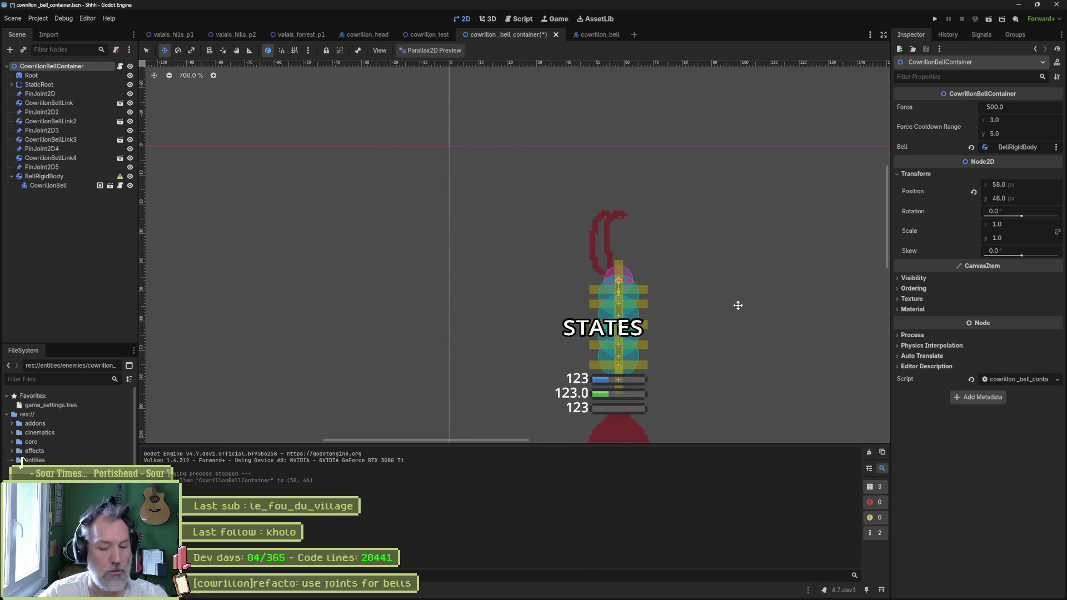
pyautogui.press('F6')
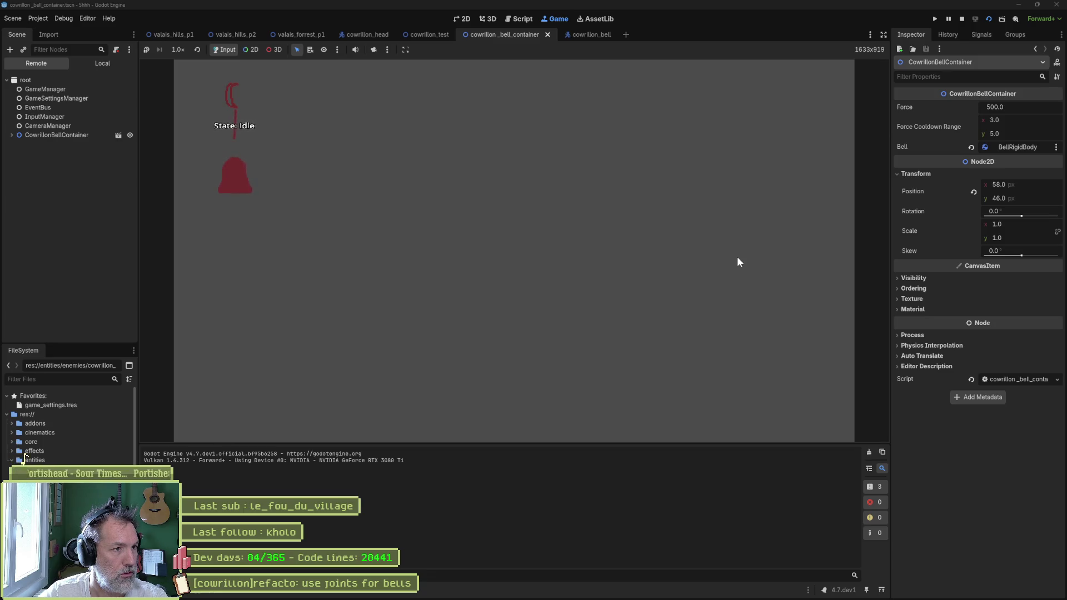
pyautogui.press('F8')
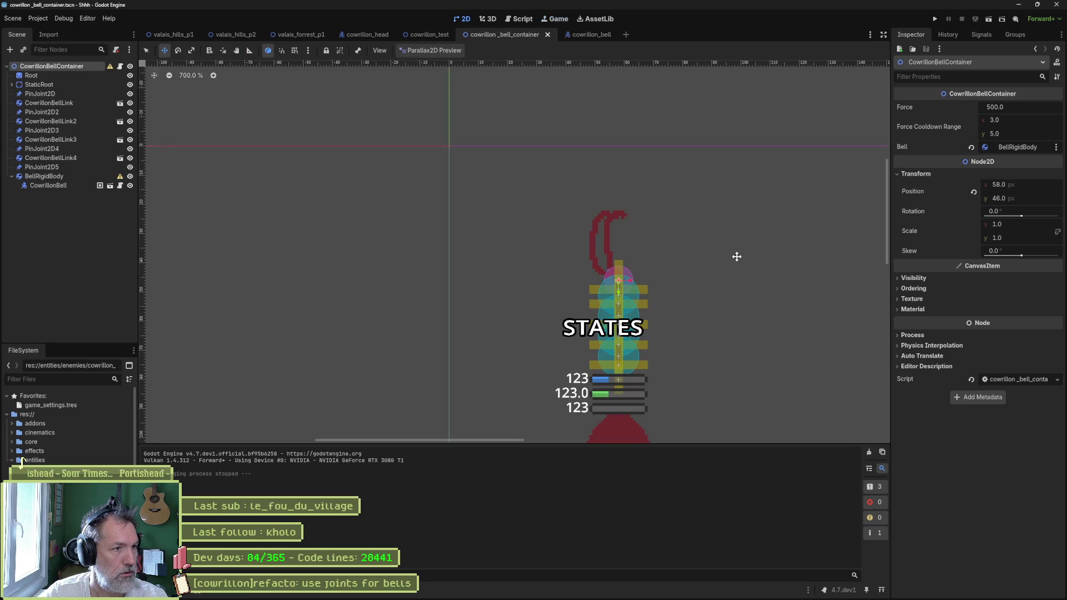
# - Raise CowrillonBell by 10 px, save and test-run again, then select BellRigidBody
pyautogui.press('f')
pyautogui.click(65, 175)
pyautogui.click(64, 185)
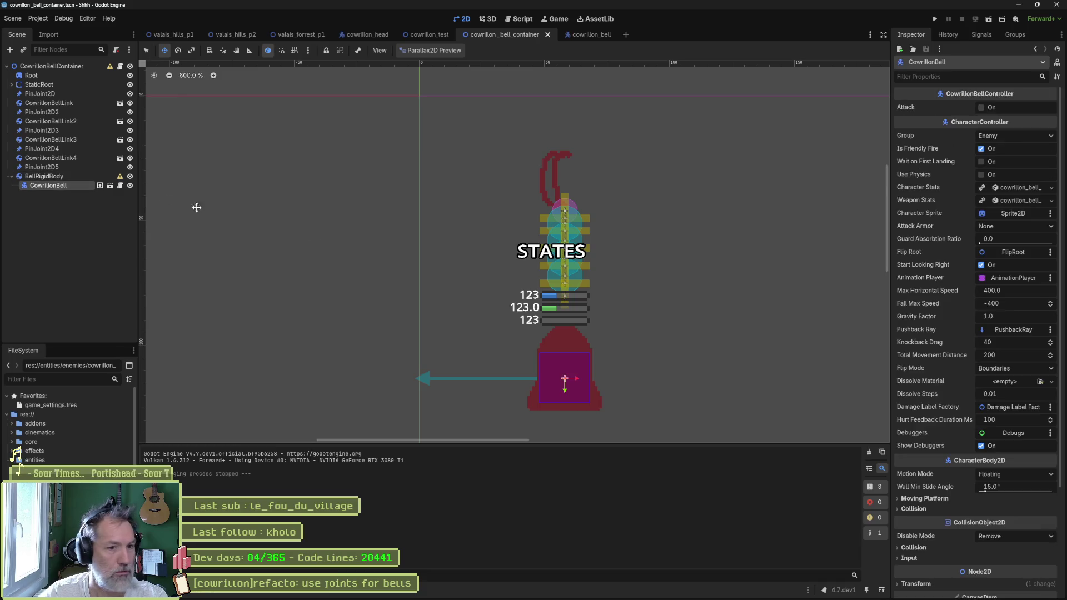
pyautogui.moveTo(563, 388); pyautogui.dragTo(569, 343)
pyautogui.press('F6')
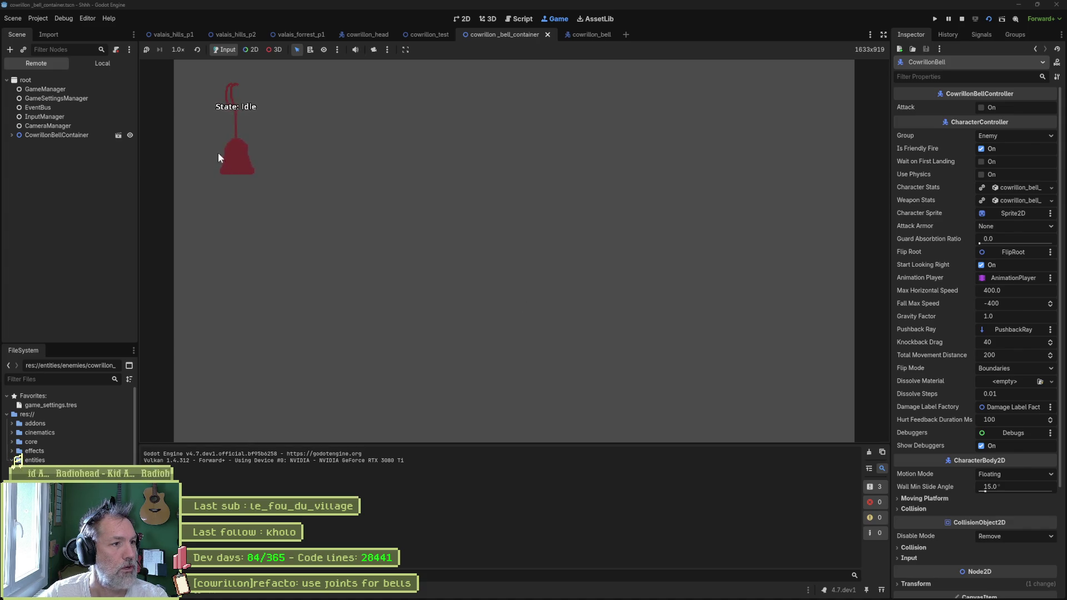
pyautogui.press('F8')
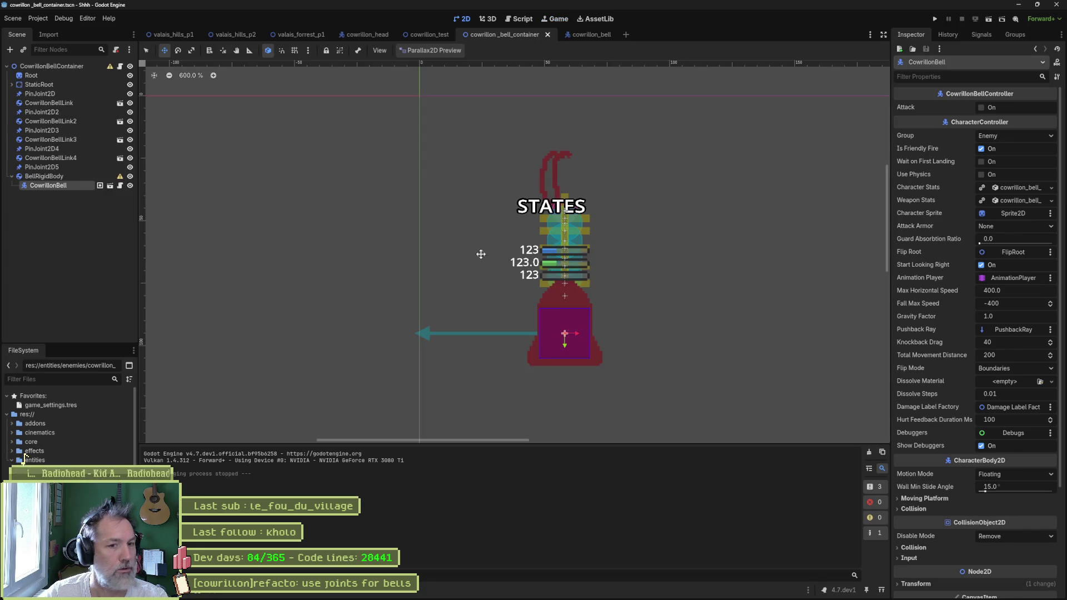
pyautogui.click(43, 176)
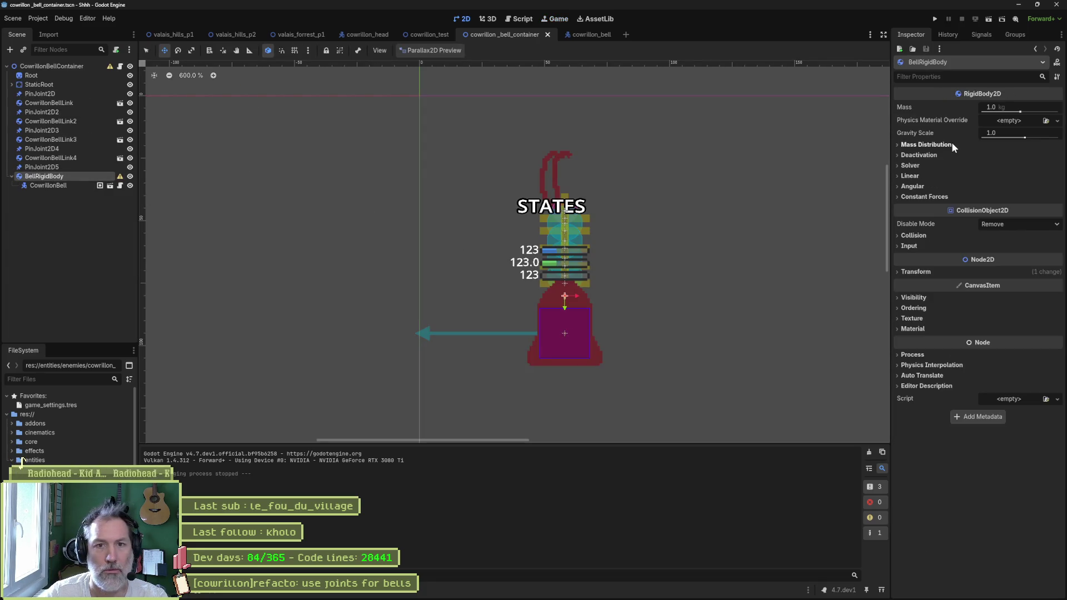
pyautogui.click(925, 188)
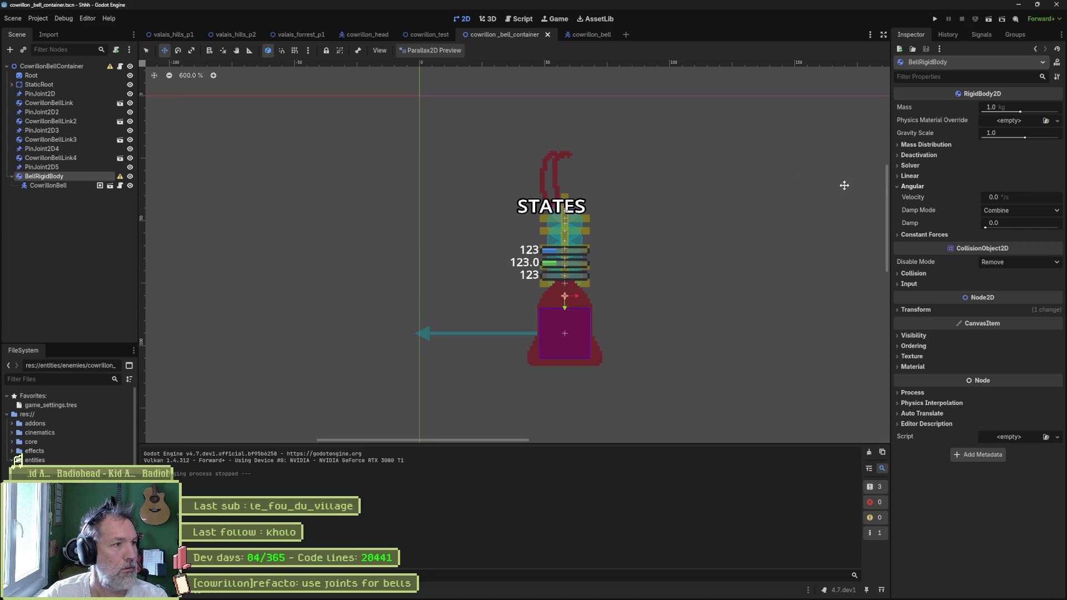
pyautogui.click(73, 169)
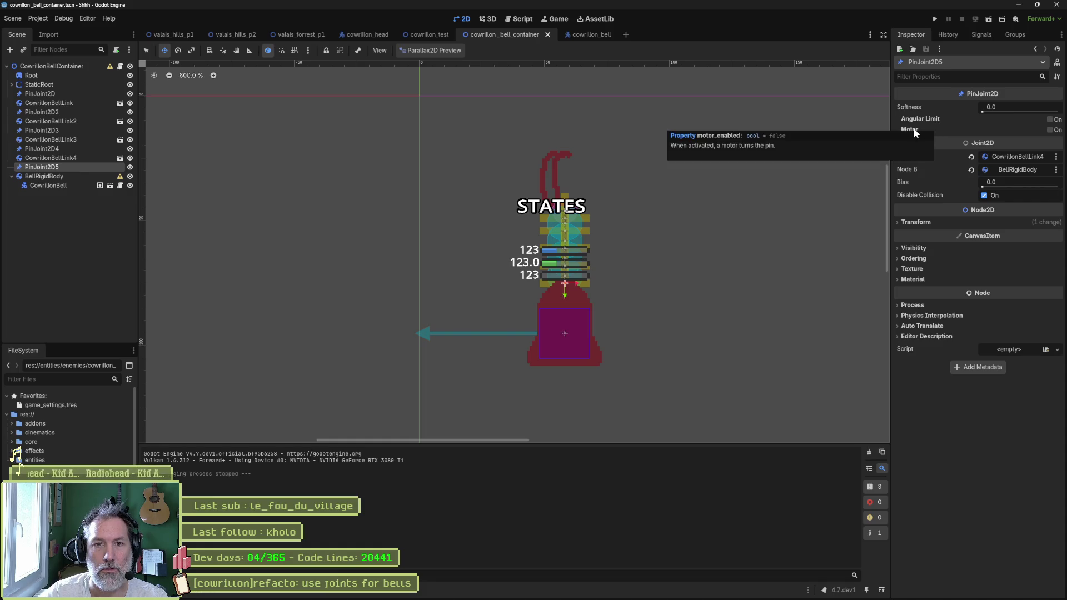
pyautogui.moveTo(909, 128)
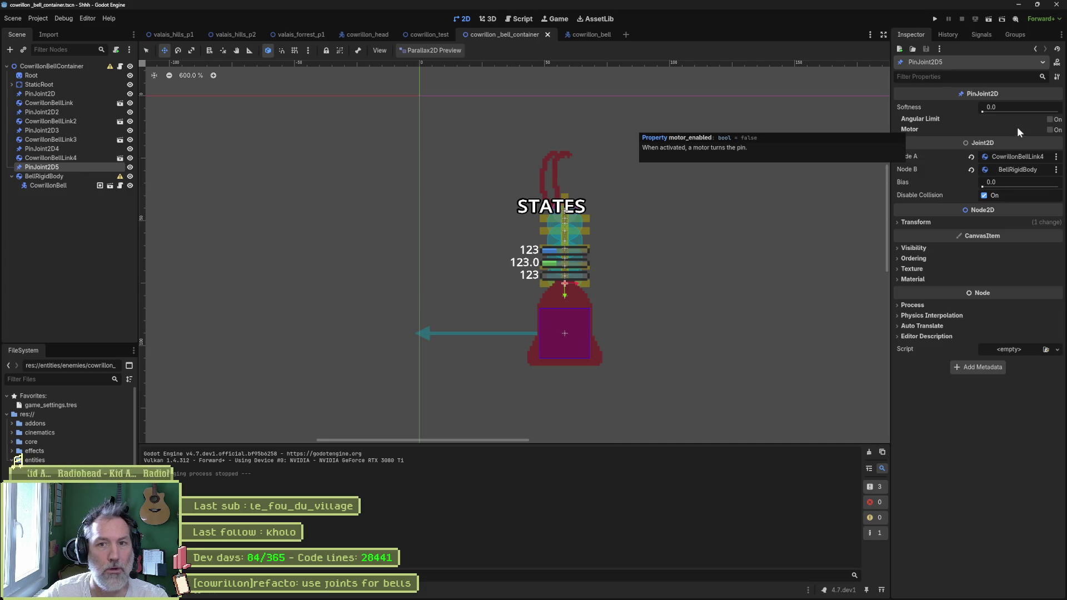
pyautogui.click(1051, 131)
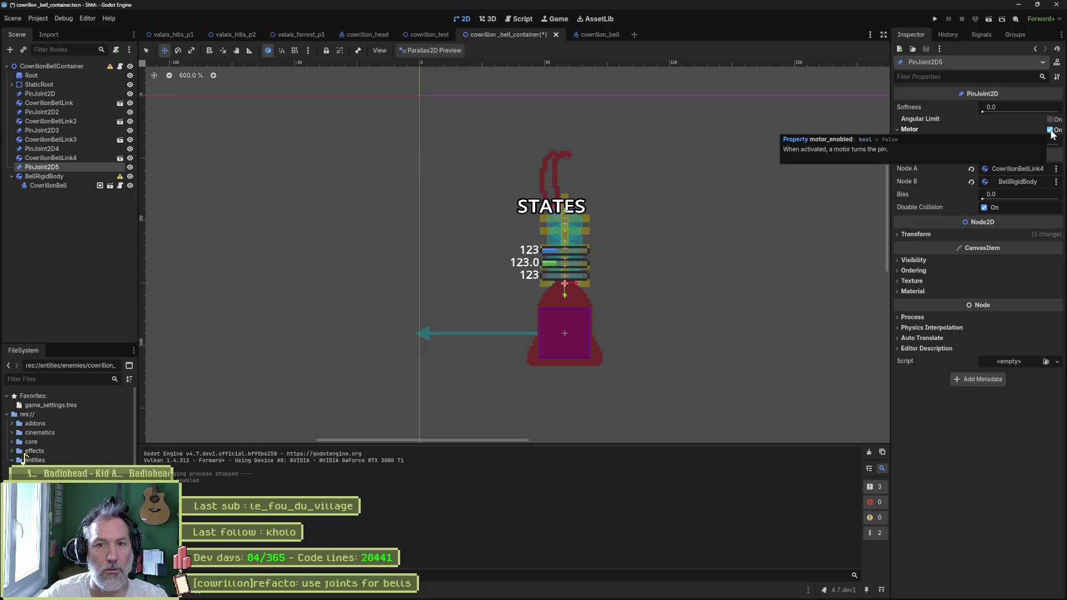
pyautogui.click(1051, 131)
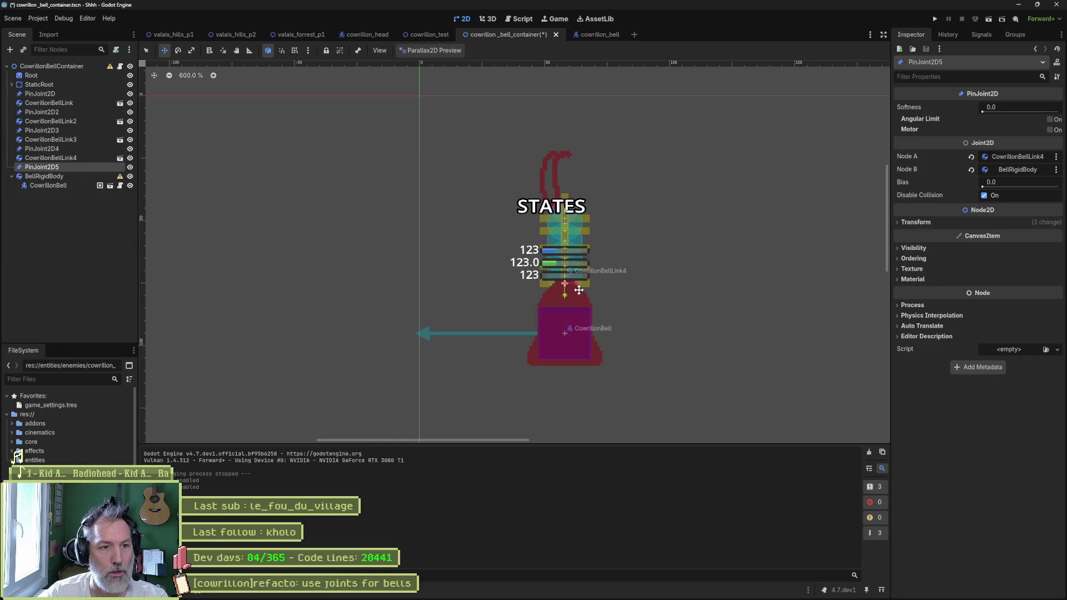
pyautogui.scroll(2, 586, 309)
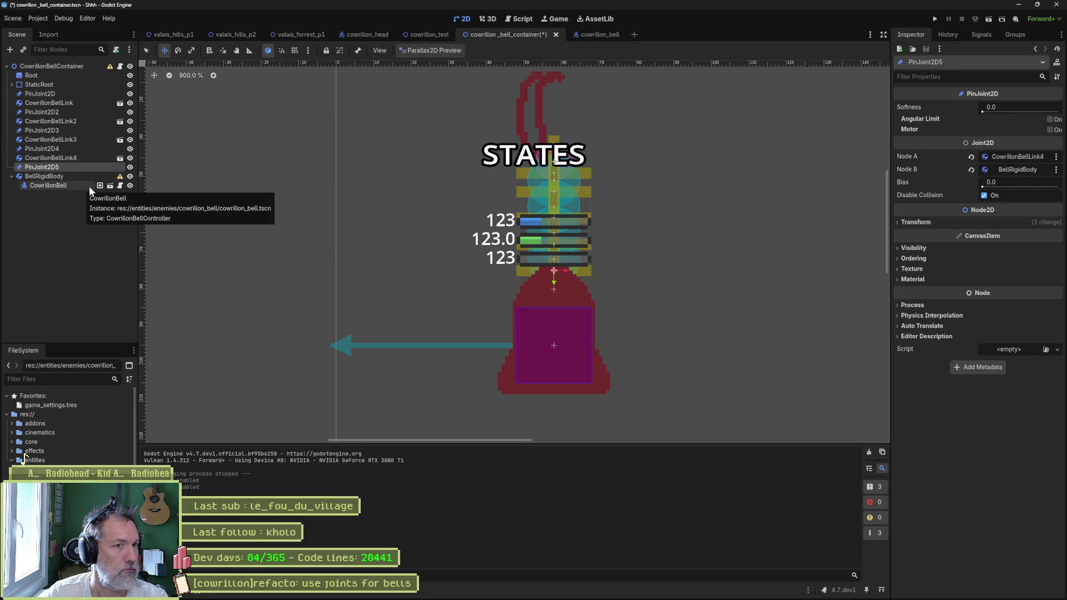
# - Save and run the scene, then set the live container's Force to 100 in the Remote tree
pyautogui.press('F6')
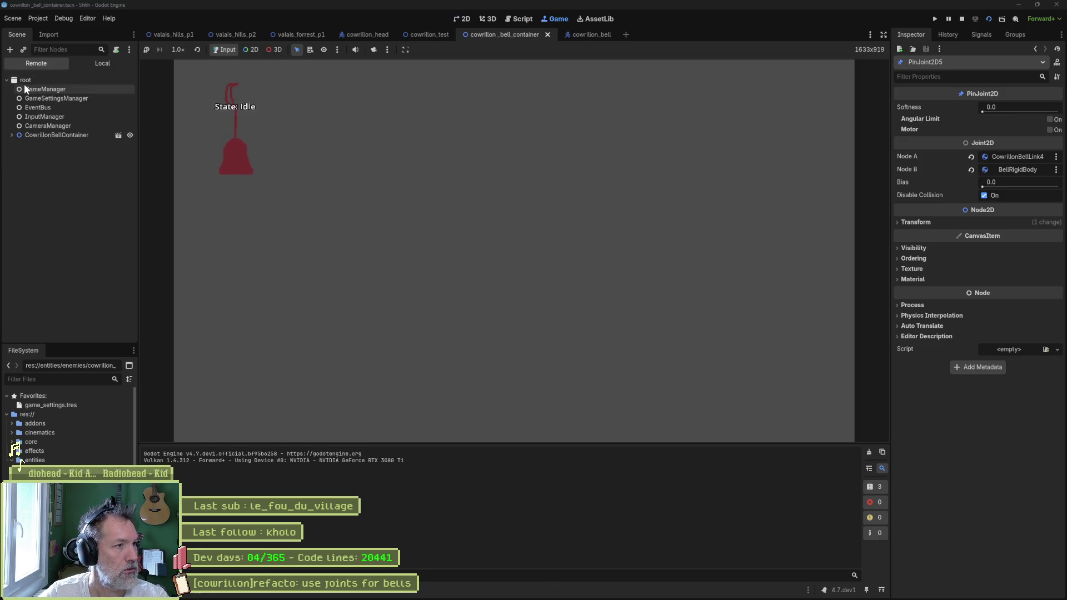
pyautogui.doubleClick(42, 134)
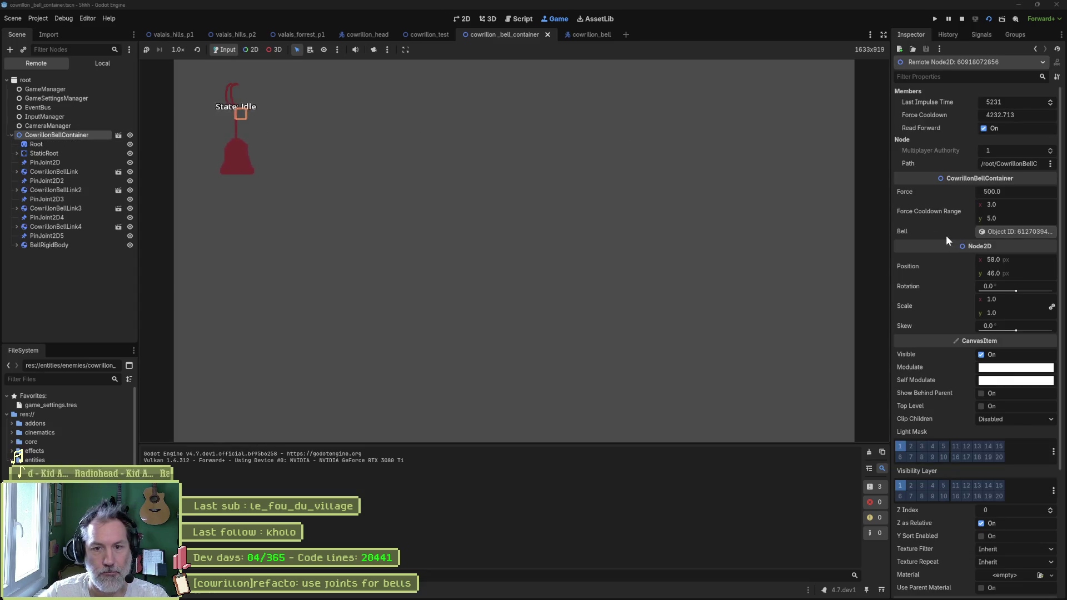
pyautogui.moveTo(1019, 259)
pyautogui.mouseDown()
pyautogui.moveTo(998, 259)
pyautogui.moveTo(1017, 259)
pyautogui.moveTo(1007, 259)
pyautogui.mouseUp()
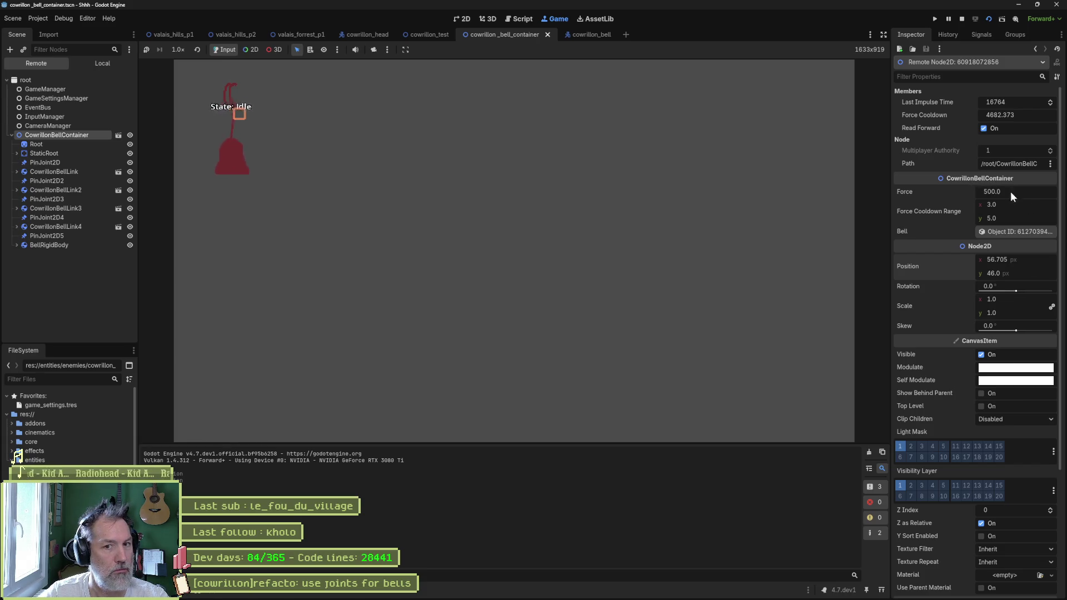
pyautogui.moveTo(1029, 192); pyautogui.dragTo(1023, 192)
pyautogui.click(1033, 191)
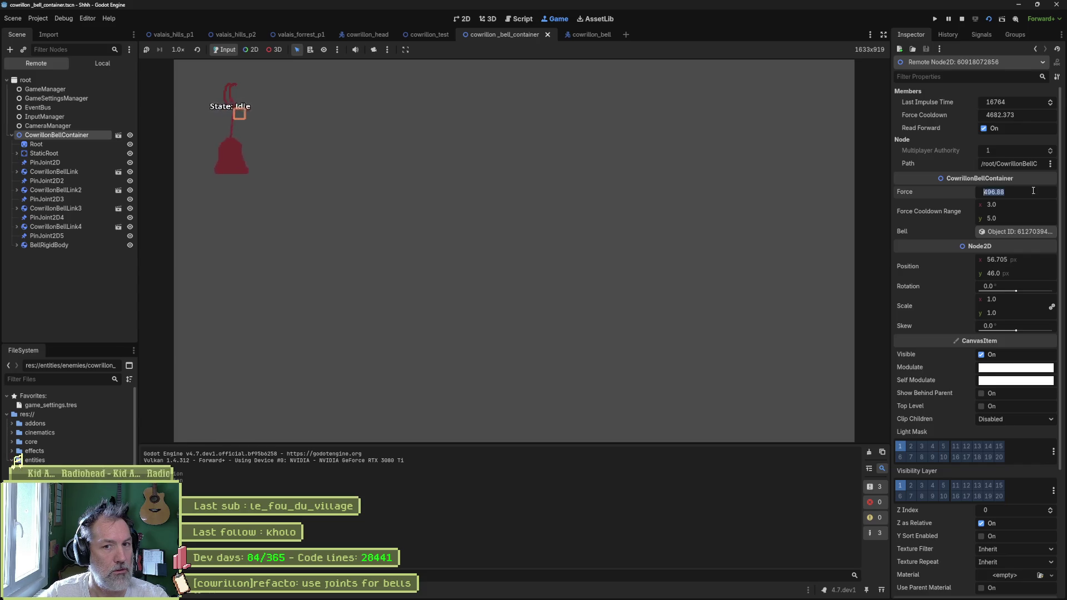
pyautogui.write('100')
pyautogui.press('Return')
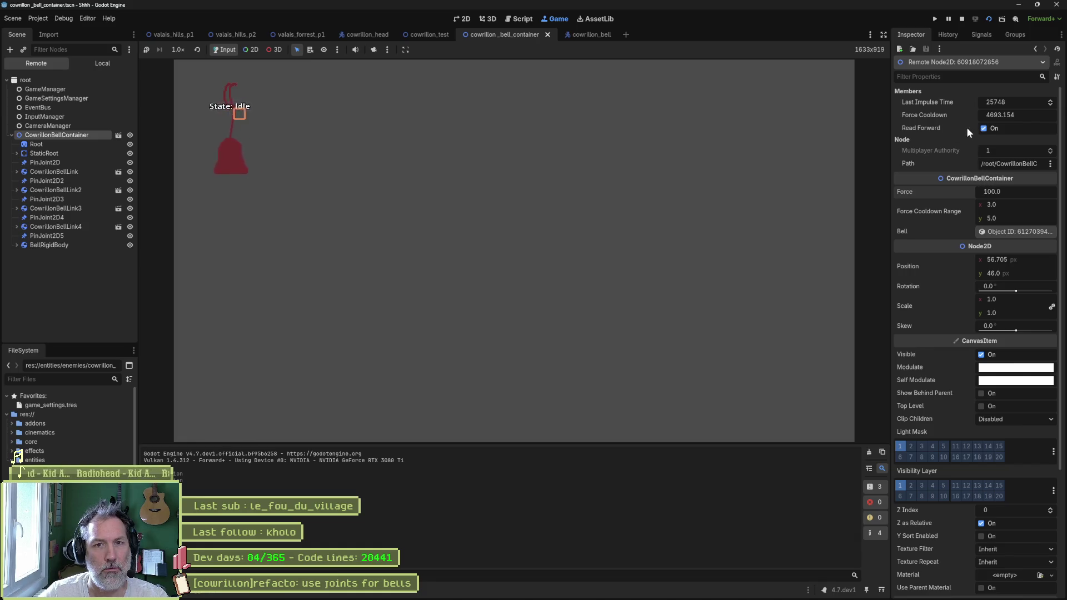
# - Toggle Read Forward, try skewing and rotating the live container, then select BellRigidBody
pyautogui.click(984, 128)
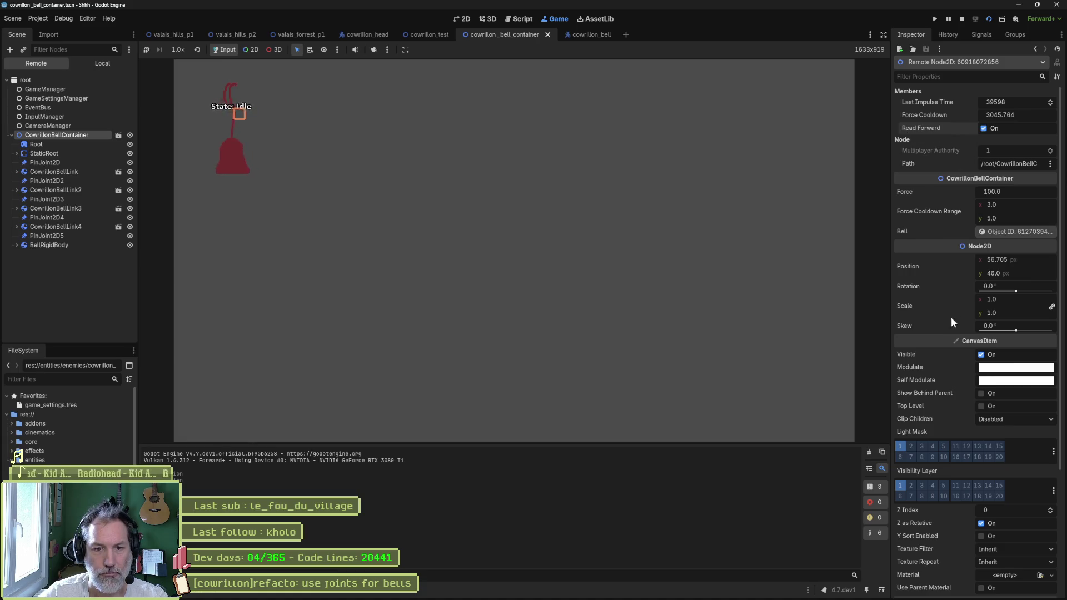
pyautogui.moveTo(1013, 330)
pyautogui.mouseDown()
pyautogui.moveTo(1000, 330)
pyautogui.moveTo(1018, 332)
pyautogui.mouseUp()
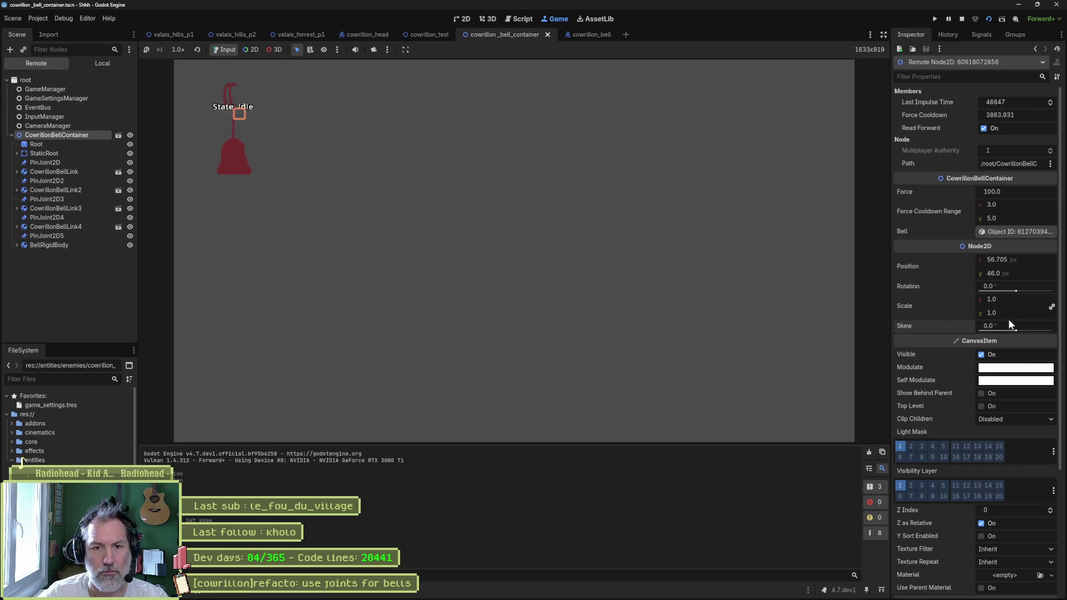
pyautogui.moveTo(1017, 290); pyautogui.dragTo(1021, 294)
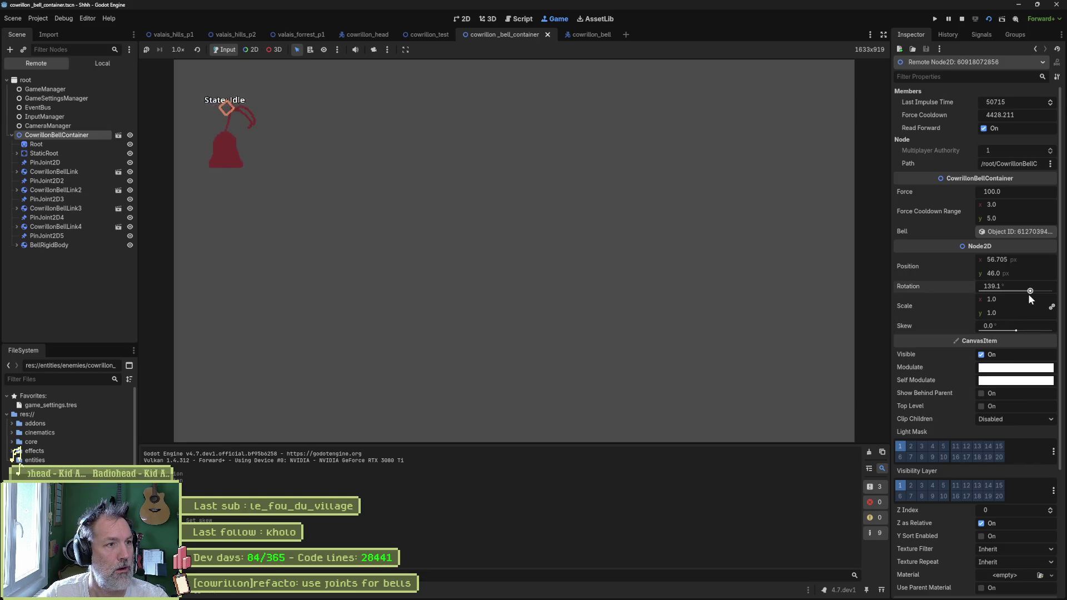
pyautogui.moveTo(1017, 293)
pyautogui.mouseDown()
pyautogui.moveTo(997, 291)
pyautogui.moveTo(1045, 303)
pyautogui.moveTo(1036, 301)
pyautogui.mouseUp()
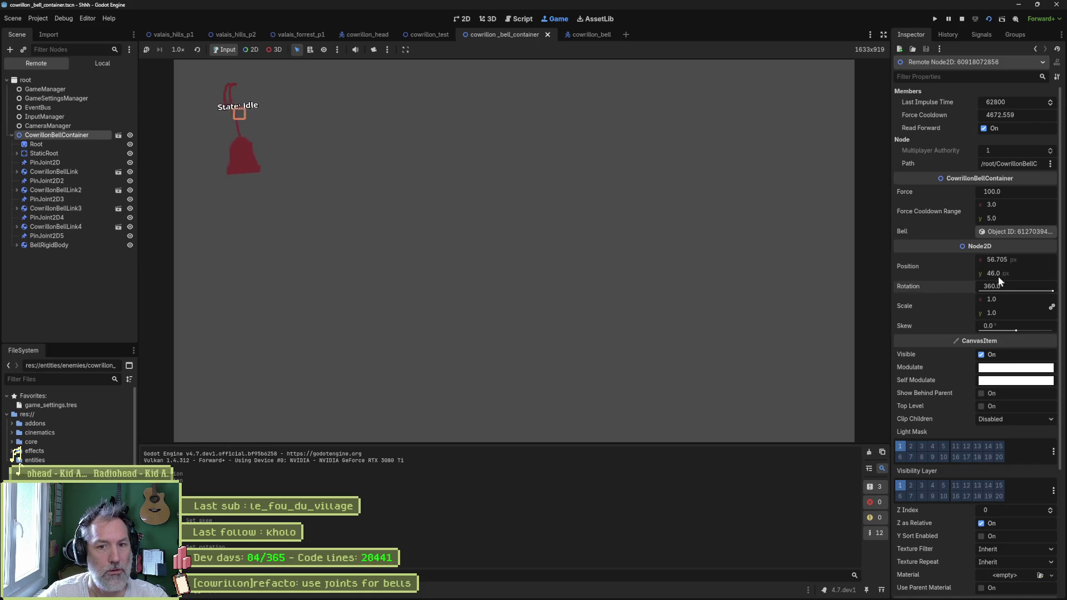
pyautogui.scroll(-5, 926, 323)
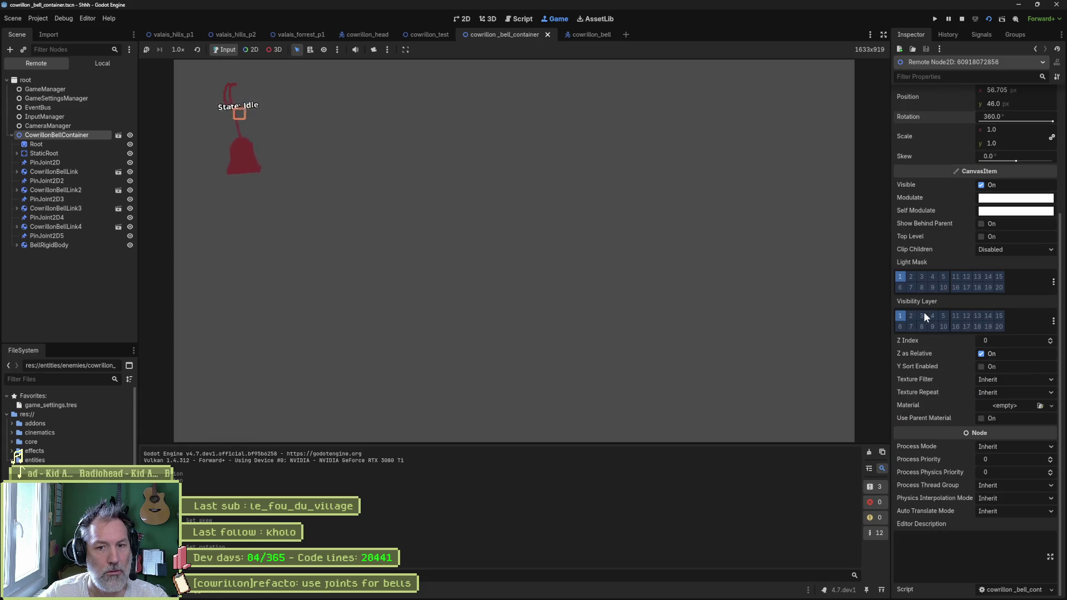
pyautogui.scroll(4, 933, 312)
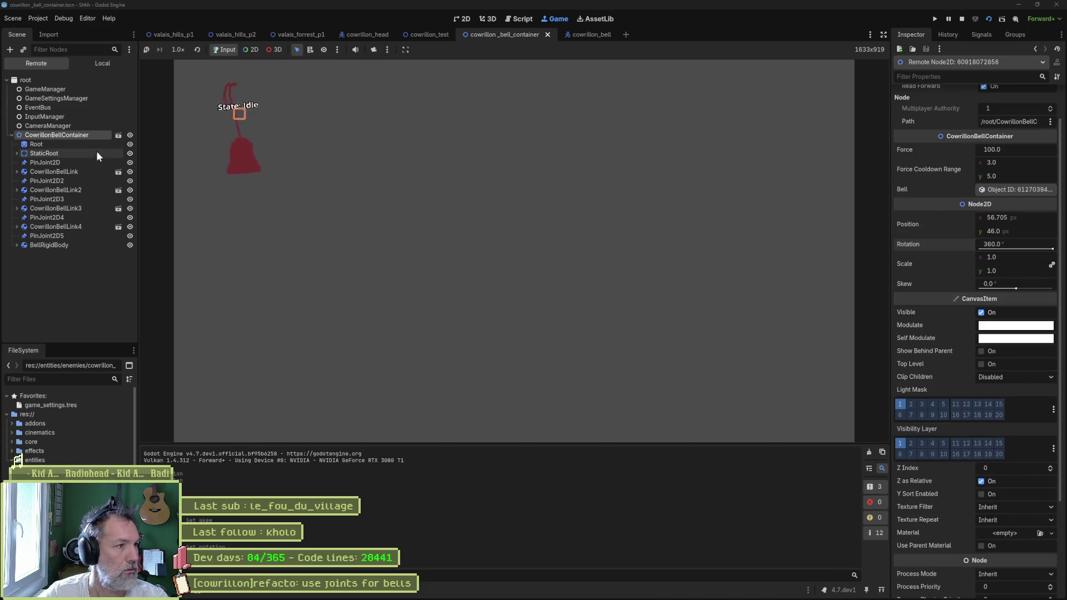
pyautogui.click(63, 244)
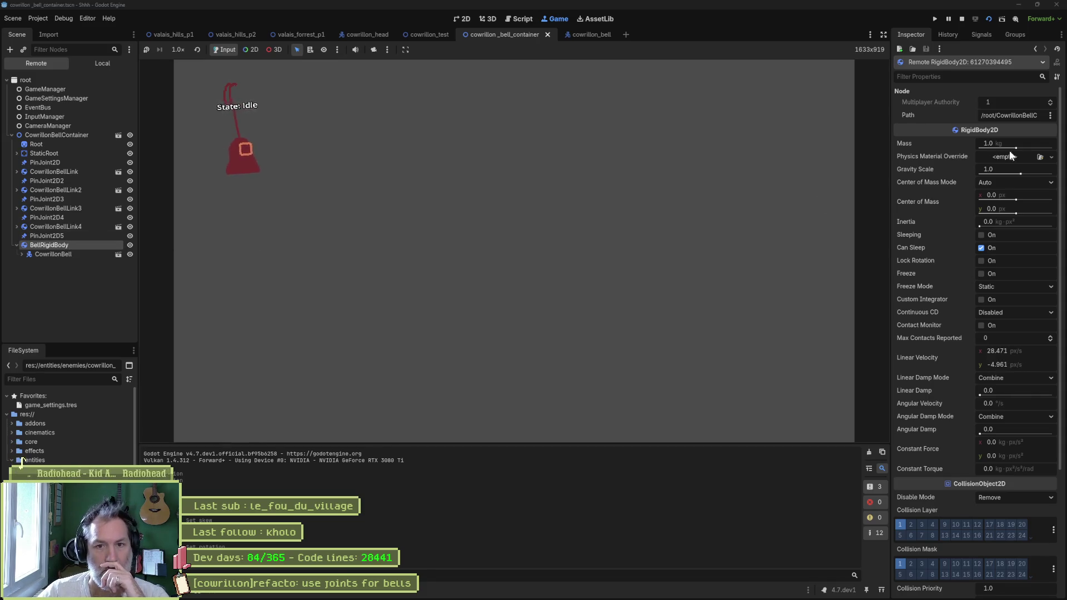
# - Adjust the live bell body's mass and gravity scale and give it a custom, offset center of mass
pyautogui.moveTo(1009, 146)
pyautogui.mouseDown()
pyautogui.moveTo(1046, 148)
pyautogui.moveTo(1009, 149)
pyautogui.mouseUp()
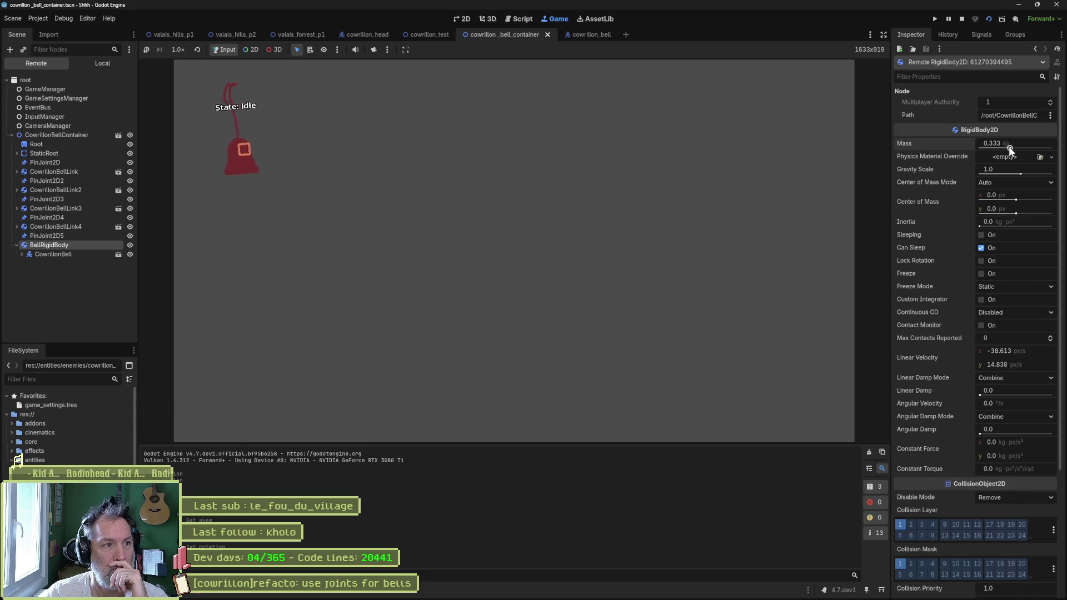
pyautogui.moveTo(1020, 172)
pyautogui.mouseDown()
pyautogui.moveTo(1007, 174)
pyautogui.moveTo(1046, 178)
pyautogui.moveTo(1036, 178)
pyautogui.mouseUp()
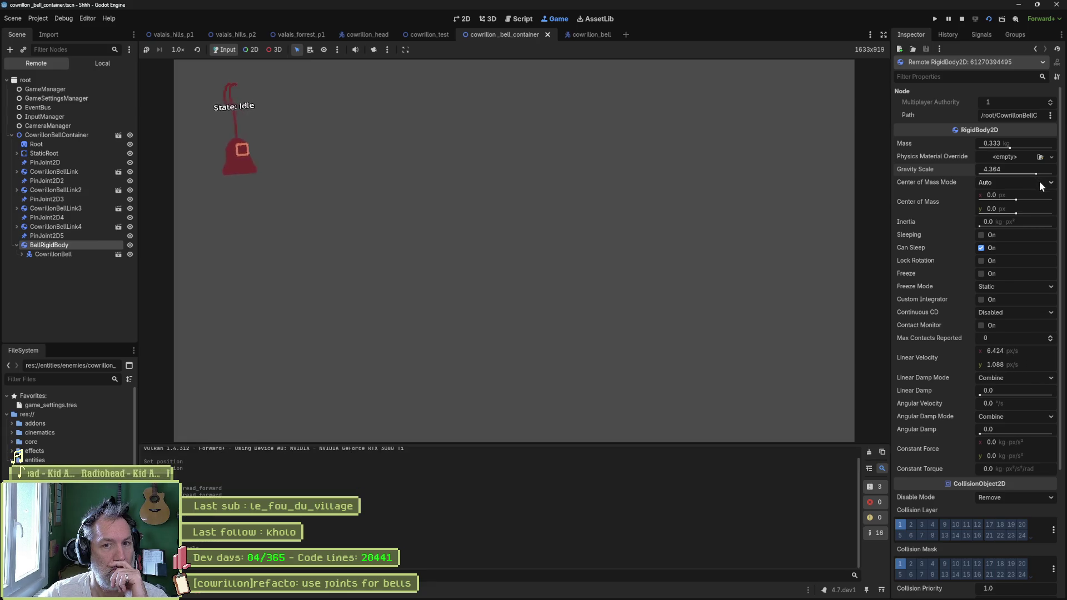
pyautogui.click(1040, 182)
pyautogui.click(1025, 205)
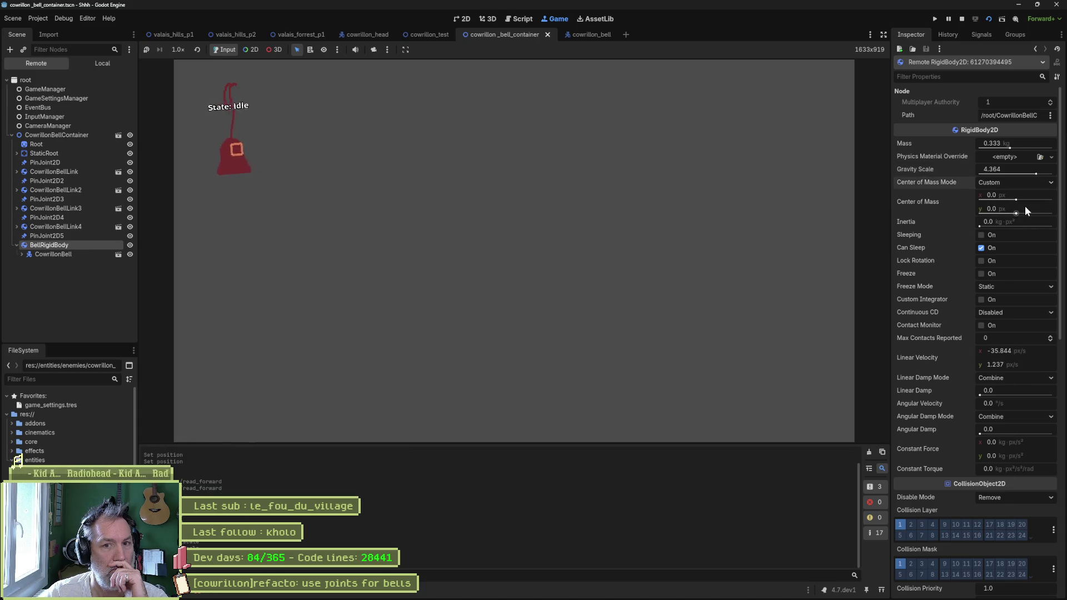
pyautogui.moveTo(1017, 212)
pyautogui.mouseDown()
pyautogui.moveTo(966, 209)
pyautogui.moveTo(1053, 213)
pyautogui.moveTo(991, 202)
pyautogui.moveTo(1011, 201)
pyautogui.mouseUp()
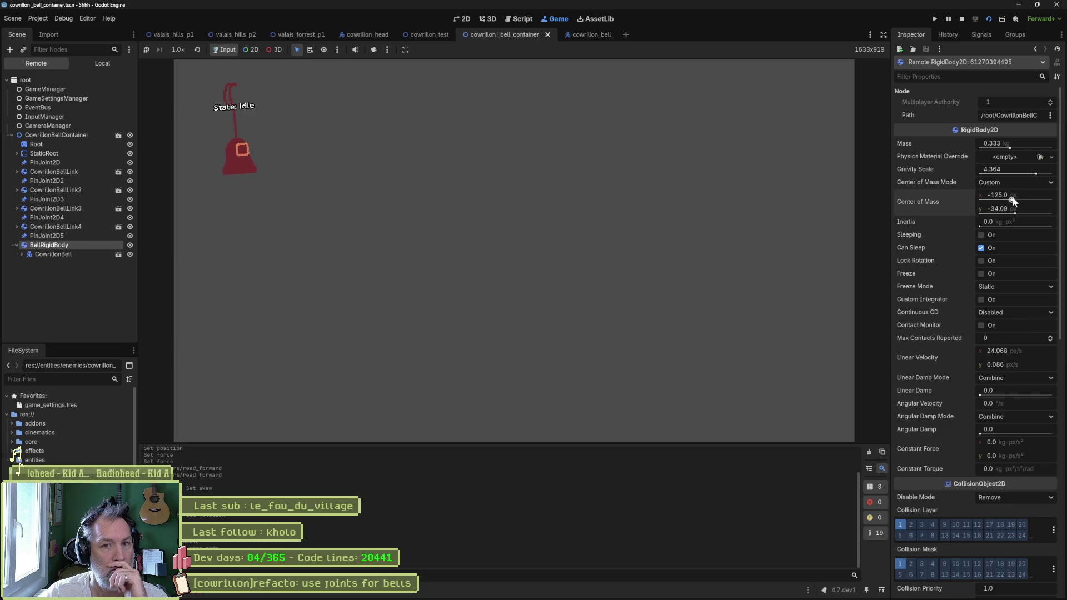
# - Adjust its inertia, toggle sleeping, set Angular Damp Mode to Replace, and stop the run
pyautogui.moveTo(982, 226); pyautogui.dragTo(994, 226)
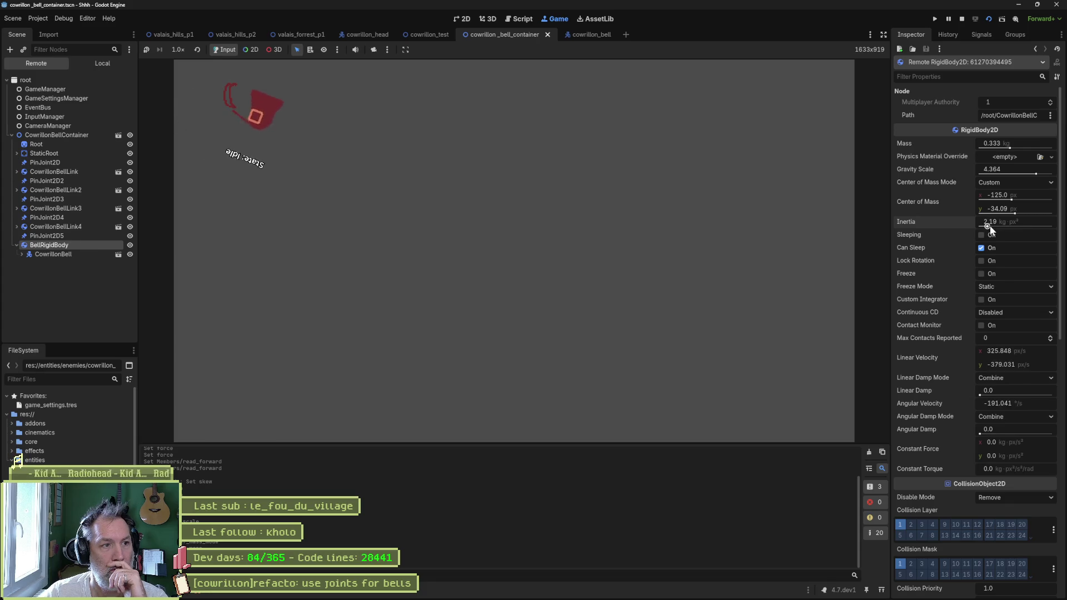
pyautogui.moveTo(988, 226)
pyautogui.mouseDown()
pyautogui.moveTo(979, 224)
pyautogui.moveTo(1015, 226)
pyautogui.moveTo(937, 223)
pyautogui.mouseUp()
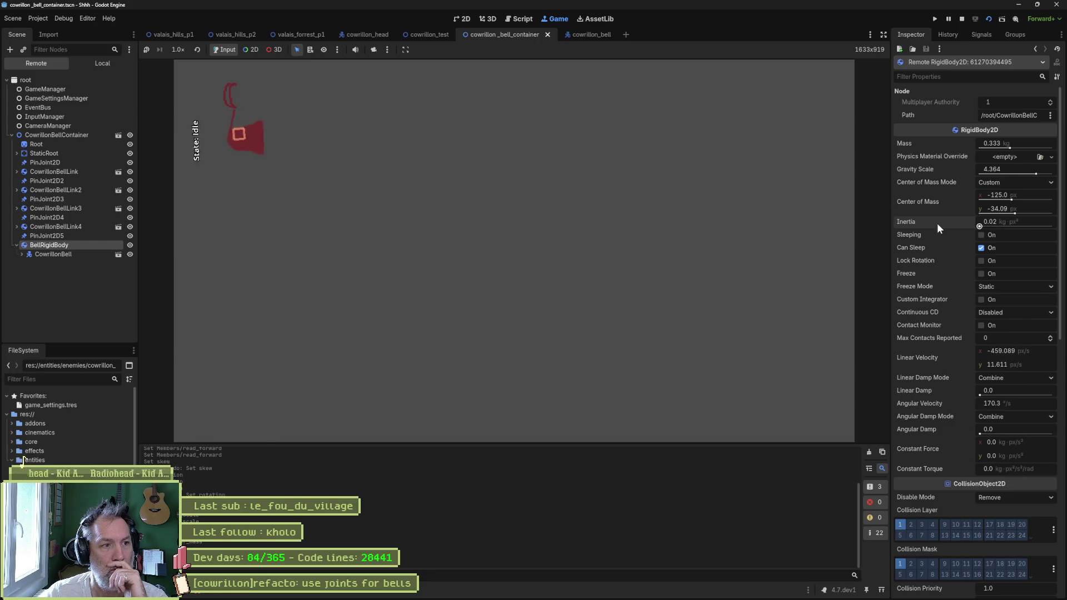
pyautogui.click(982, 235)
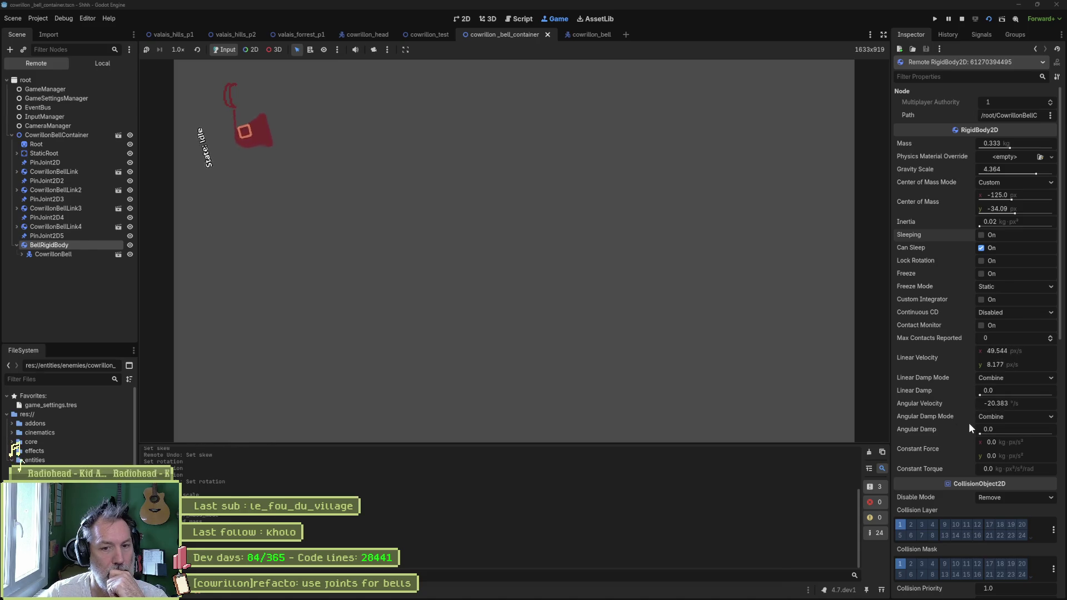
pyautogui.click(990, 418)
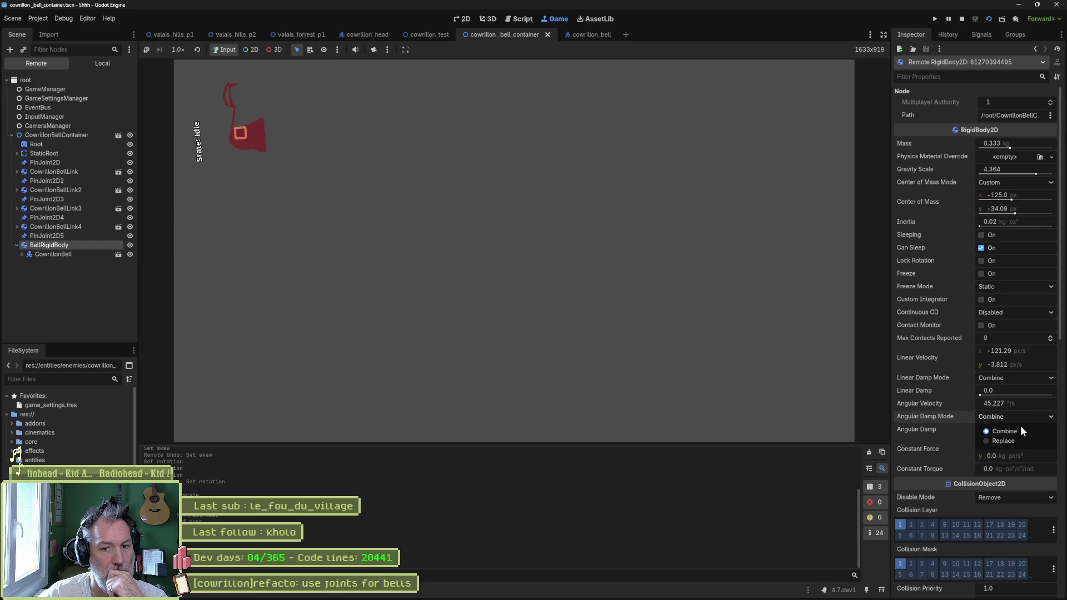
pyautogui.click(1019, 441)
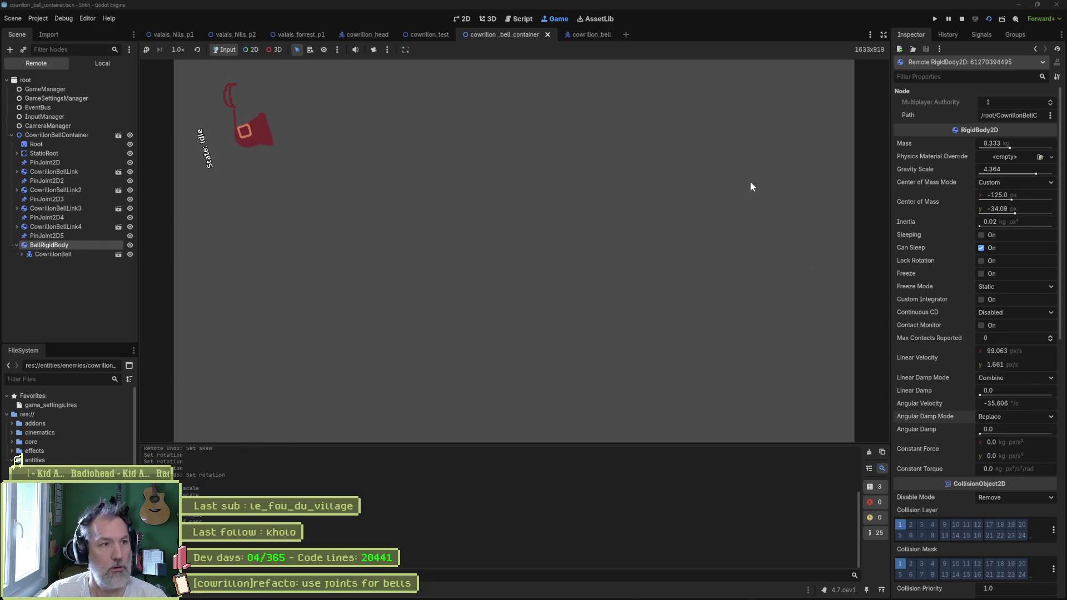
pyautogui.click(962, 18)
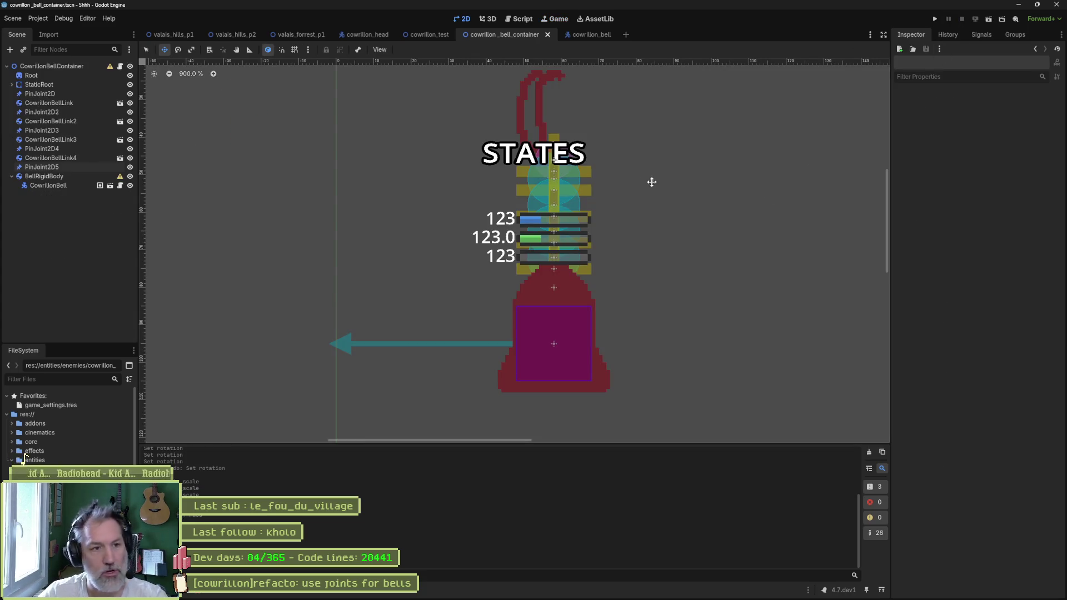
# - Zero the container's position, then instance cowrillon_bell_container.tscn under cowrillon_head's Bells node
pyautogui.click(79, 67)
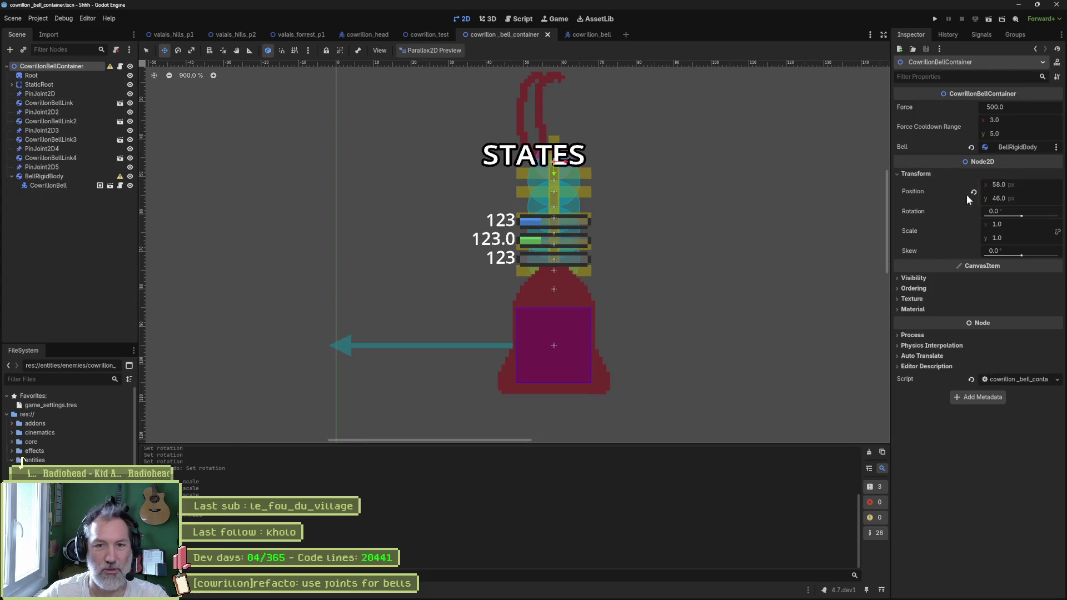
pyautogui.click(973, 192)
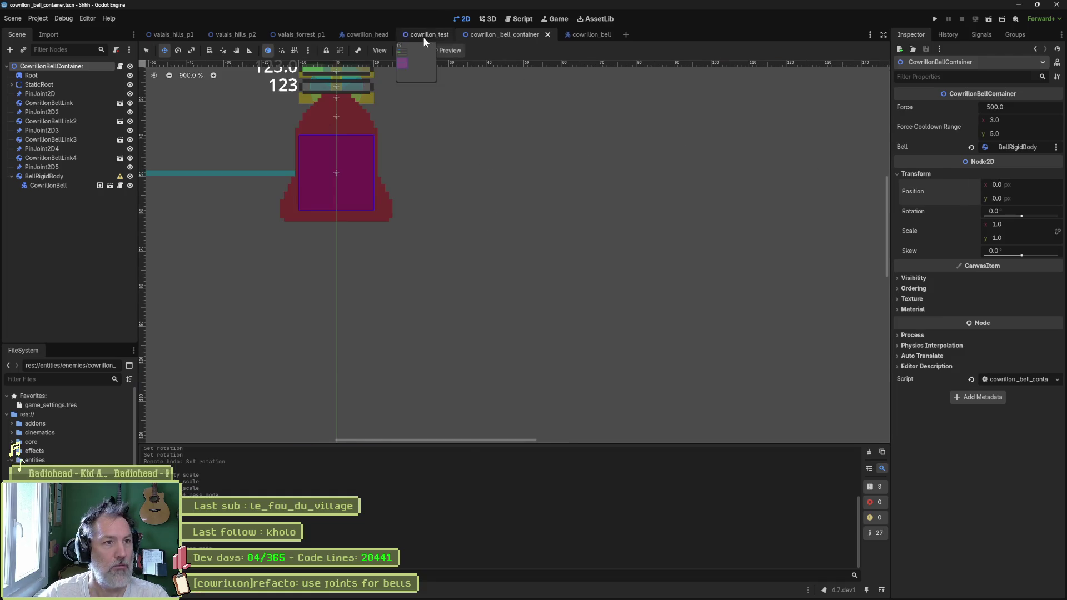
pyautogui.click(424, 35)
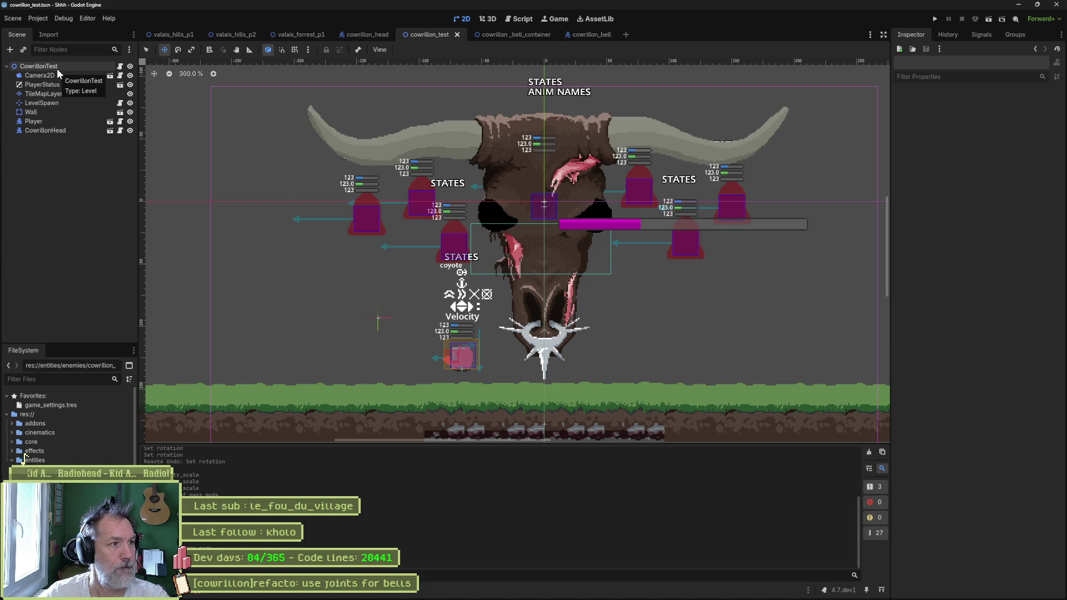
pyautogui.click(365, 34)
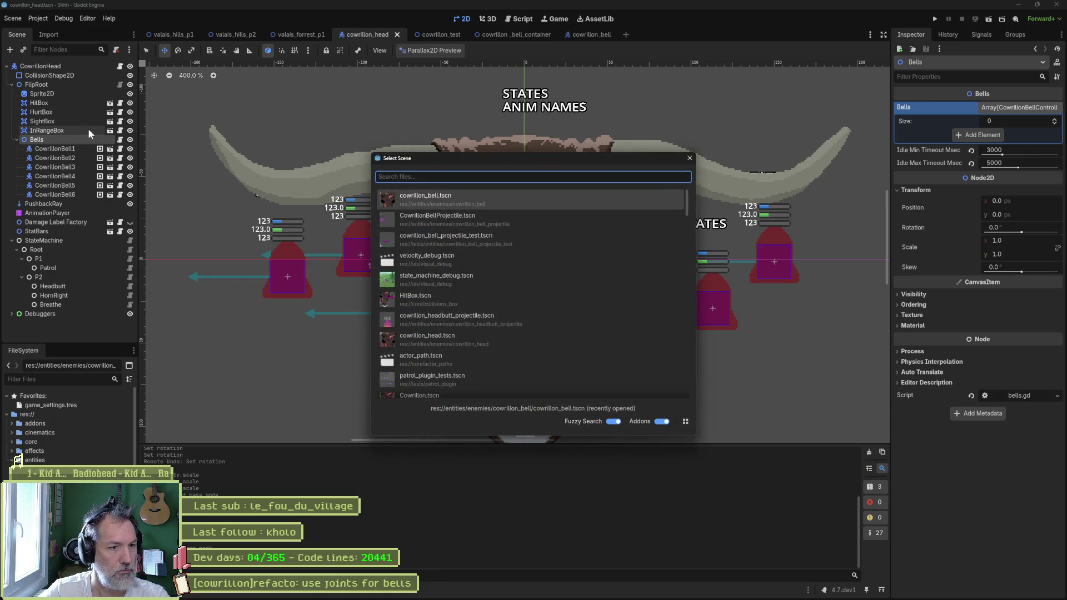
pyautogui.write('cowrillon_bel')
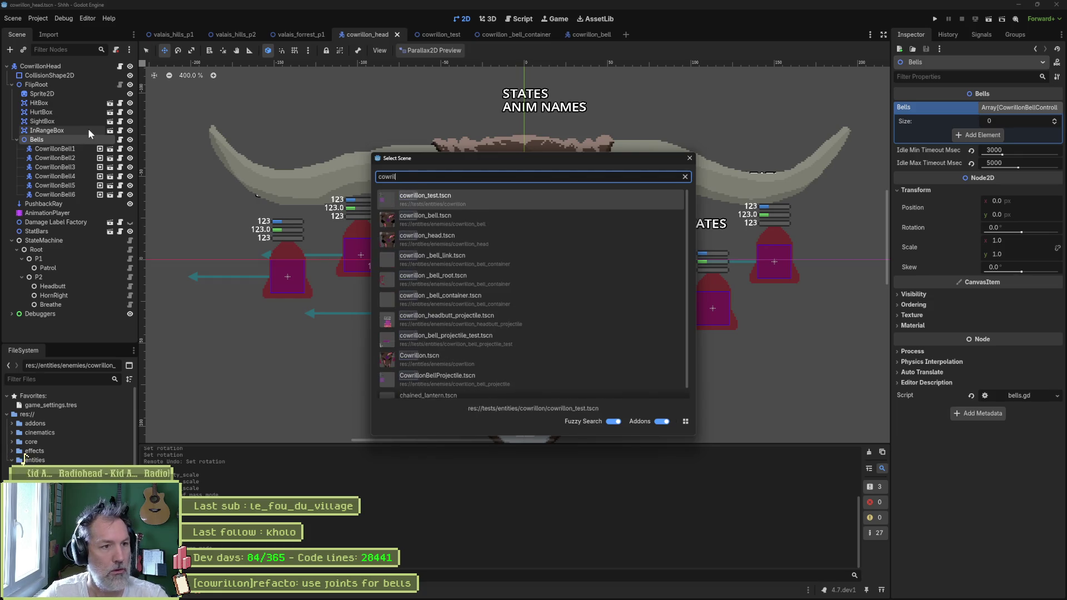
pyautogui.write('l_con')
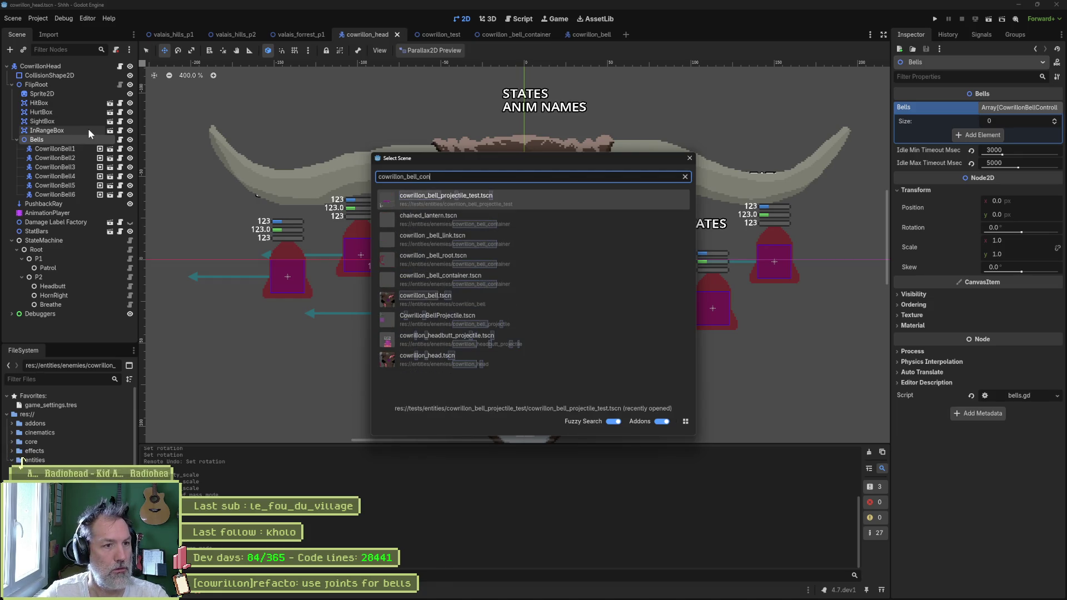
pyautogui.press('Down')
pyautogui.press('Down')
pyautogui.press('Down')
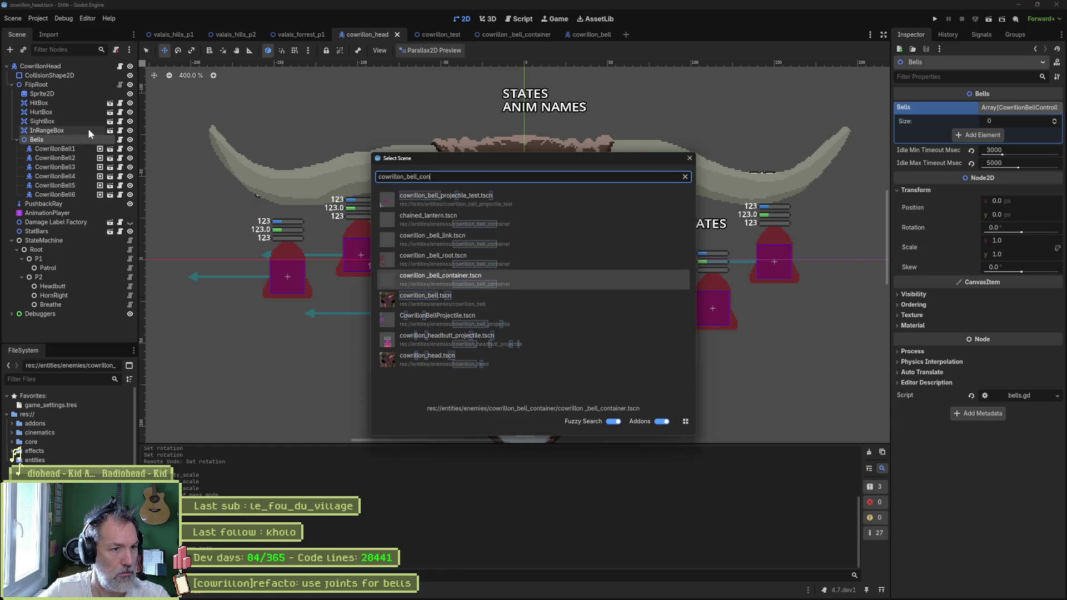
pyautogui.press('Return')
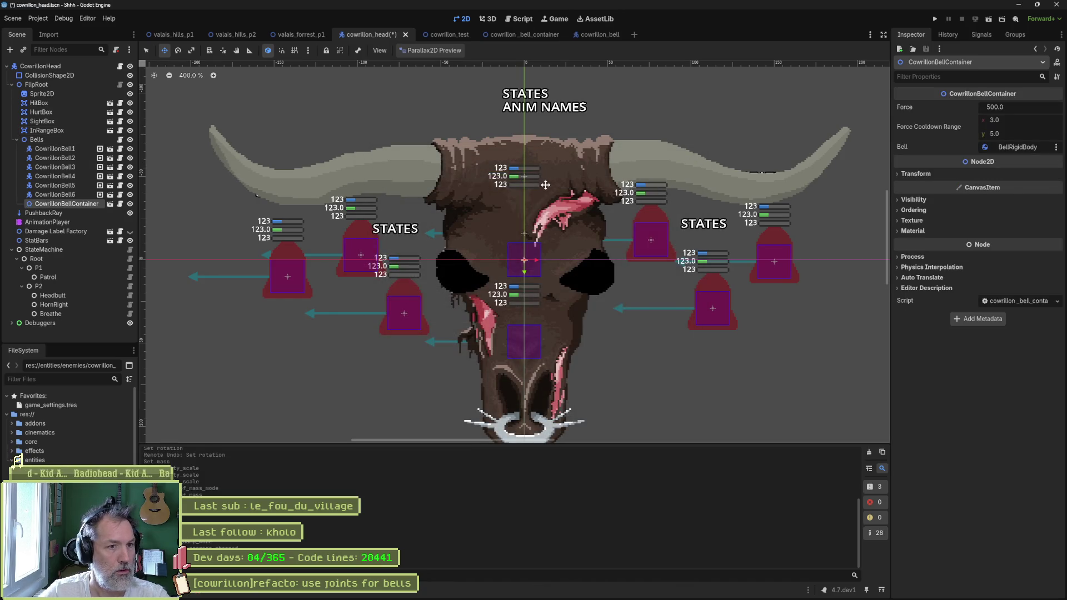
# - Move the new bell container right of the skull centre and test-run cowrillon_test
pyautogui.moveTo(590, 312)
pyautogui.mouseDown()
pyautogui.moveTo(761, 353)
pyautogui.moveTo(848, 325)
pyautogui.moveTo(909, 244)
pyautogui.mouseUp()
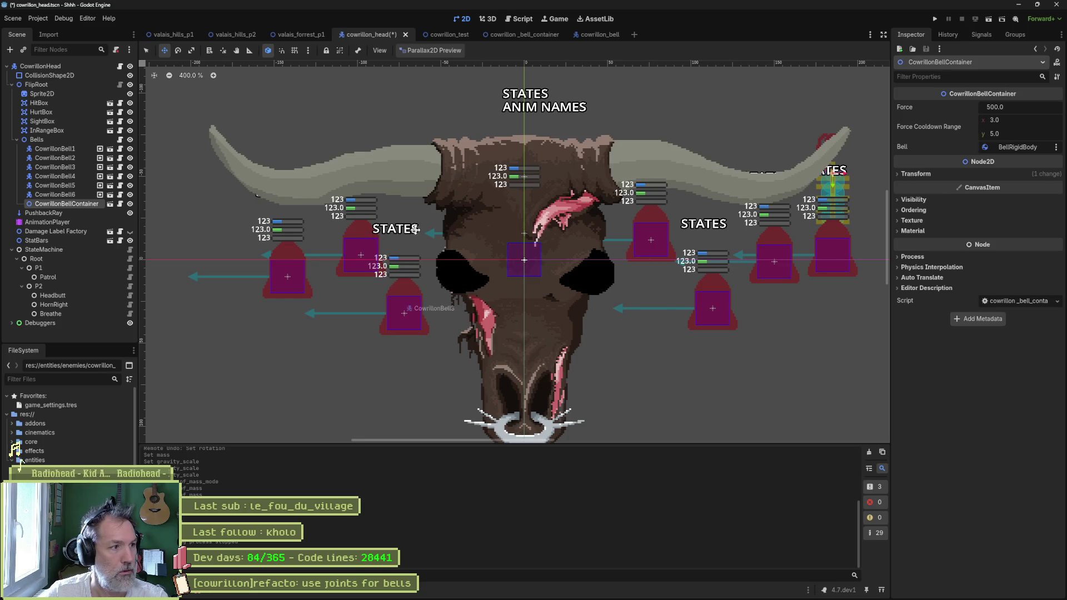
pyautogui.click(450, 35)
pyautogui.press('F6')
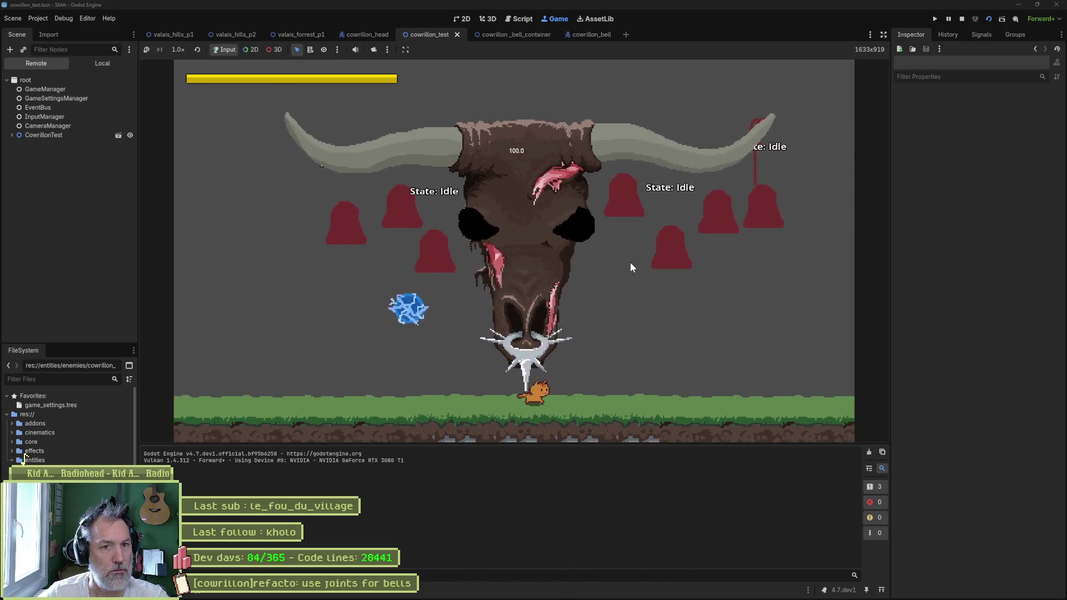
pyautogui.press('F8')
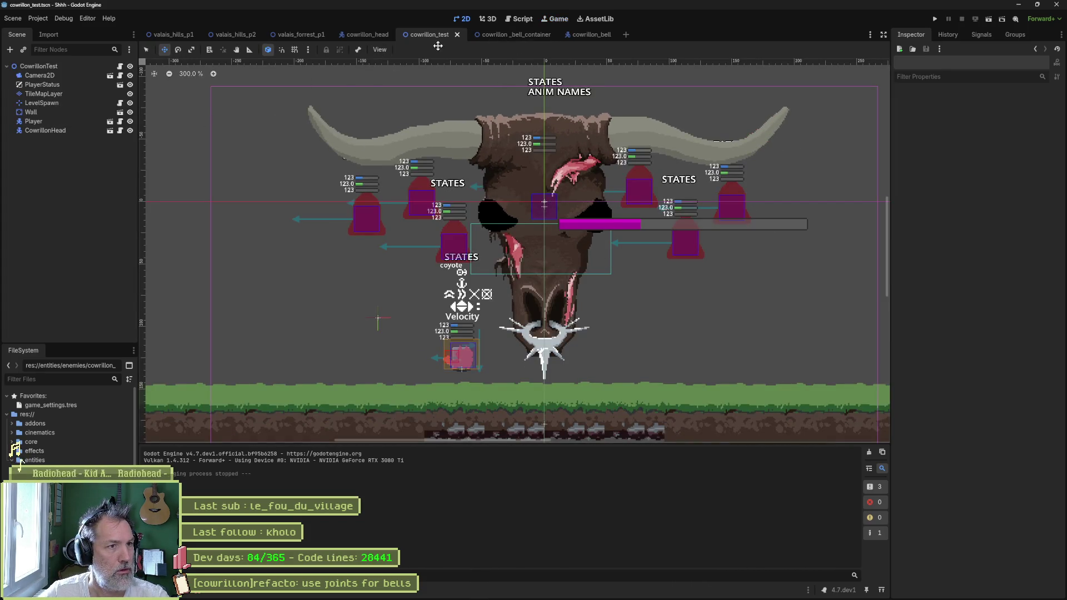
# - Hide CowrillonBell3, move the bell container into its place, then save and run
pyautogui.click(366, 38)
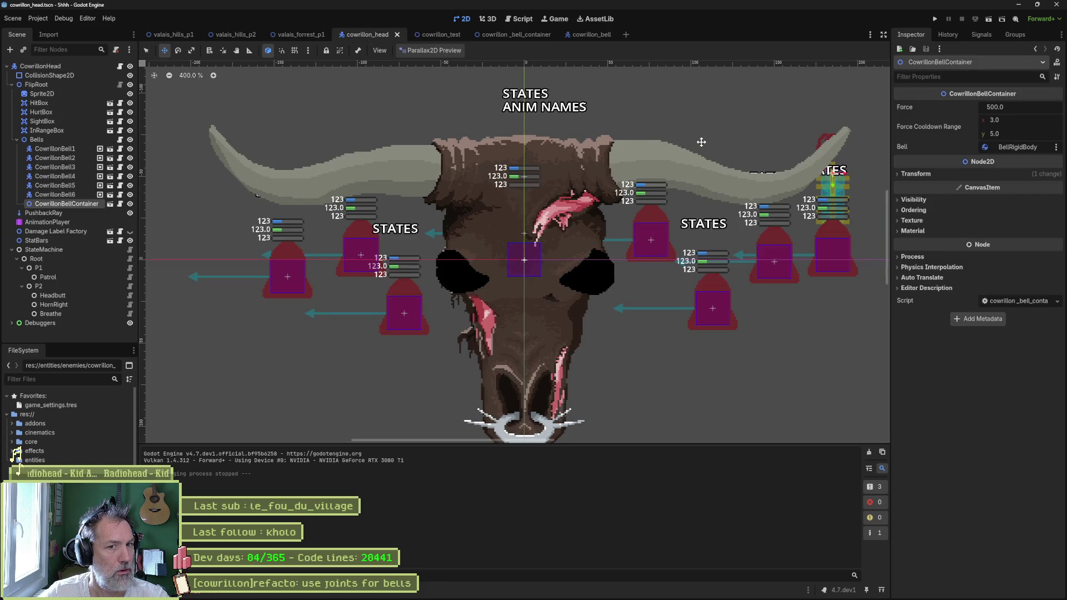
pyautogui.moveTo(701, 143)
pyautogui.mouseDown()
pyautogui.moveTo(530, 140)
pyautogui.moveTo(582, 130)
pyautogui.mouseUp()
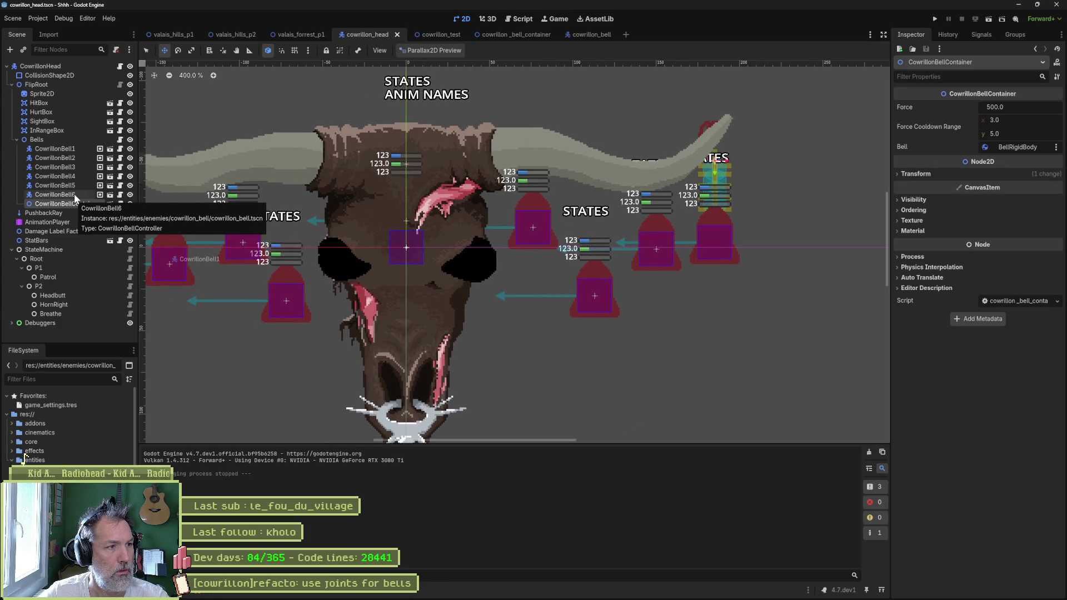
pyautogui.click(76, 165)
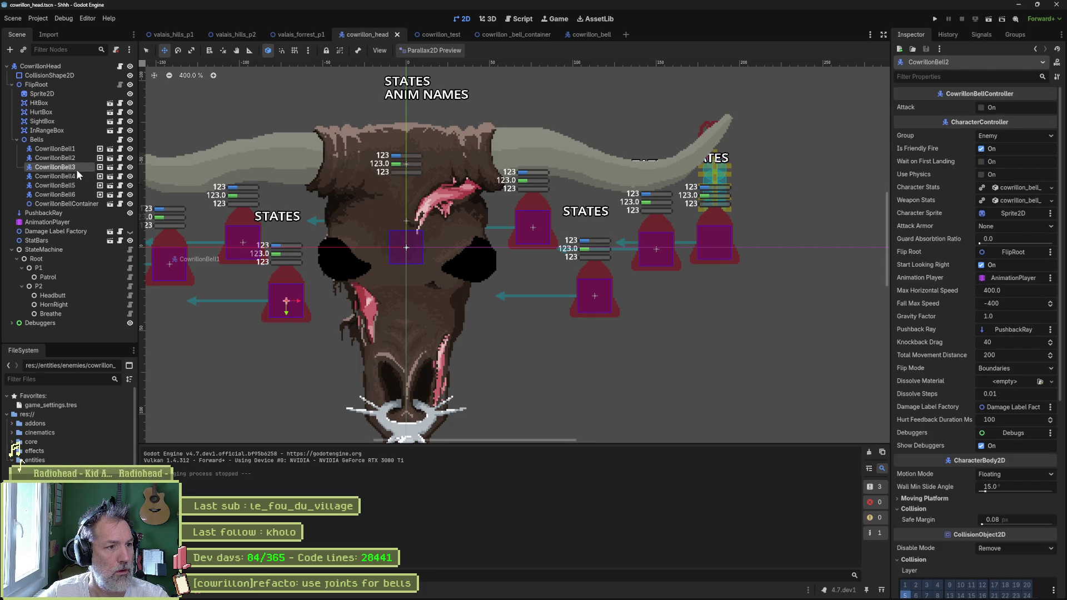
pyautogui.click(129, 167)
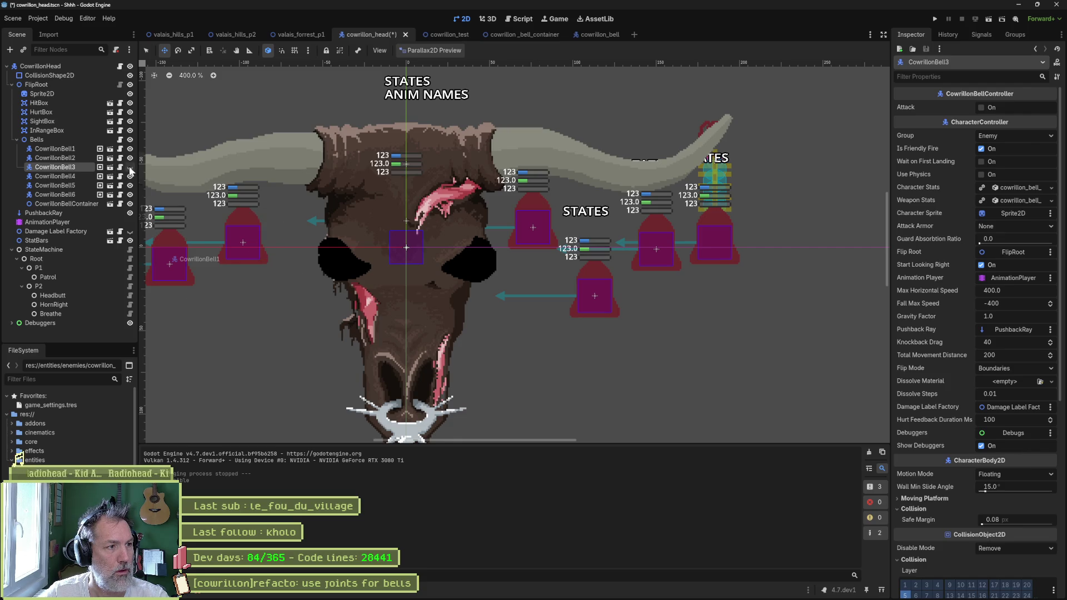
pyautogui.click(83, 204)
pyautogui.moveTo(672, 179)
pyautogui.mouseDown()
pyautogui.moveTo(248, 178)
pyautogui.moveTo(238, 281)
pyautogui.moveTo(253, 276)
pyautogui.mouseUp()
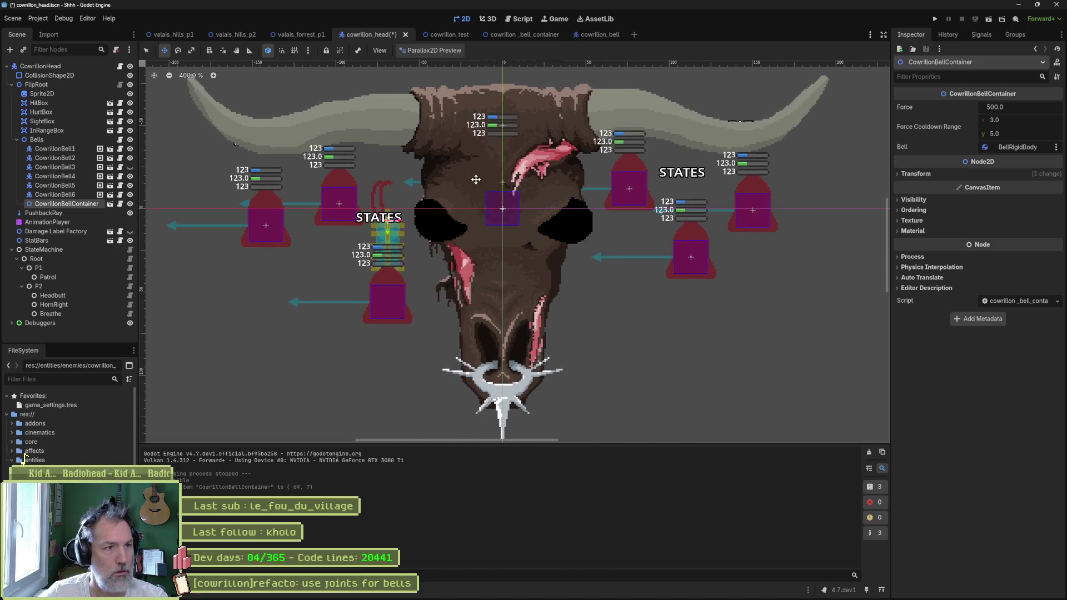
pyautogui.press('F5')
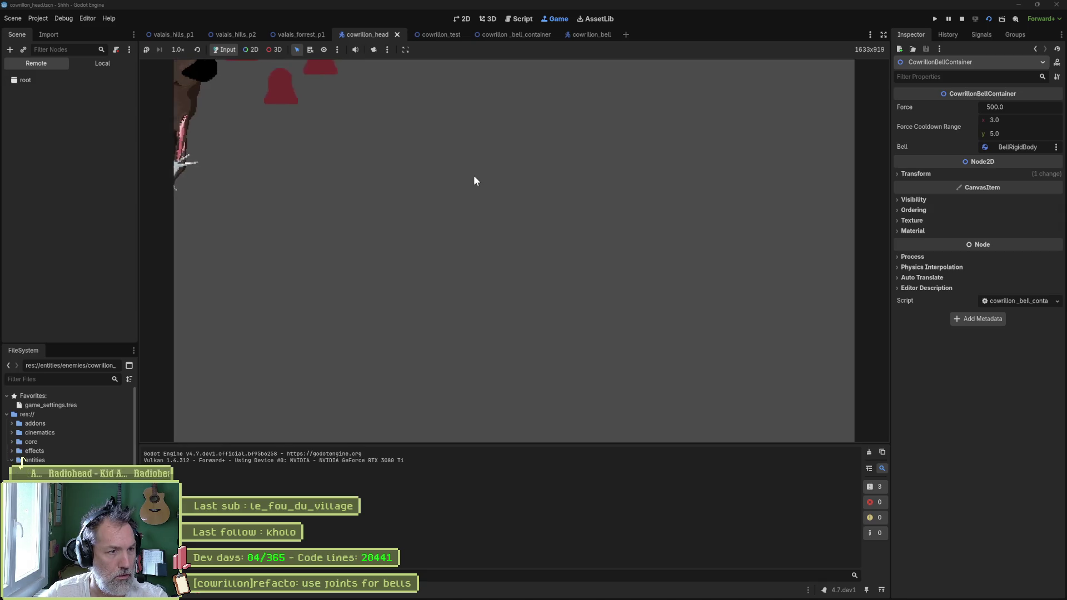
pyautogui.press('F8')
# - Test-run the cowrillon_test scene again
pyautogui.click(432, 35)
pyautogui.press('F6')
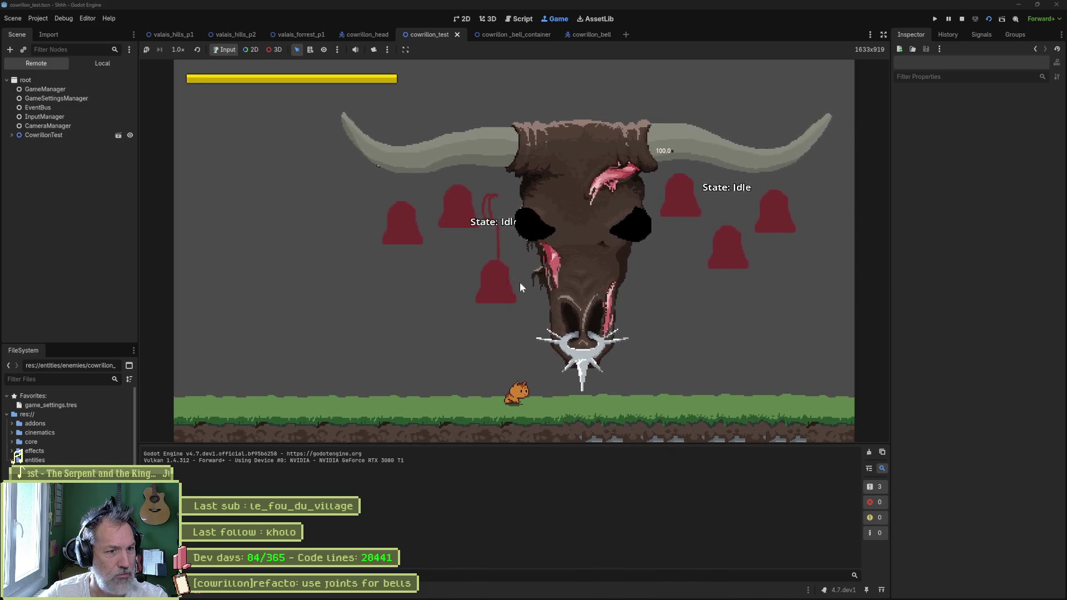
pyautogui.press('F8')
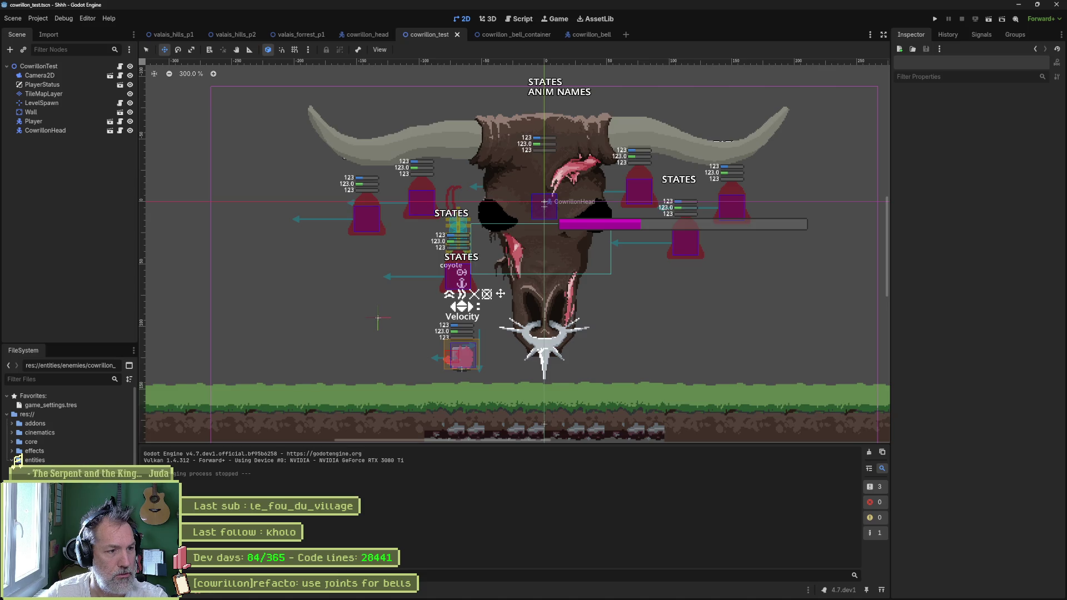
# - Jump from the Debugger's errors to the bells.gd line 18 error about appending a Node2D
pyautogui.click(200, 595)
pyautogui.click(215, 452)
pyautogui.moveTo(415, 491)
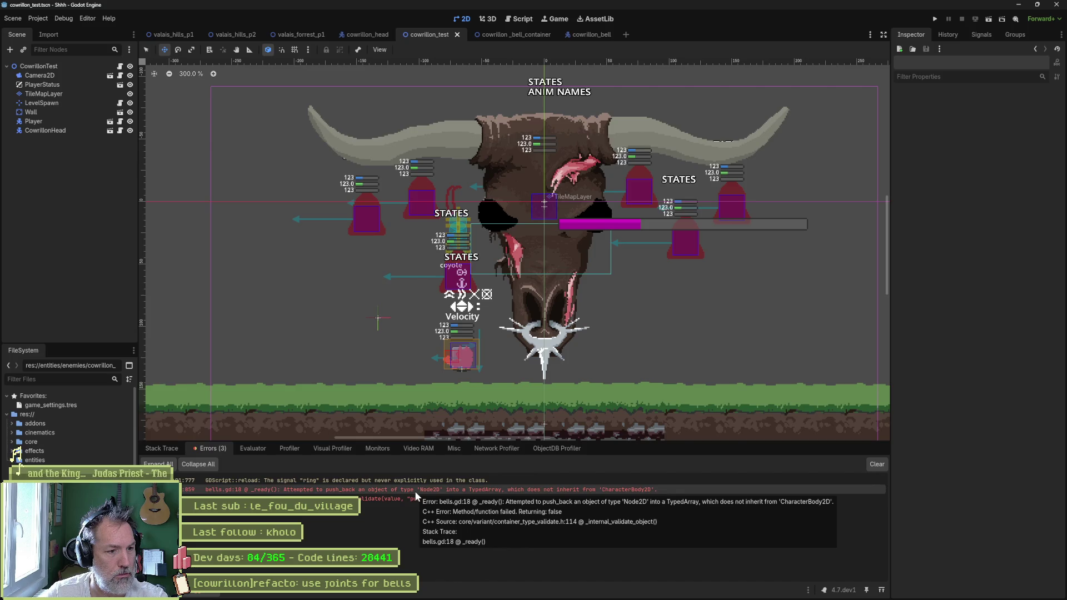
pyautogui.doubleClick(415, 491)
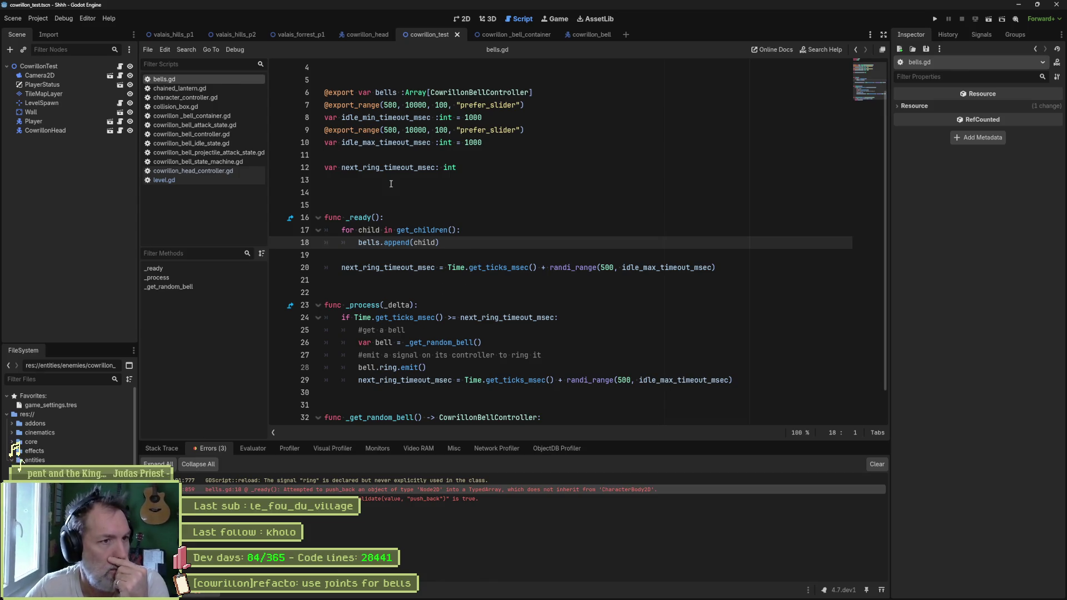
pyautogui.click(373, 39)
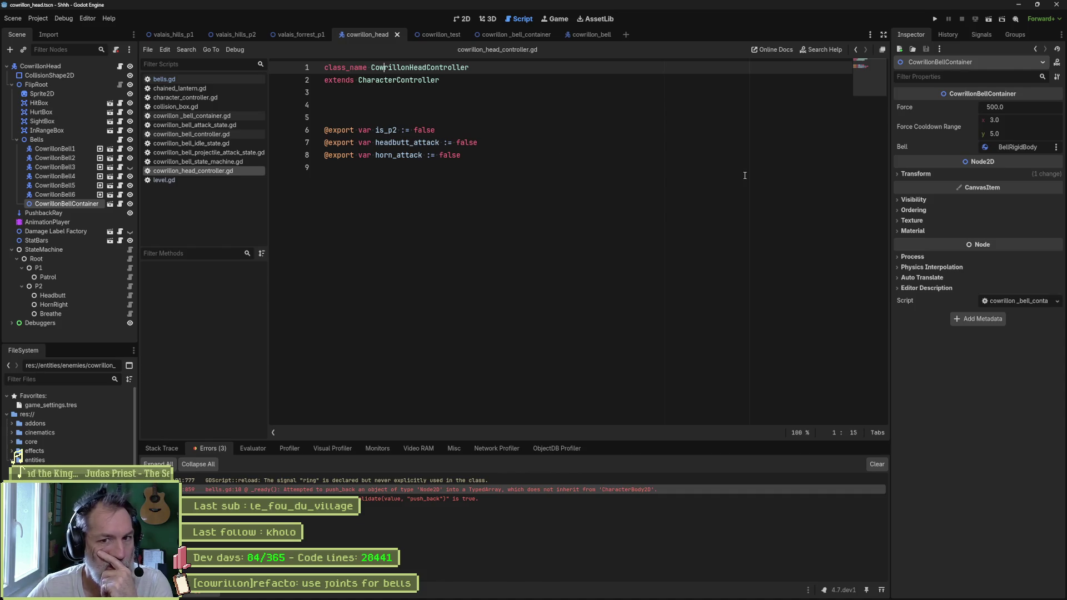
# - Open the Bells node's bells.gd and inspect the append call on line 18 and the ring emit on line 28
pyautogui.click(67, 141)
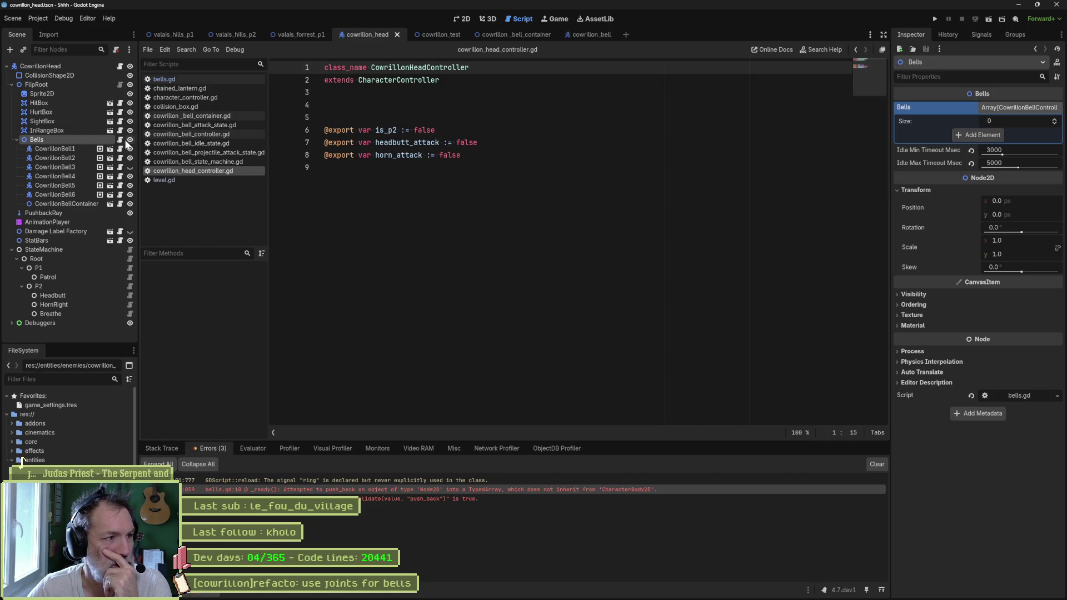
pyautogui.click(120, 140)
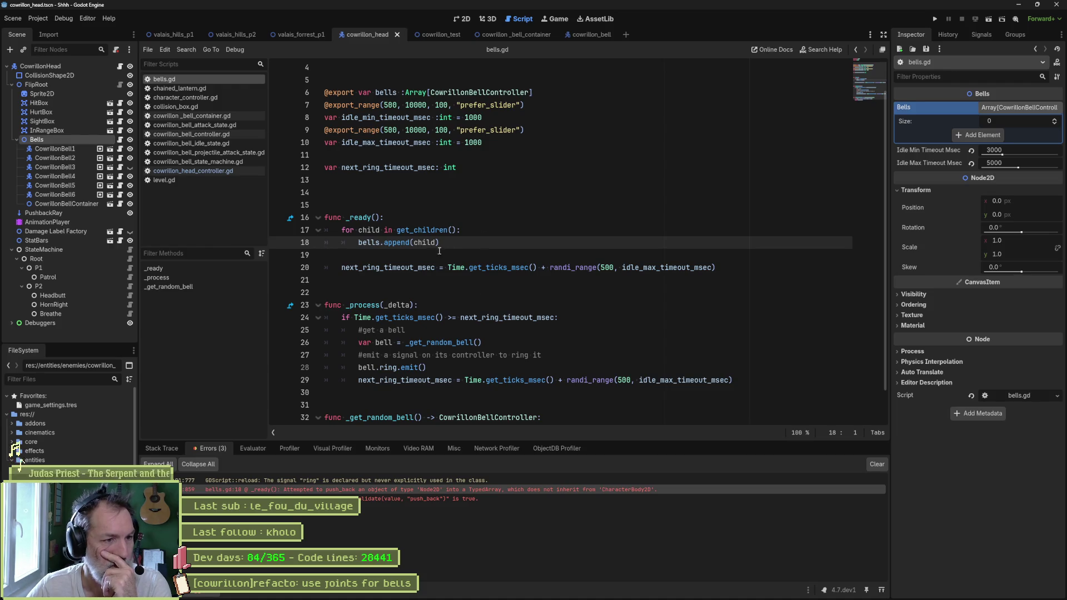
pyautogui.doubleClick(422, 230)
pyautogui.moveTo(359, 243); pyautogui.dragTo(438, 242)
pyautogui.click(460, 240)
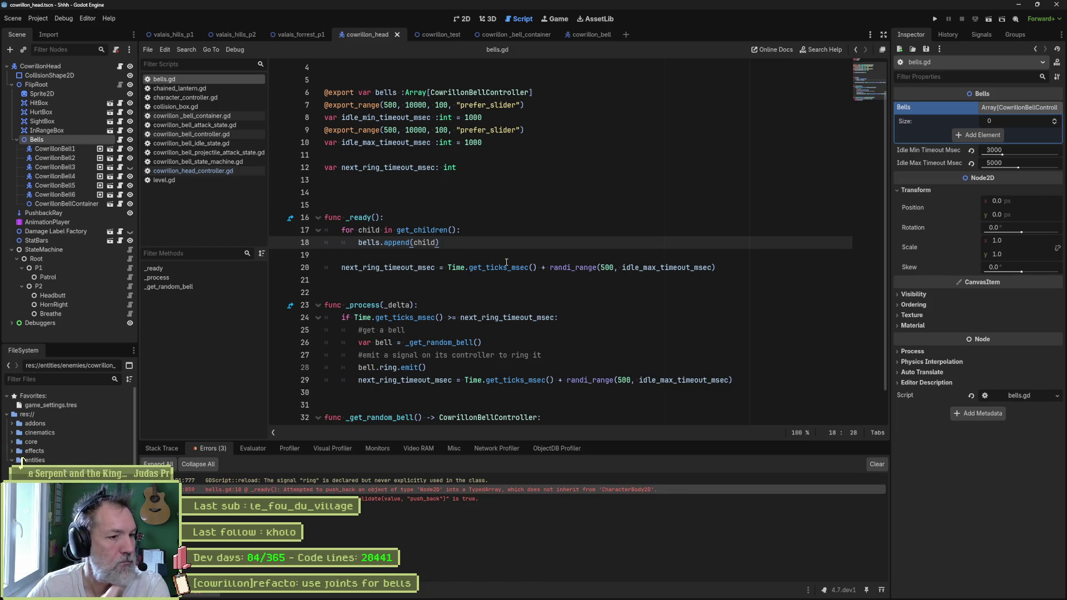
pyautogui.click(366, 369)
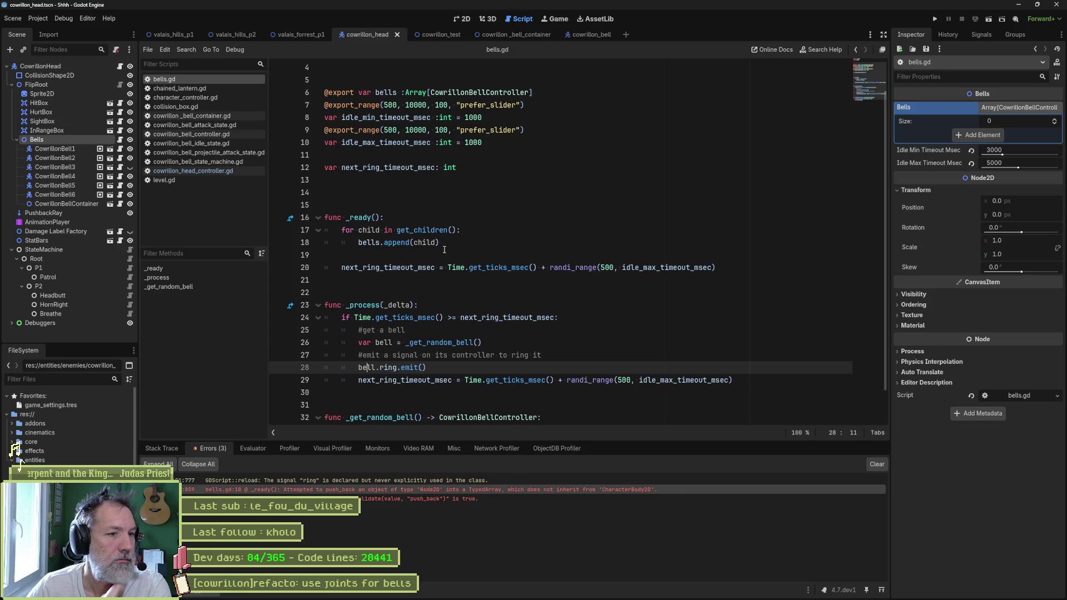
pyautogui.moveTo(408, 243)
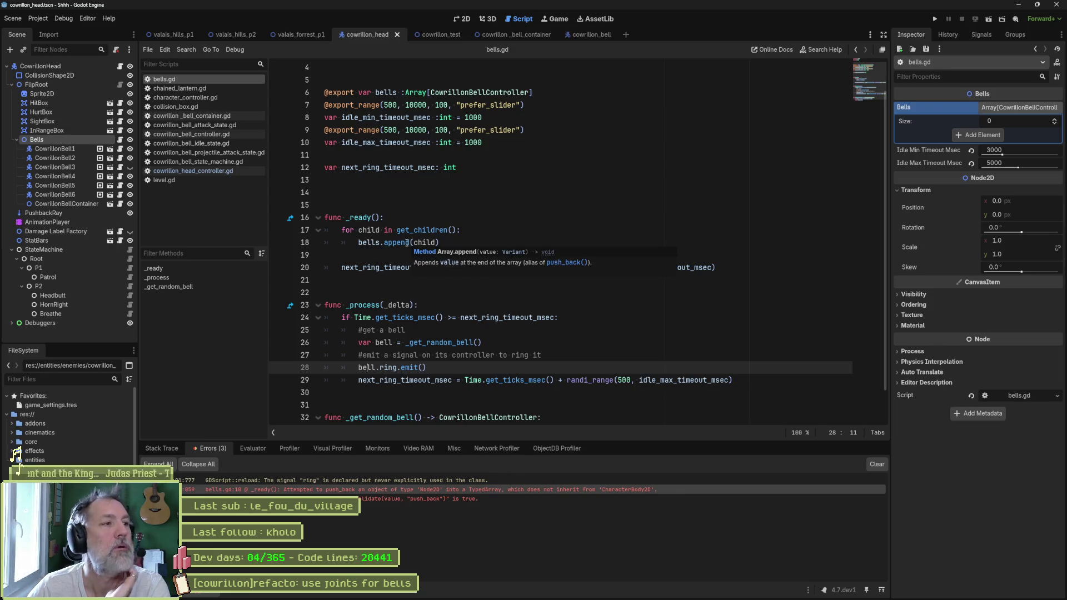
# - Check the CowrillonBellContainer's Bell target without changing it, and open its script
pyautogui.click(74, 204)
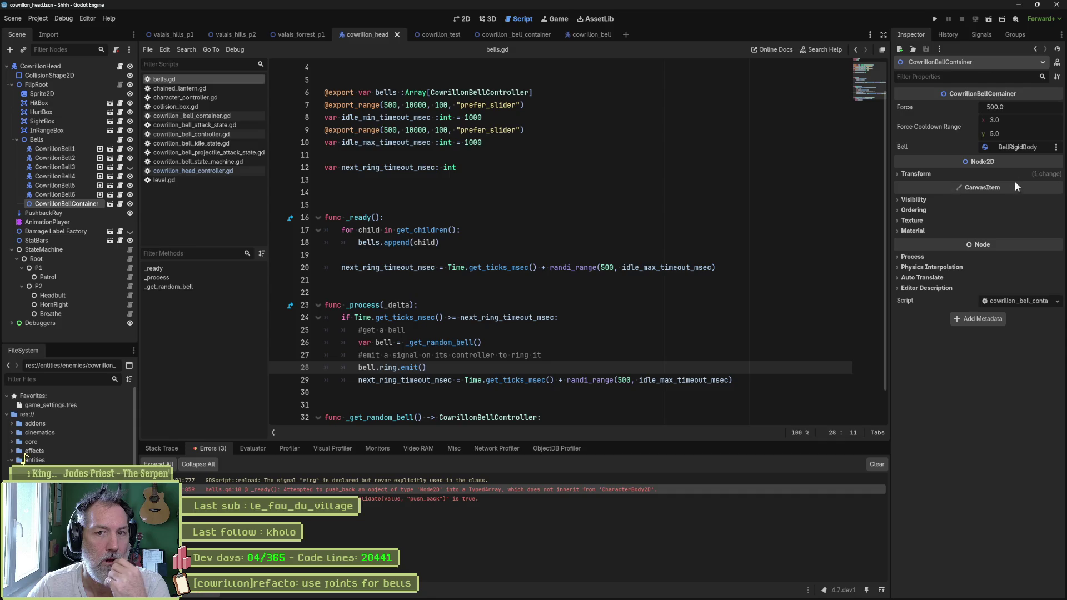
pyautogui.click(1030, 151)
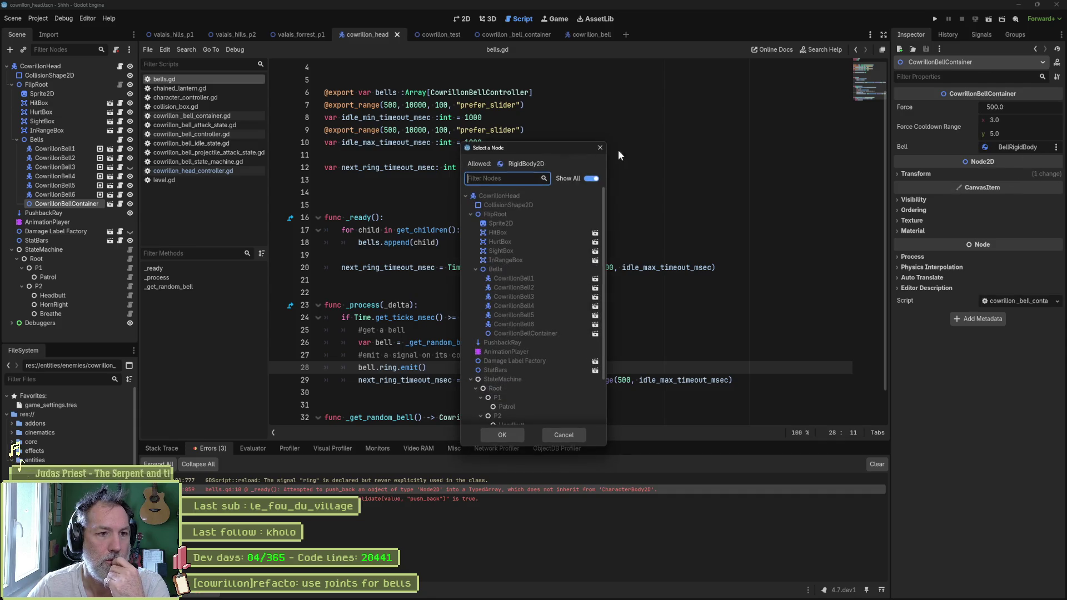
pyautogui.press('Escape')
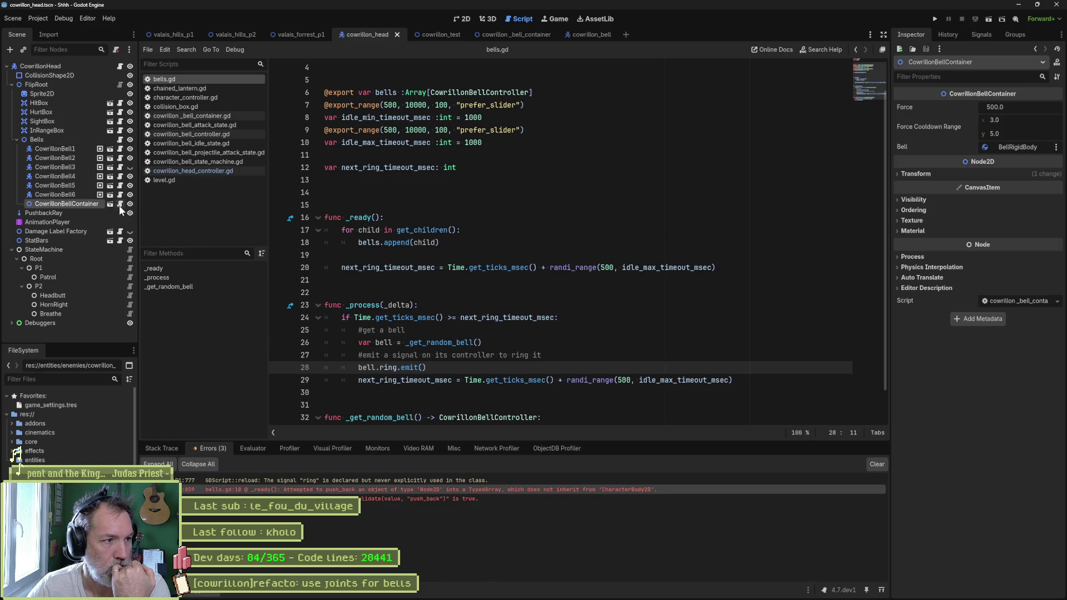
pyautogui.click(119, 204)
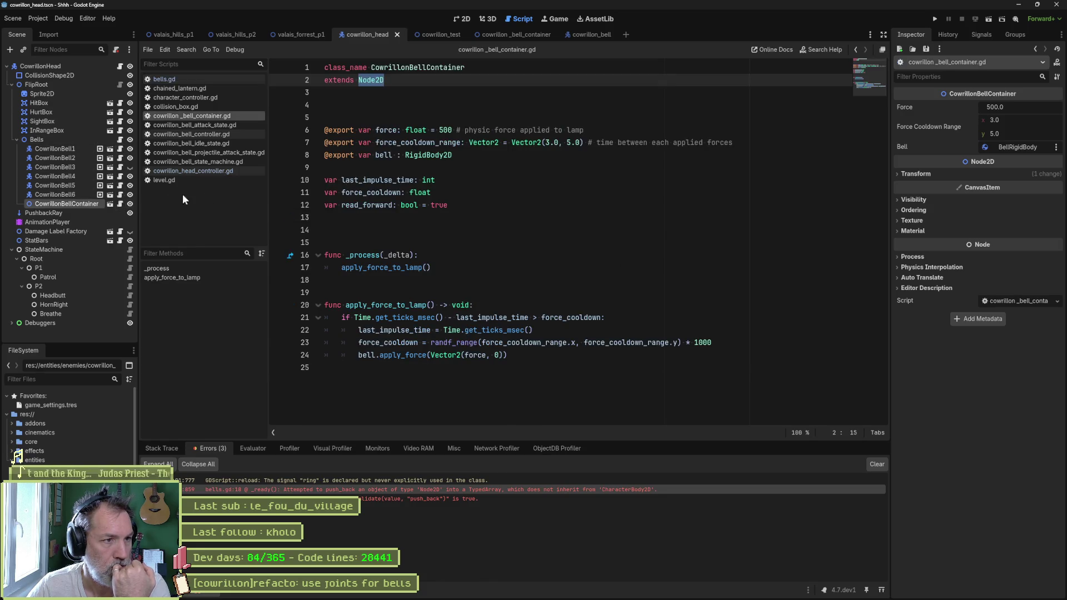
# - Open the cowrillon_bell_container scene and its script to review the bell variable
pyautogui.doubleClick(383, 155)
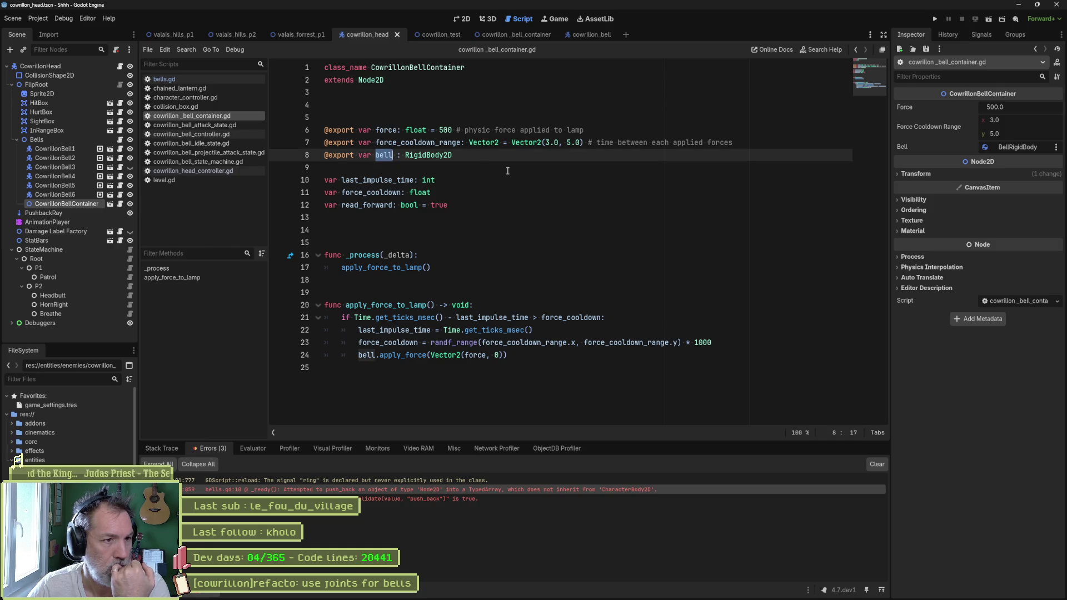
pyautogui.click(462, 19)
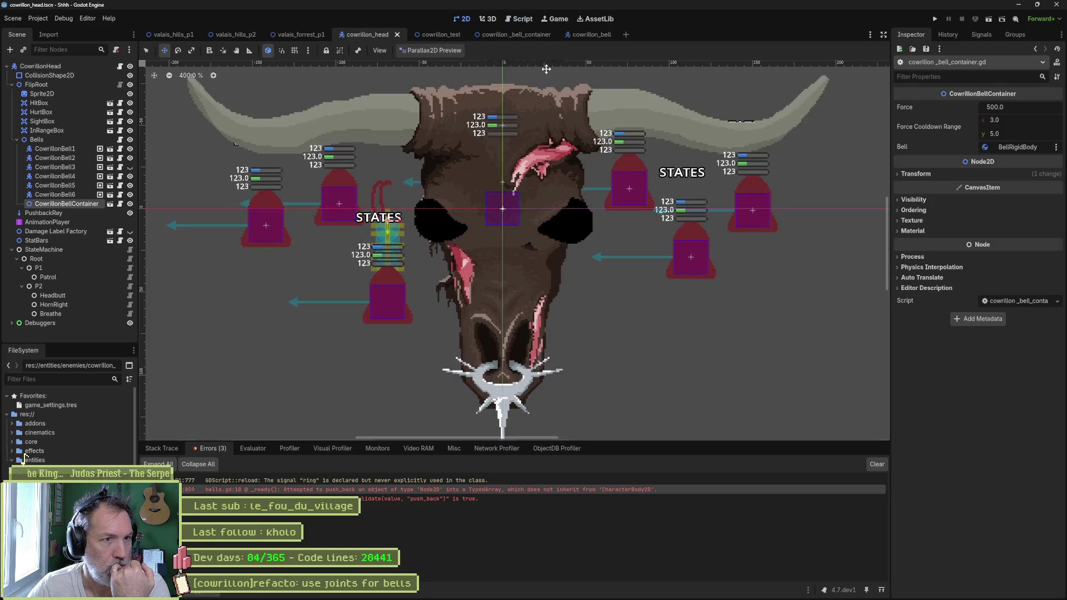
pyautogui.click(511, 36)
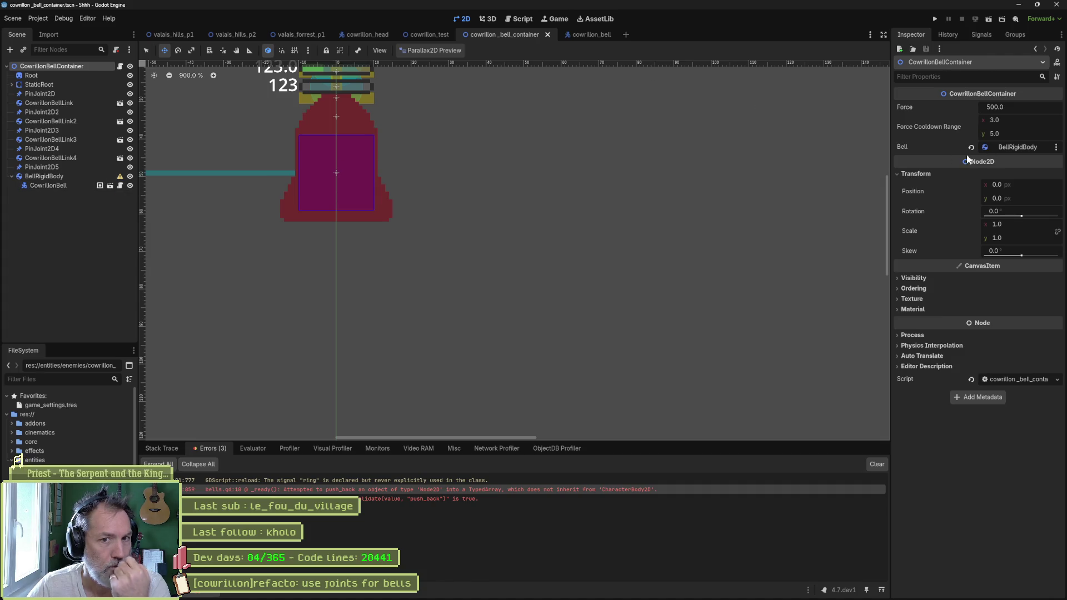
pyautogui.click(118, 66)
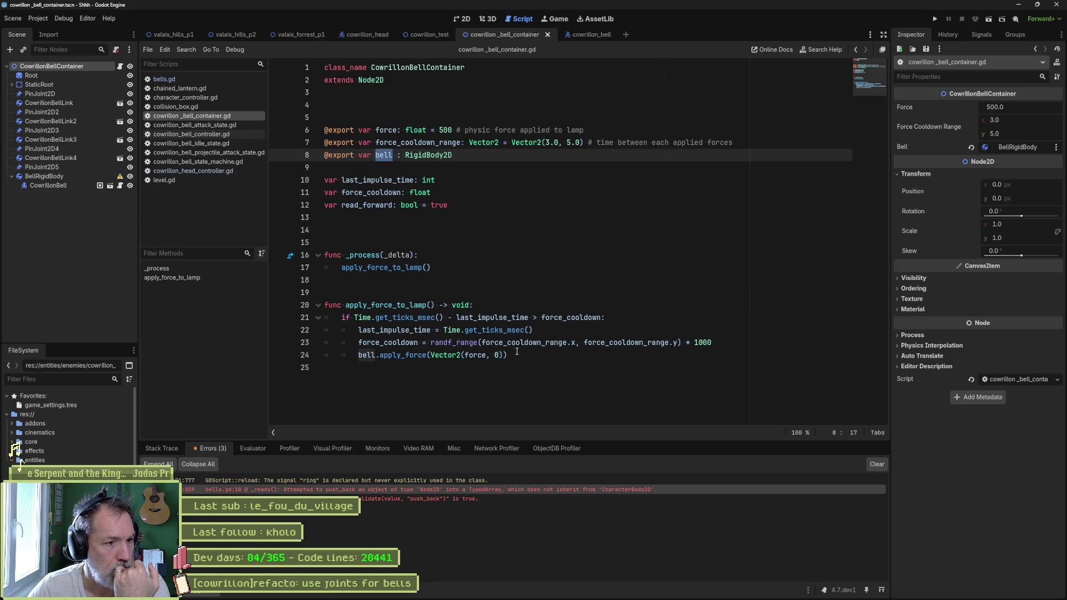
# - Rename the bell variable to bell_rb on lines 8 and 24 and save the script
pyautogui.click(391, 155)
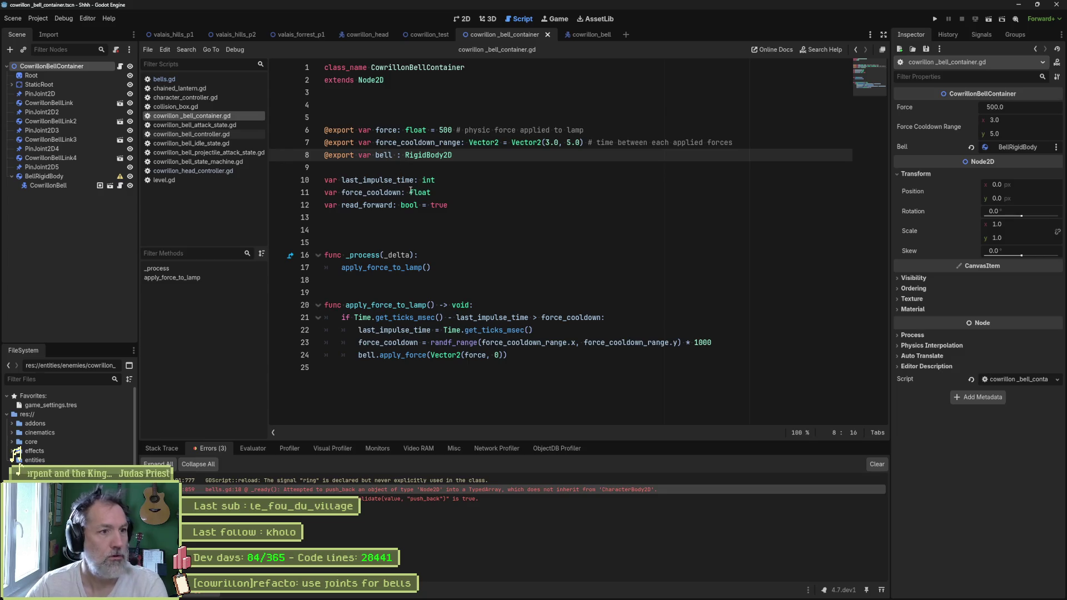
pyautogui.press('Right')
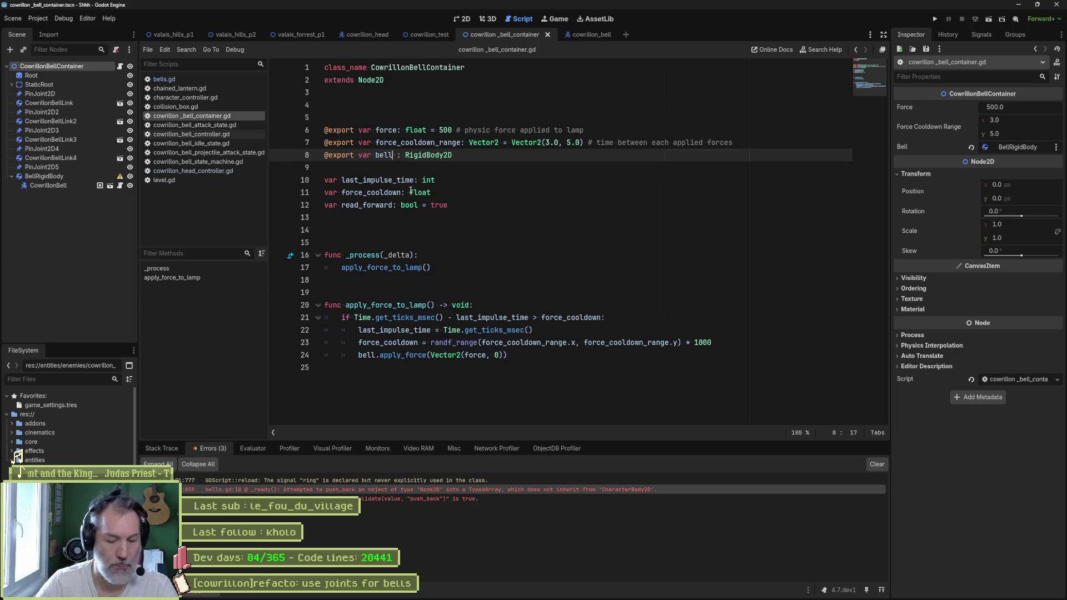
pyautogui.write('_ridig')
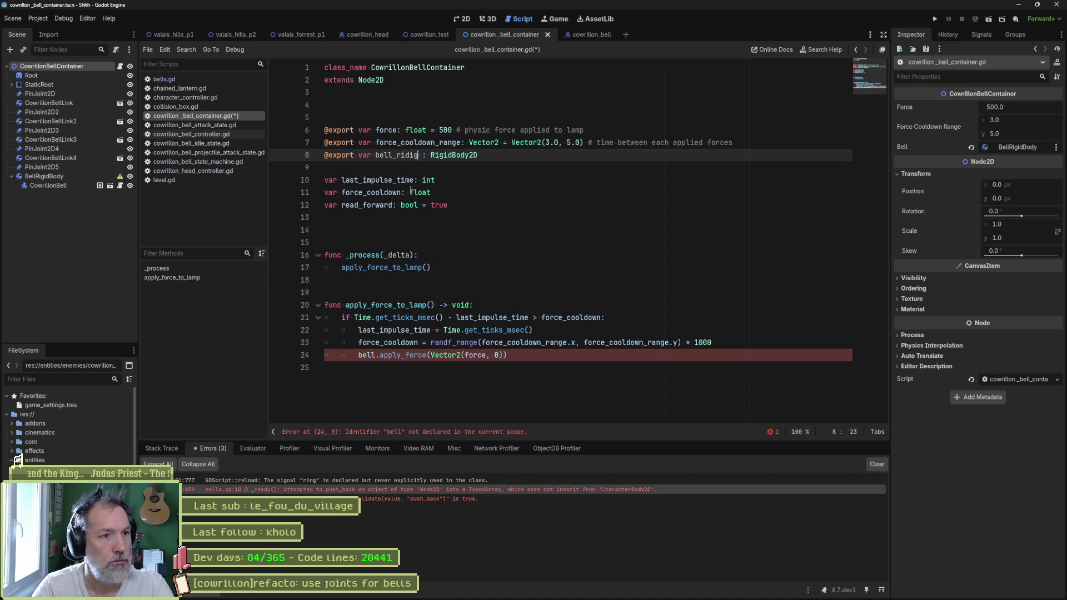
pyautogui.press('BackSpace')
pyautogui.press('BackSpace')
pyautogui.press('BackSpace')
pyautogui.write('b')
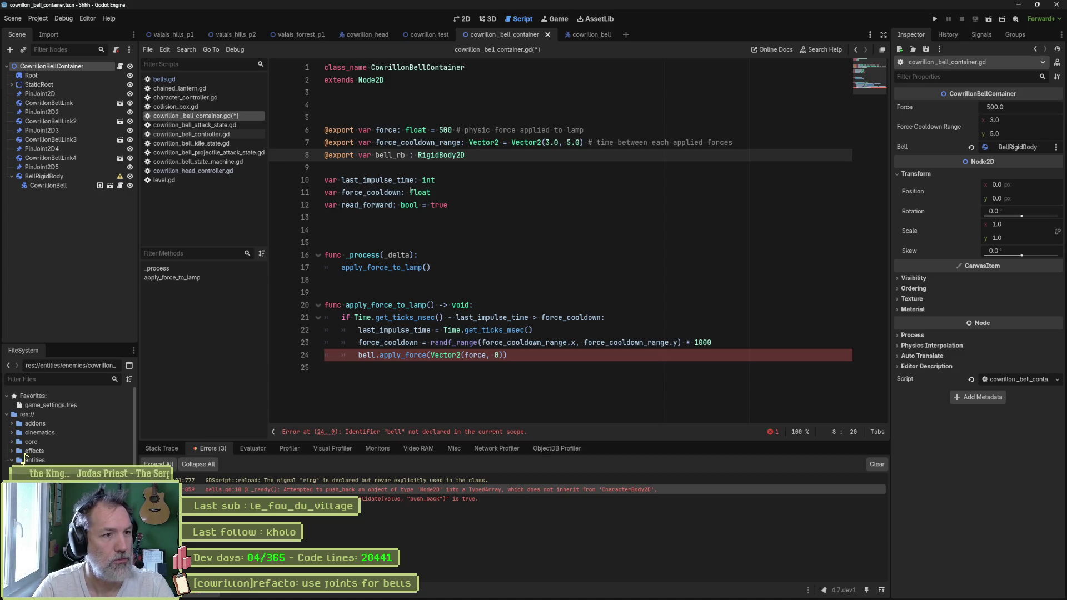
pyautogui.hotkey('shift', 'Left')
pyautogui.hotkey('shift', 'Left')
pyautogui.hotkey('shift', 'Left')
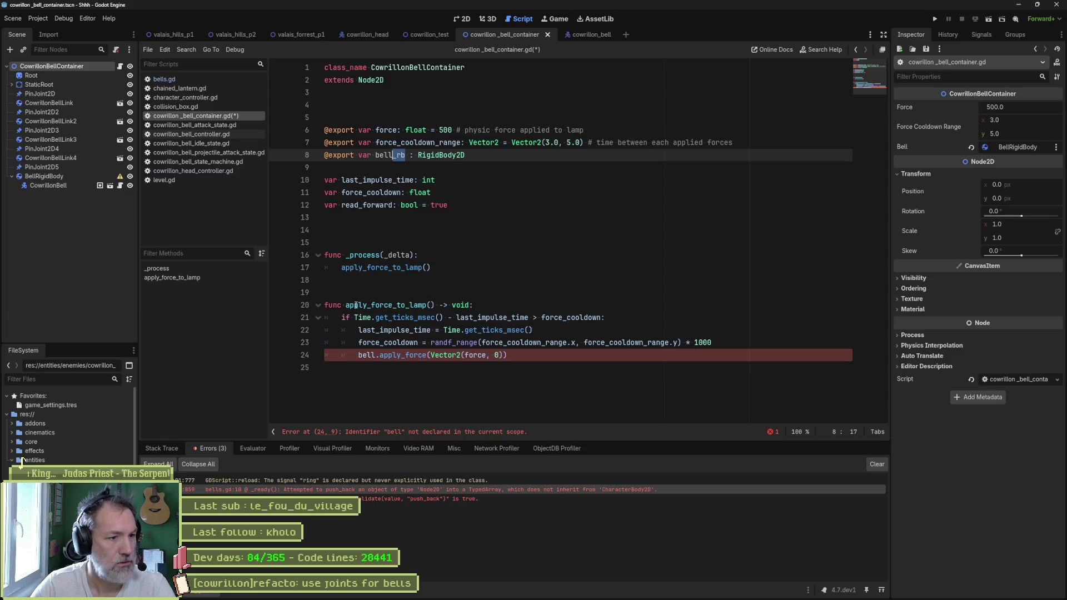
pyautogui.hotkey('ctrl', 'c')
pyautogui.click(375, 356)
pyautogui.hotkey('ctrl', 'v')
pyautogui.hotkey('ctrl', 's')
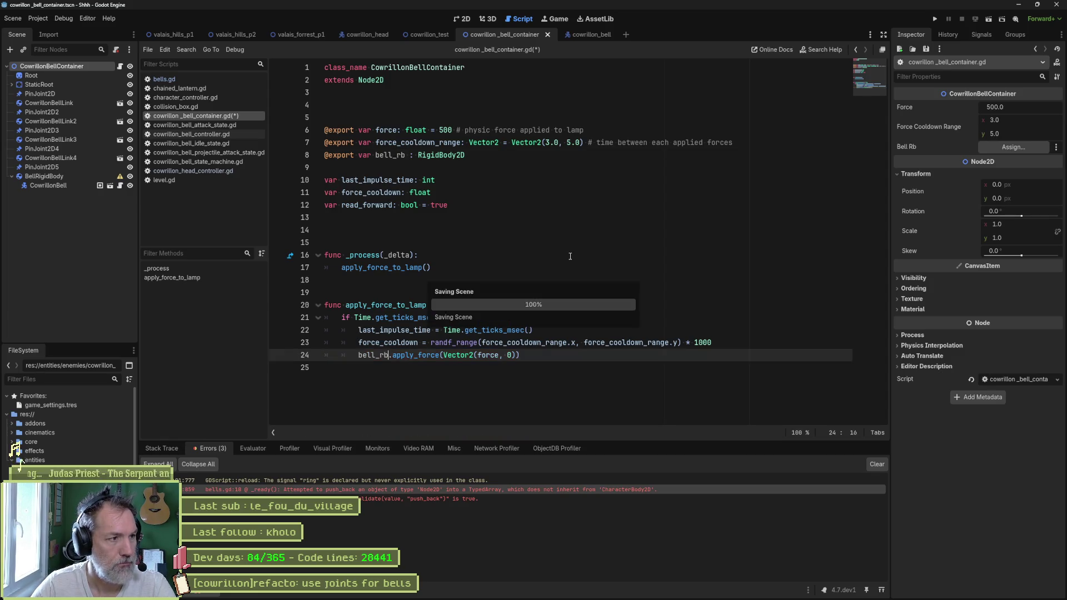
# - Assign BellRigidBody to the container's Bell Rb, save the scene, and add a blank line 9
pyautogui.click(47, 185)
pyautogui.click(71, 69)
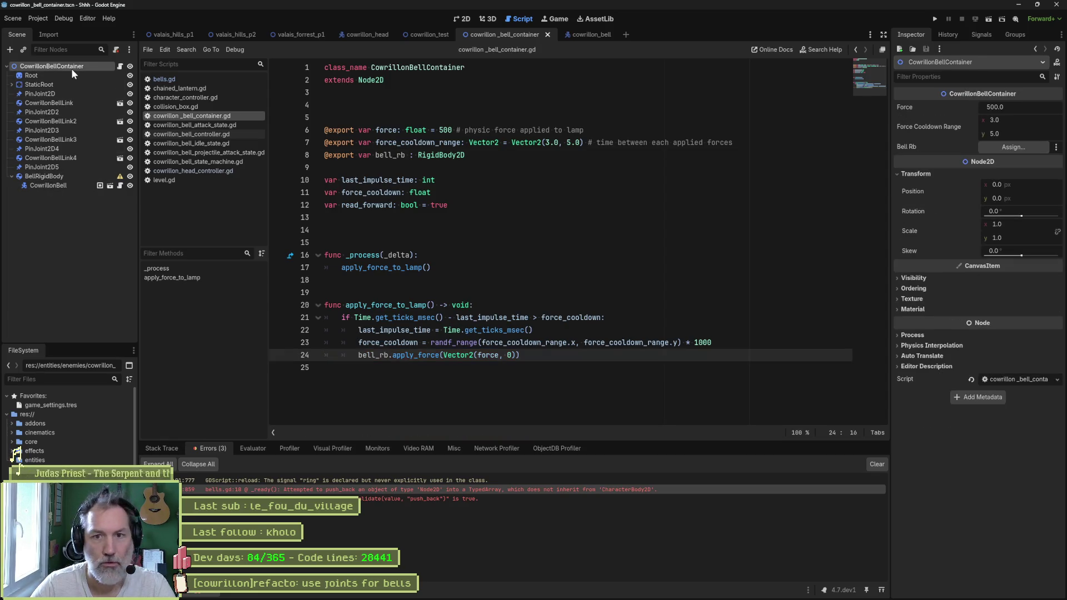
pyautogui.click(1013, 147)
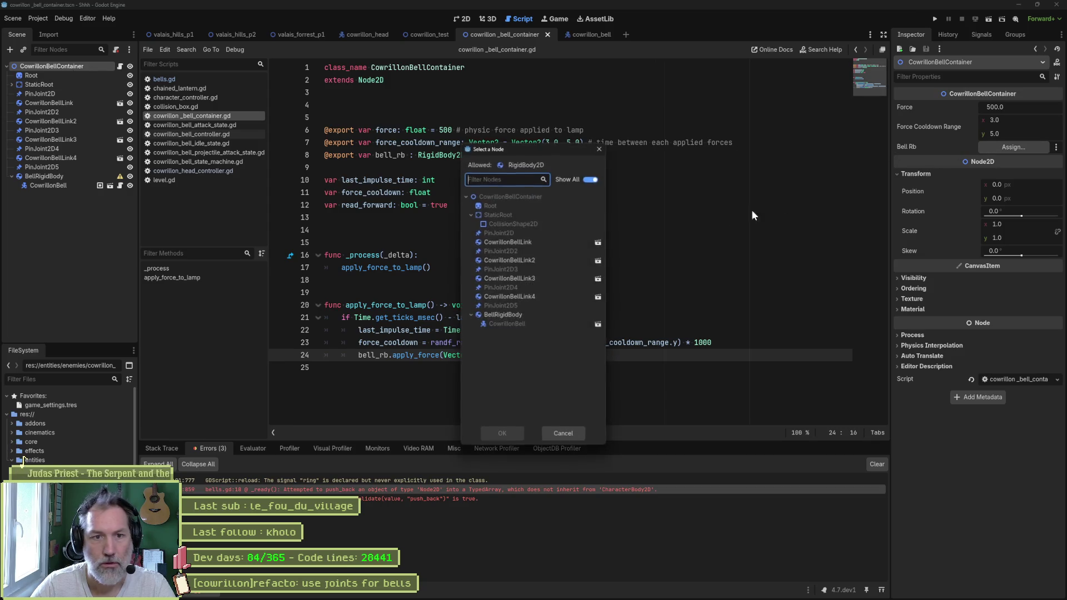
pyautogui.doubleClick(511, 314)
pyautogui.hotkey('ctrl', 's')
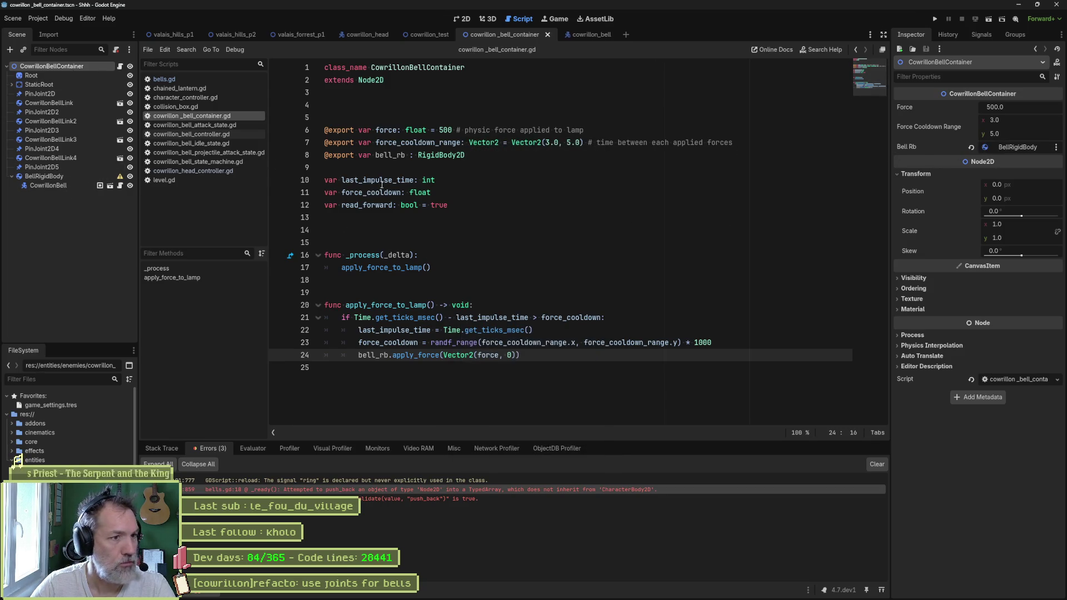
pyautogui.click(504, 169)
pyautogui.press('Return')
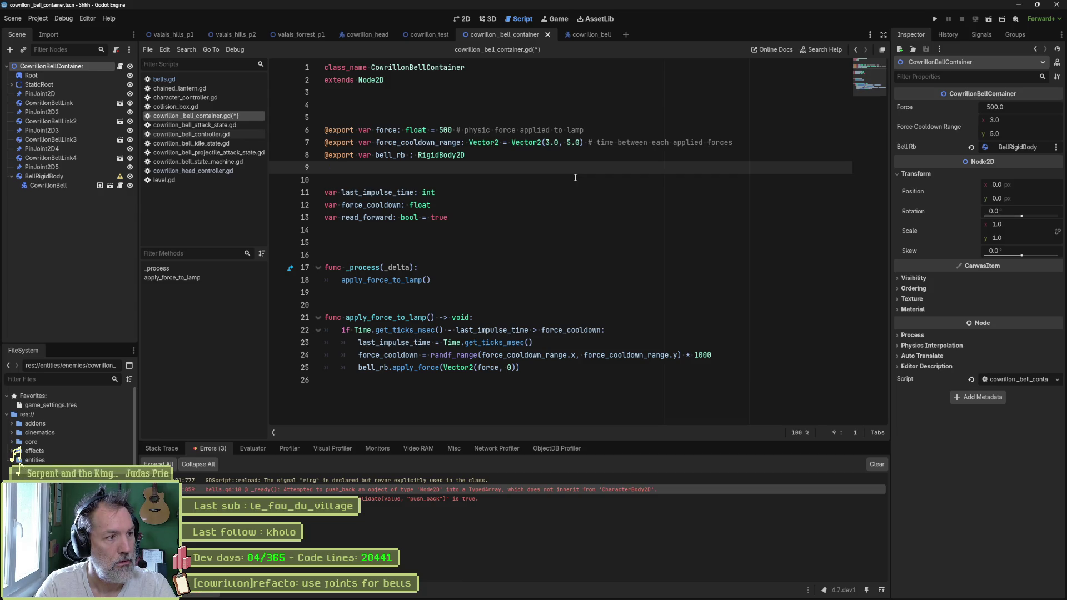
pyautogui.write('@export var b')
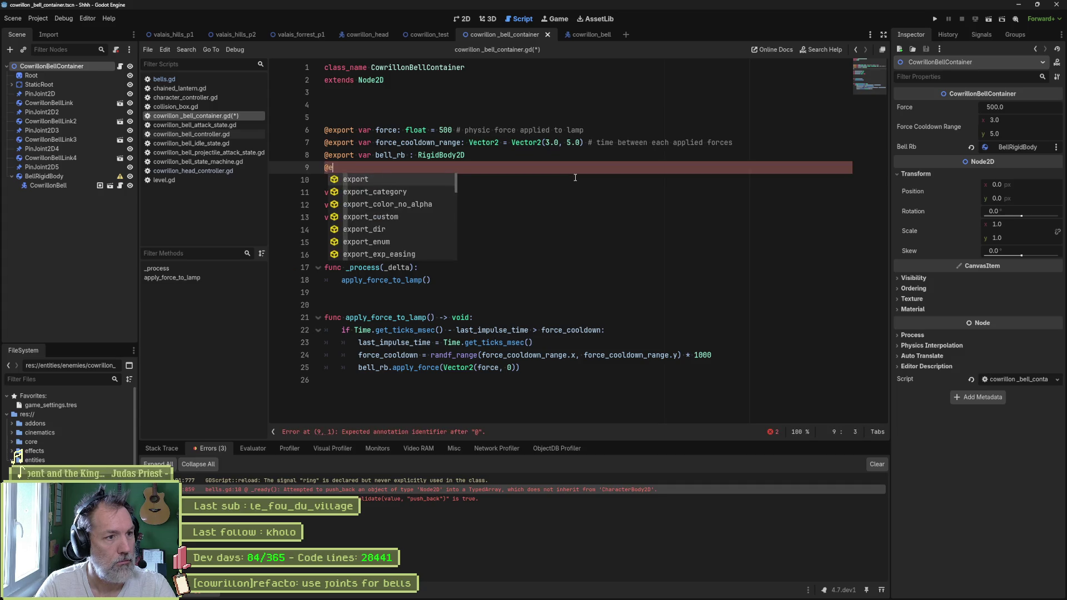
pyautogui.write('ell_scr')
pyautogui.press('BackSpace')
pyautogui.press('BackSpace')
pyautogui.press('BackSpace')
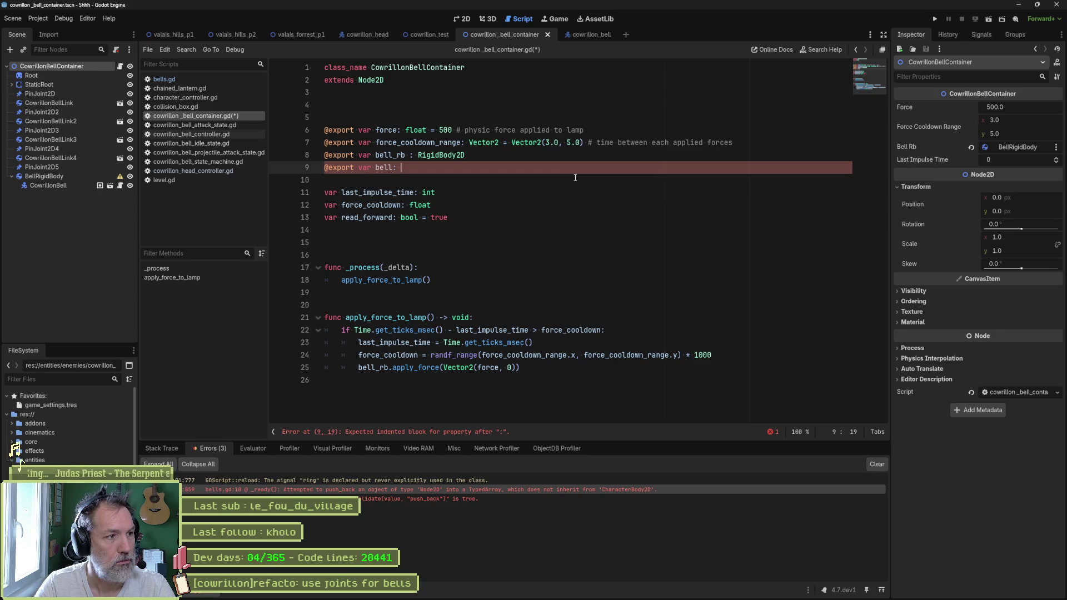
pyautogui.write('Cowri')
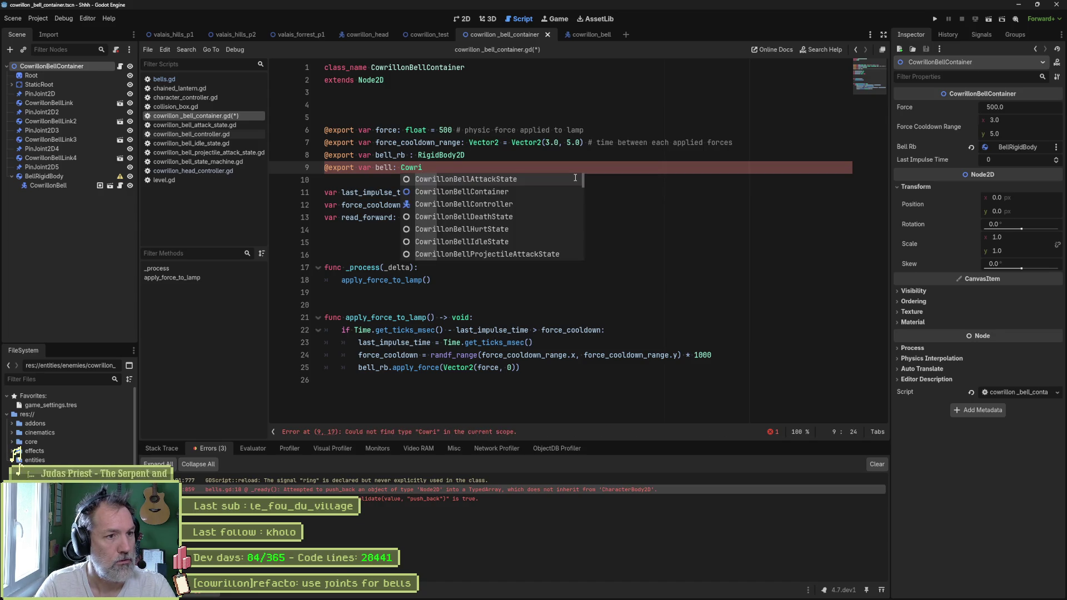
pyautogui.click(485, 204)
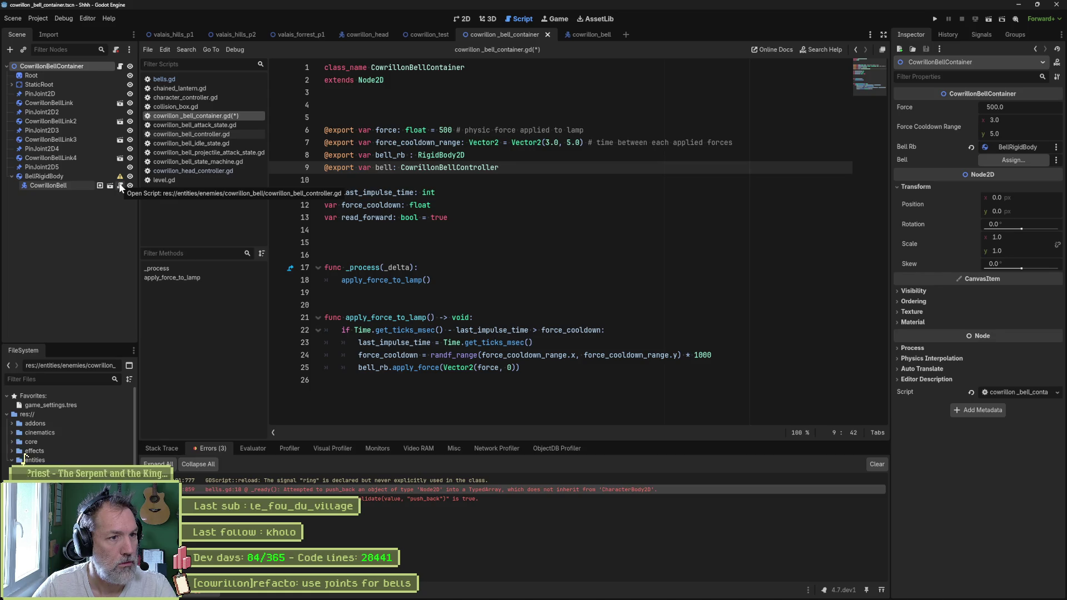
pyautogui.hotkey('ctrl', 's')
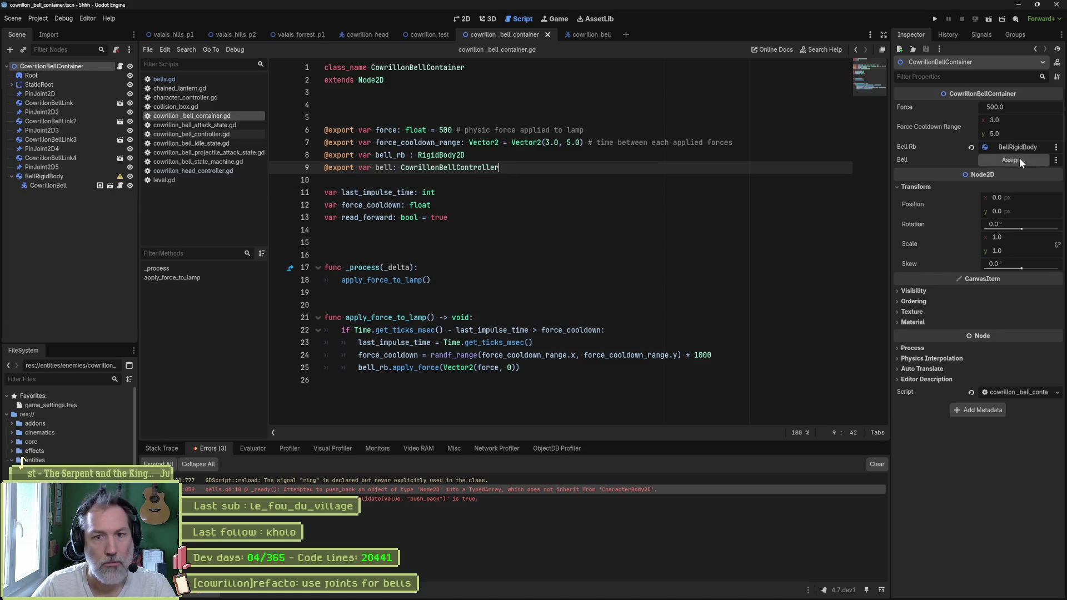
# - Assign CowrillonBell to the container's Bell property and bring up the cowrillon_test scene
pyautogui.click(1012, 160)
pyautogui.click(505, 325)
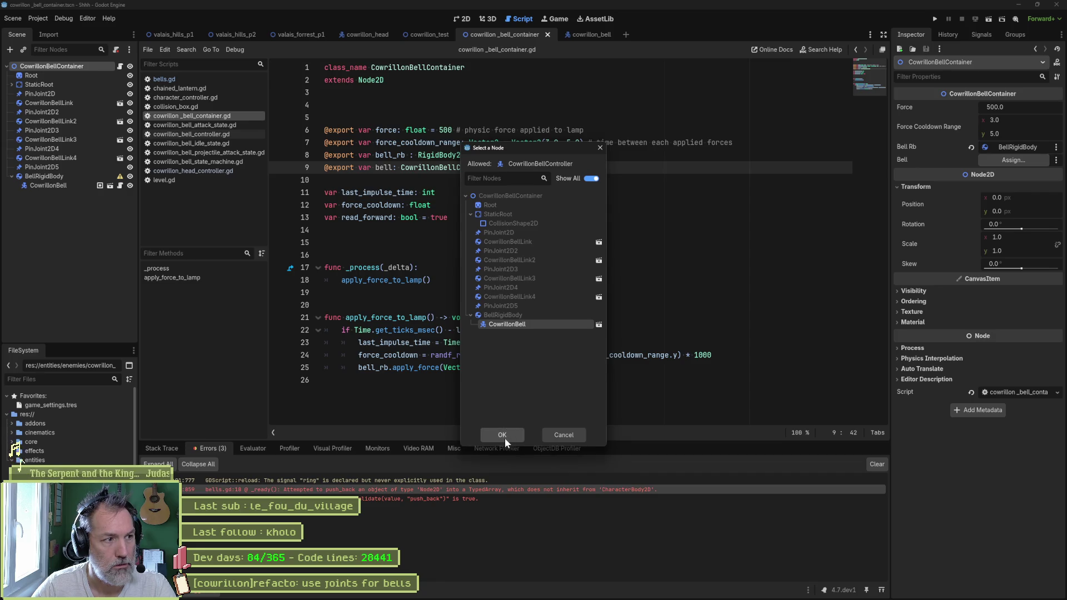
pyautogui.click(503, 436)
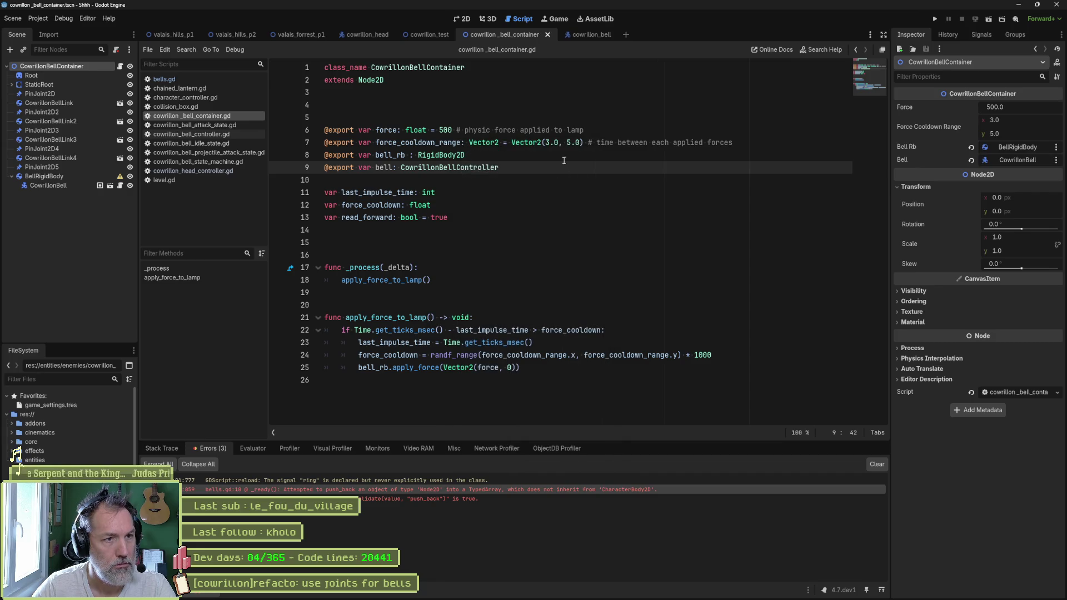
pyautogui.click(423, 34)
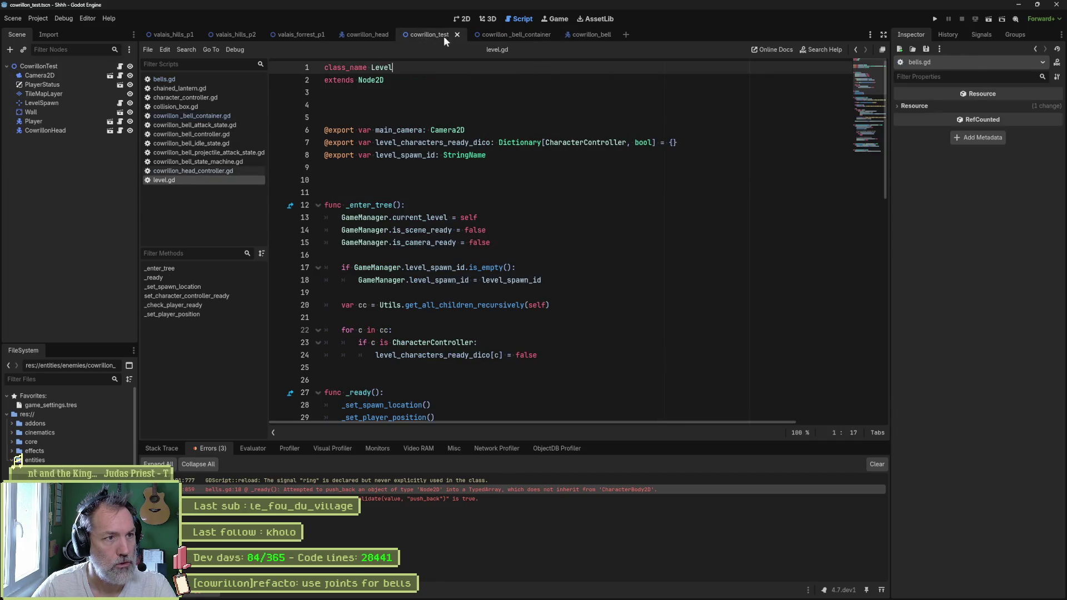
# - In the cowrillon_head scene, change bells.gd line 18 to bells.bell.append(child), then select bell in the container script
pyautogui.click(369, 36)
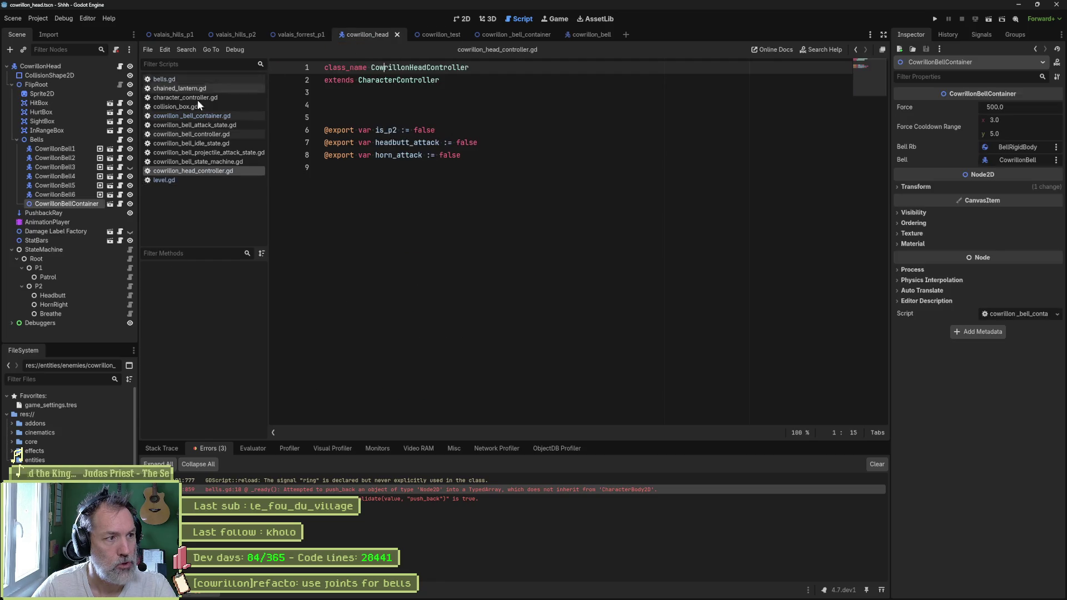
pyautogui.click(120, 140)
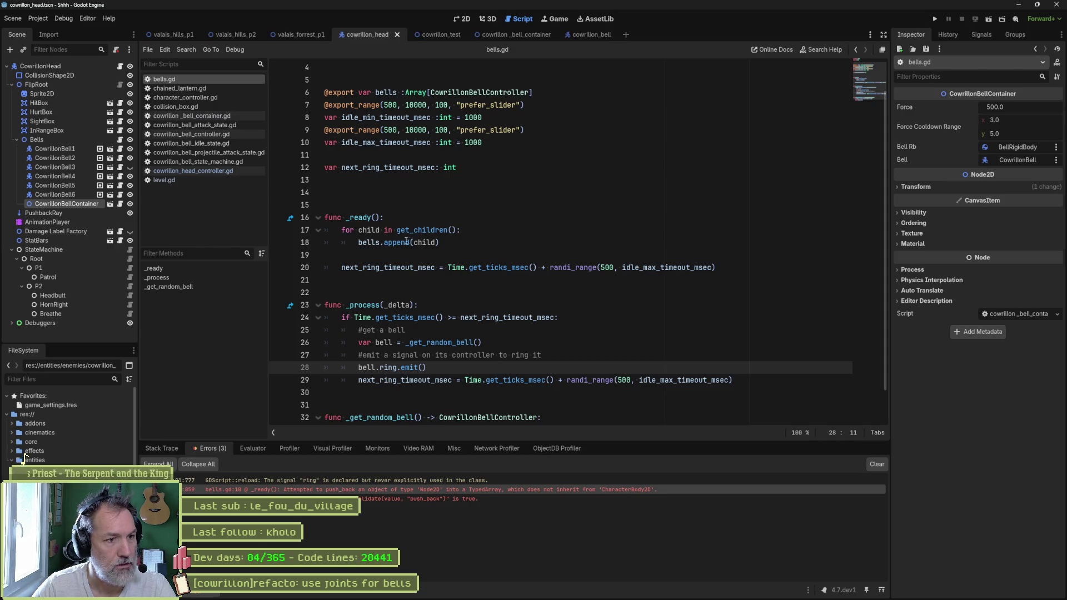
pyautogui.click(382, 243)
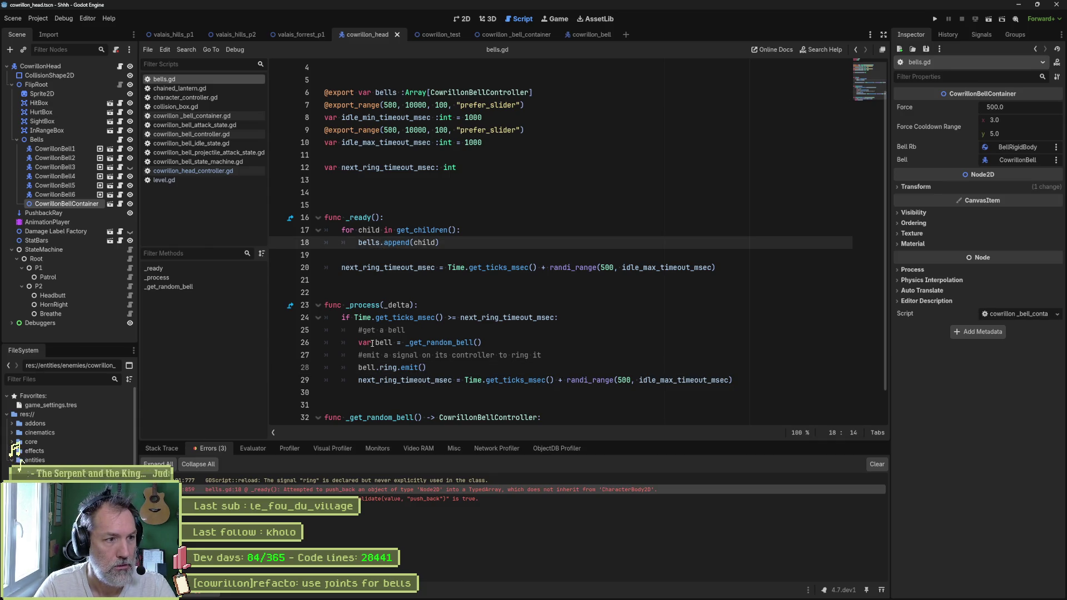
pyautogui.write('.bell')
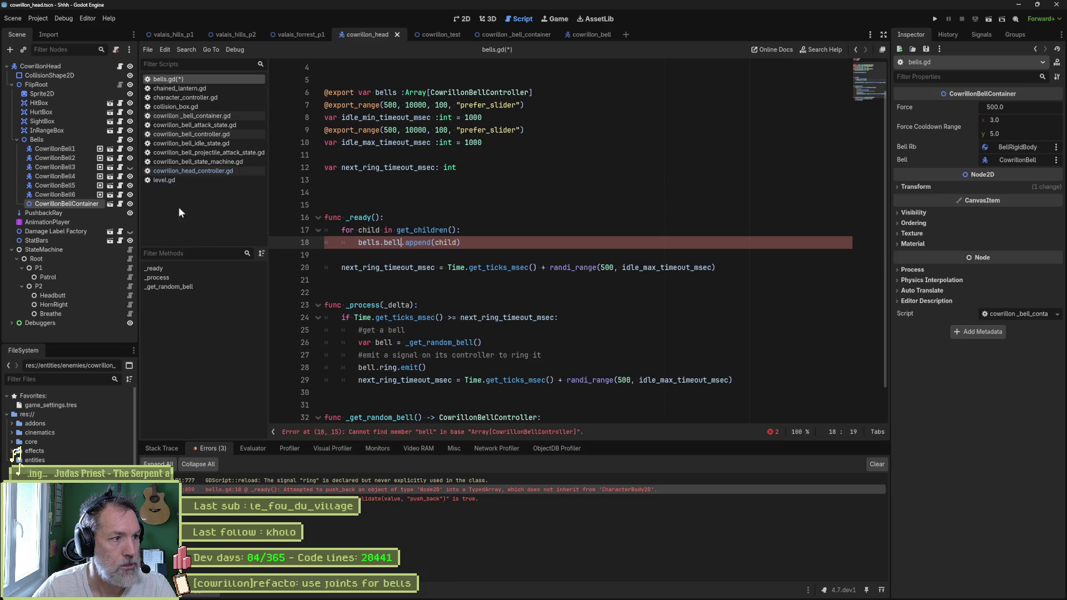
pyautogui.click(120, 204)
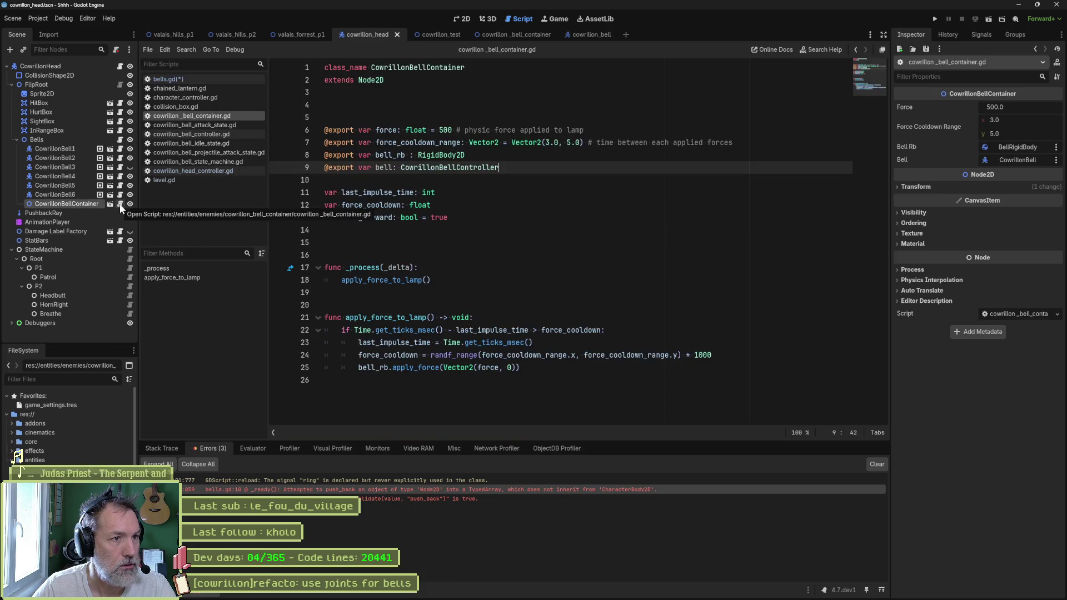
pyautogui.doubleClick(383, 167)
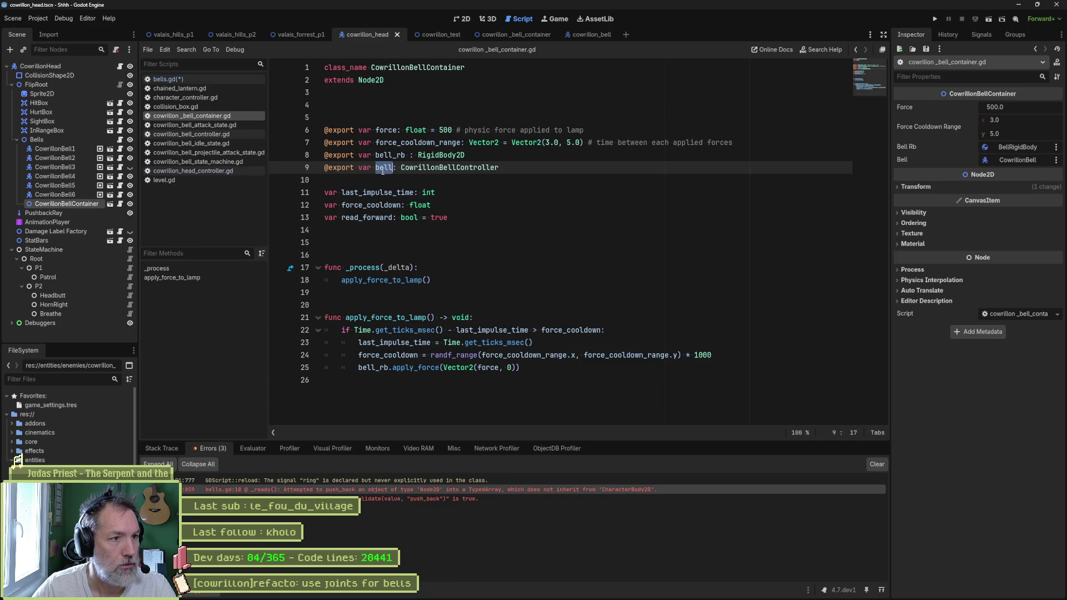